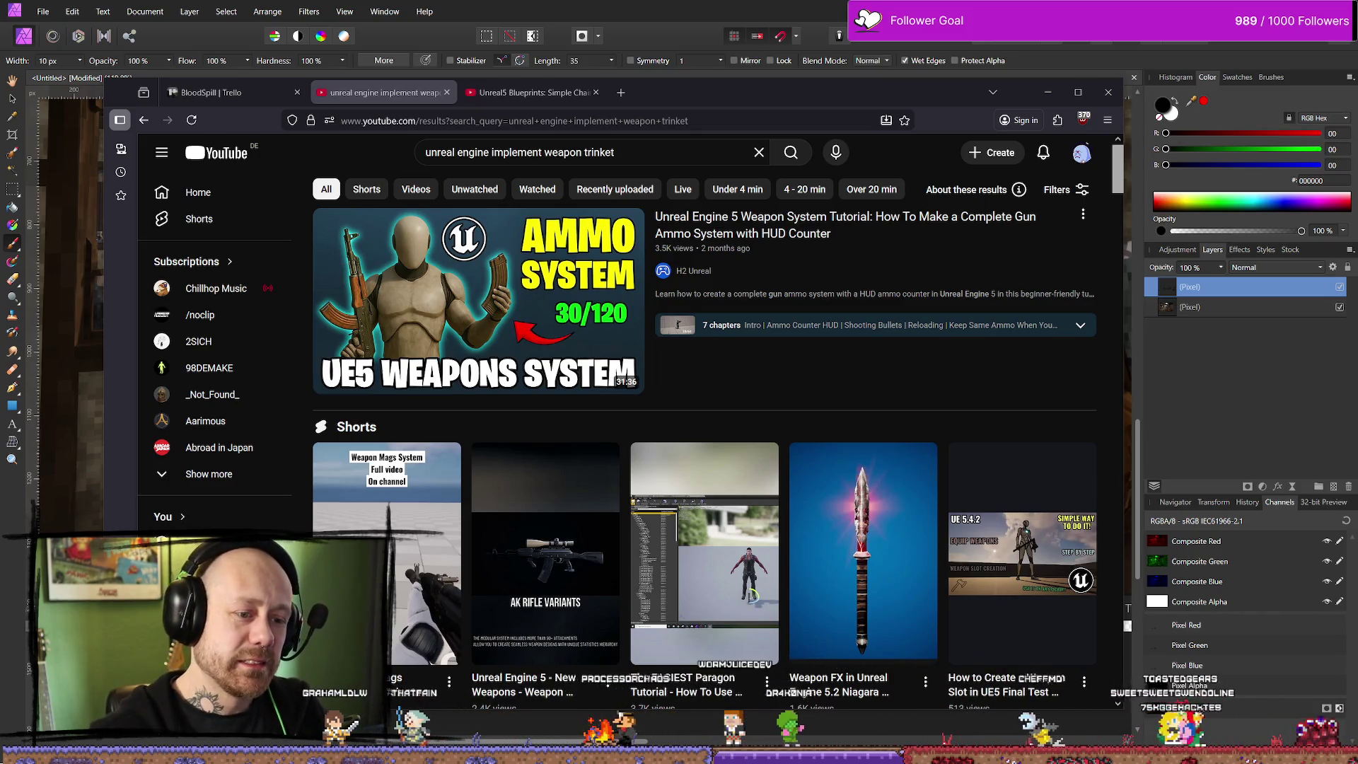
Minimize the YouTube weapon-tutorial browser window to bring the Affinity Photo canvas back
mouse_move(943, 275)
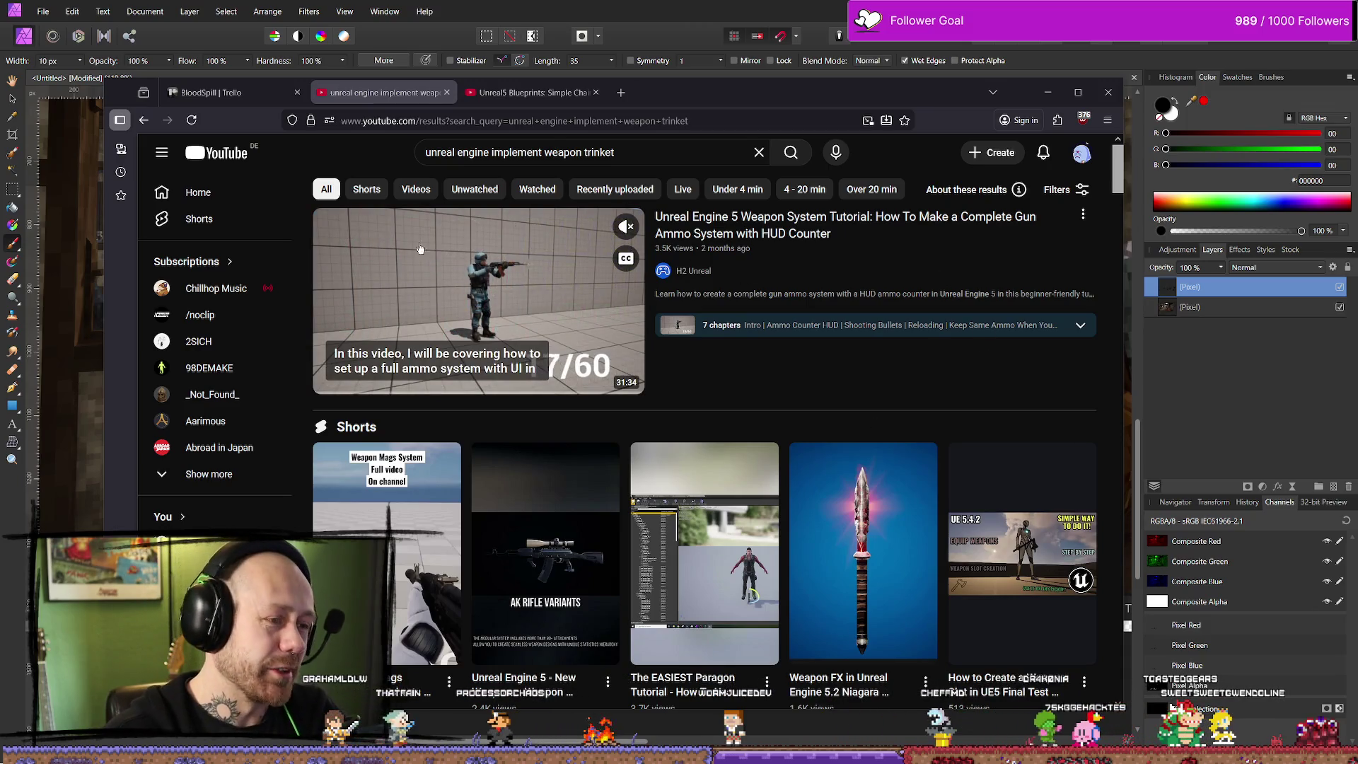
left_click(1047, 92)
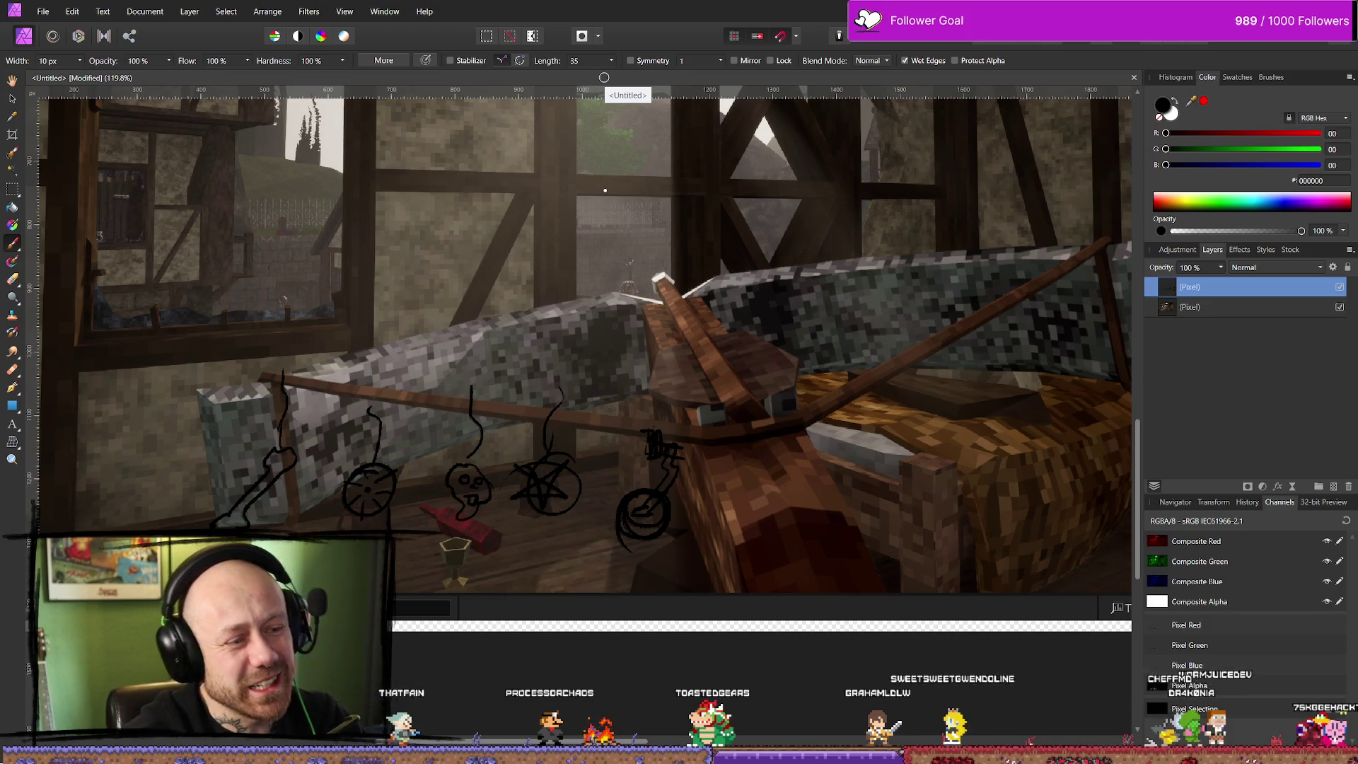
Darken the lower scribble, then brush black strokes over the crossbow's tip, side and stock
mouse_move(648, 466)
left_mouse_down()
mouse_move(650, 445)
mouse_move(681, 459)
left_mouse_up()
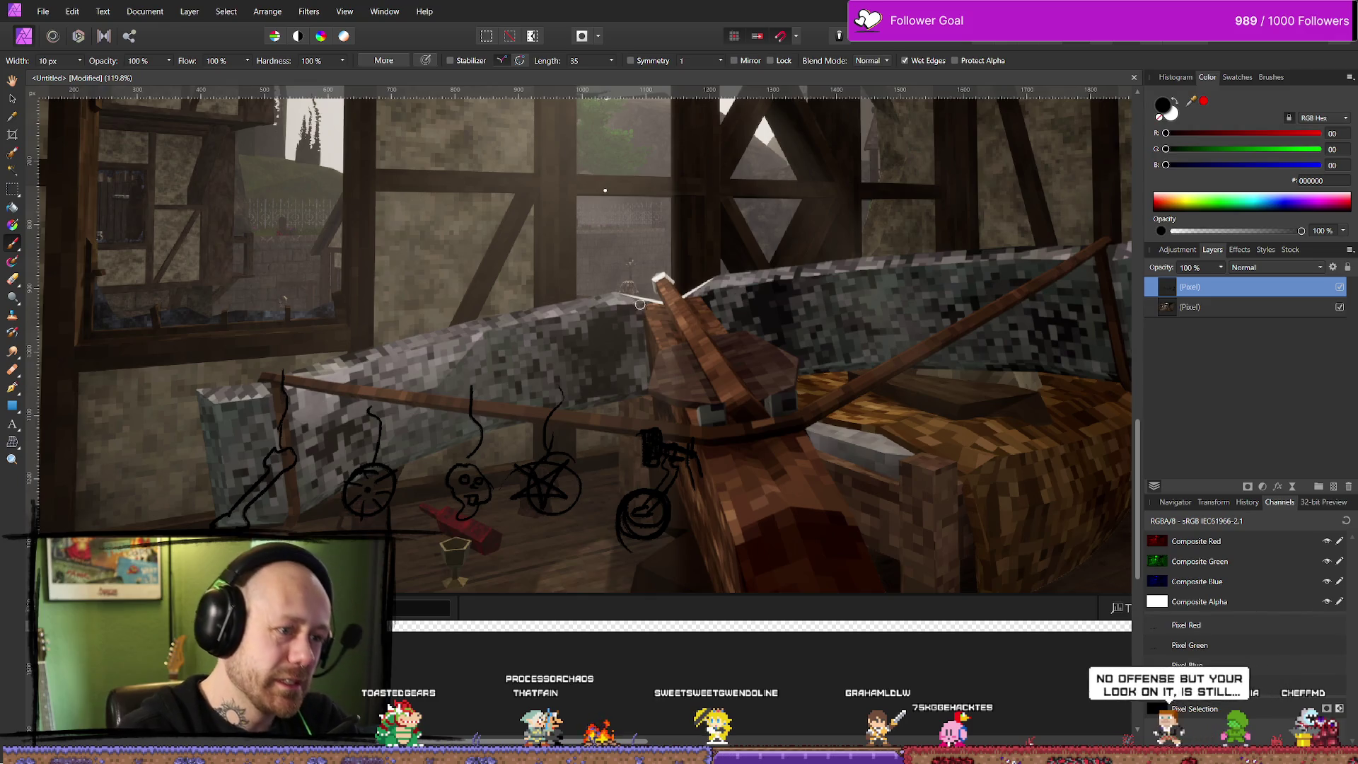
left_click_drag(636, 297, 656, 348)
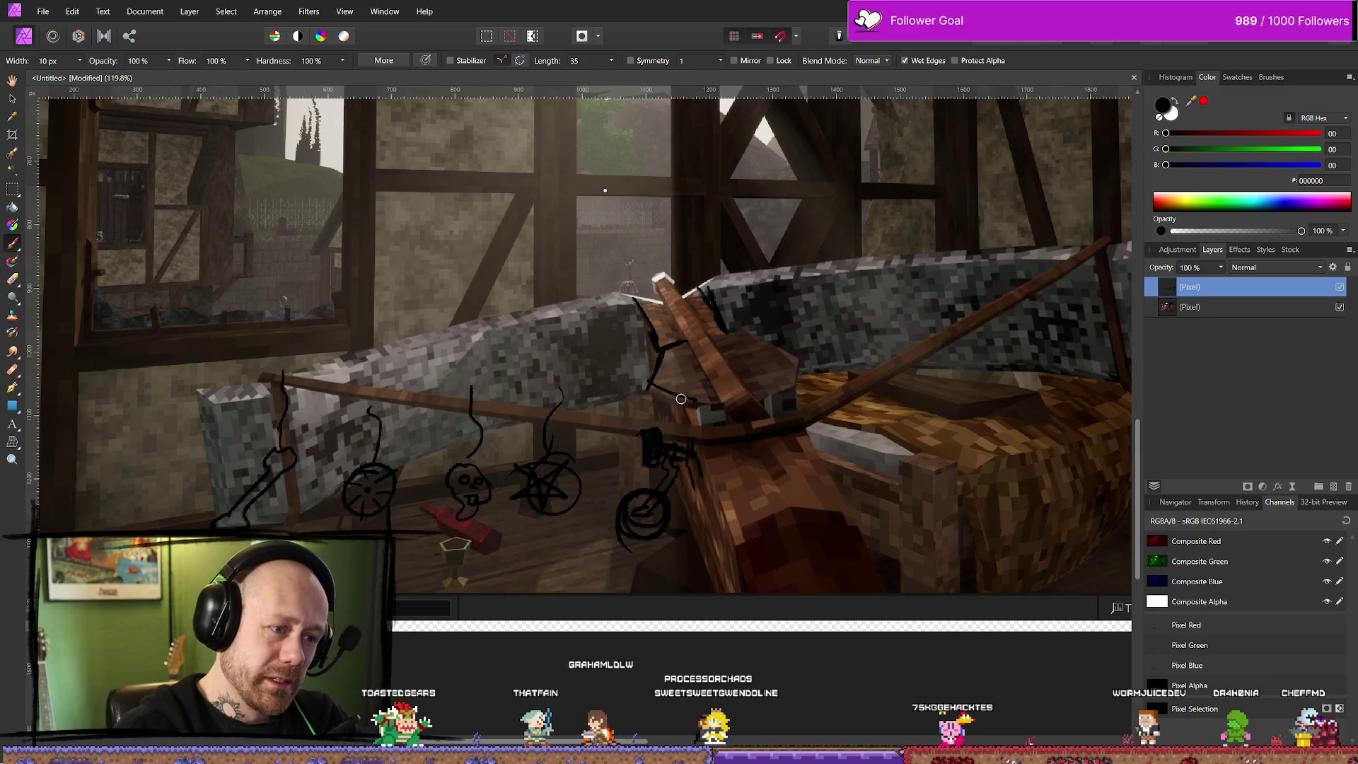
mouse_move(808, 351)
left_mouse_down()
mouse_move(798, 376)
mouse_move(733, 334)
left_mouse_up()
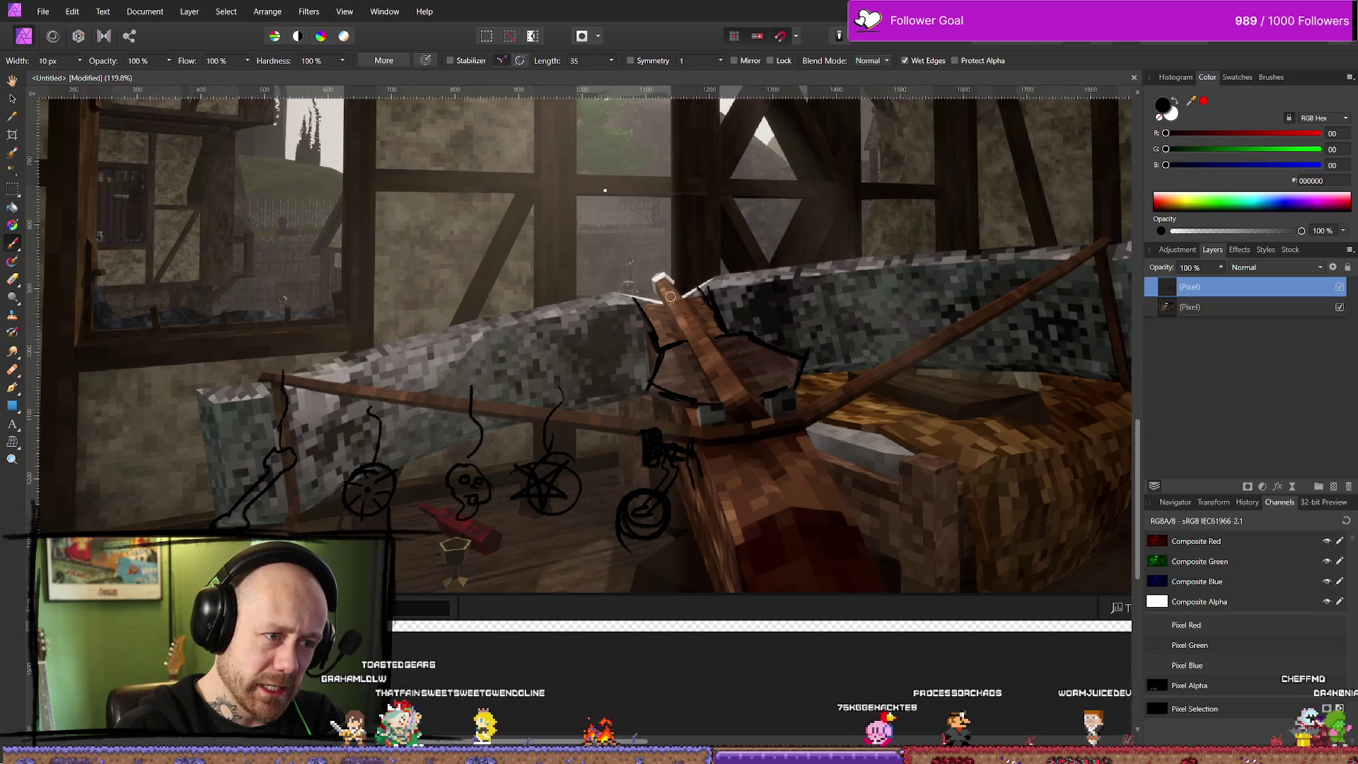
left_click_drag(656, 274, 733, 405)
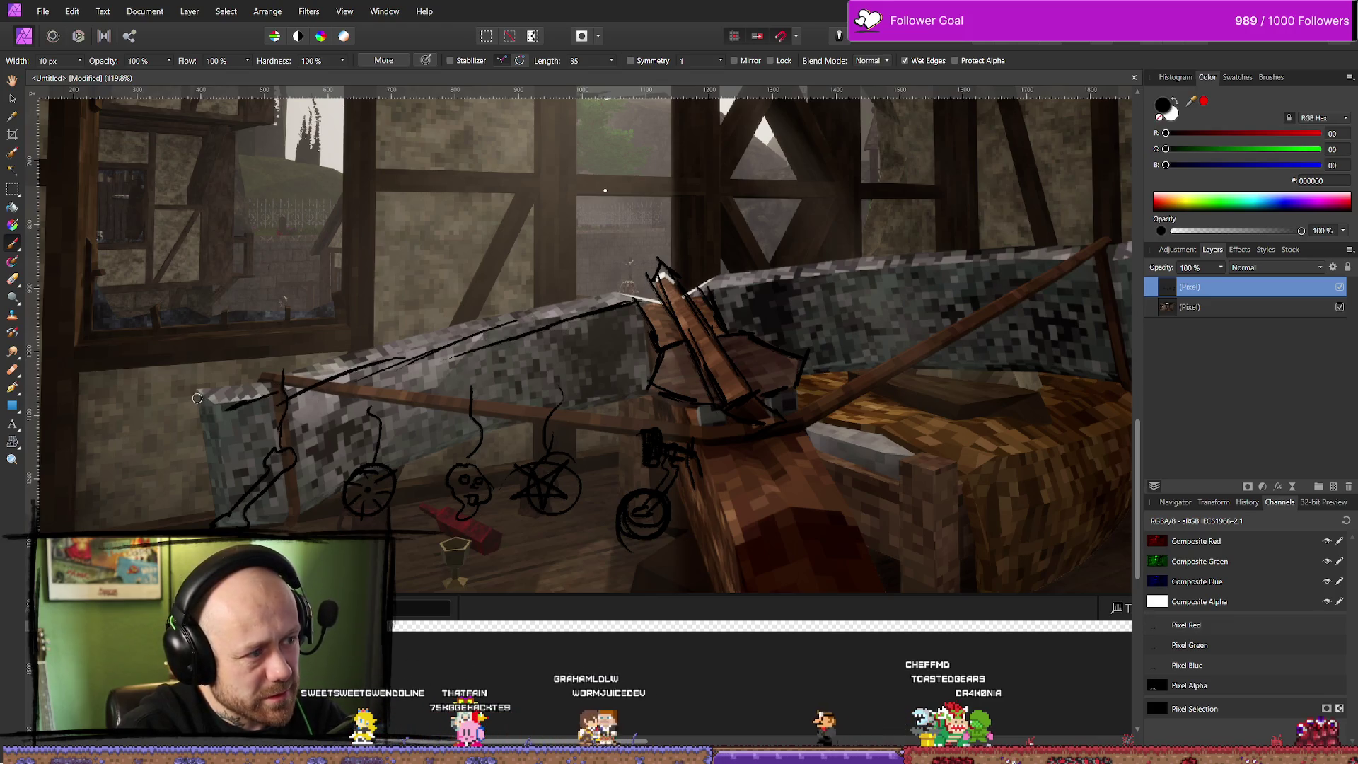
Draw long black strokes along the bed's top rail and the crossbow's right limb
left_click_drag(188, 391, 495, 312)
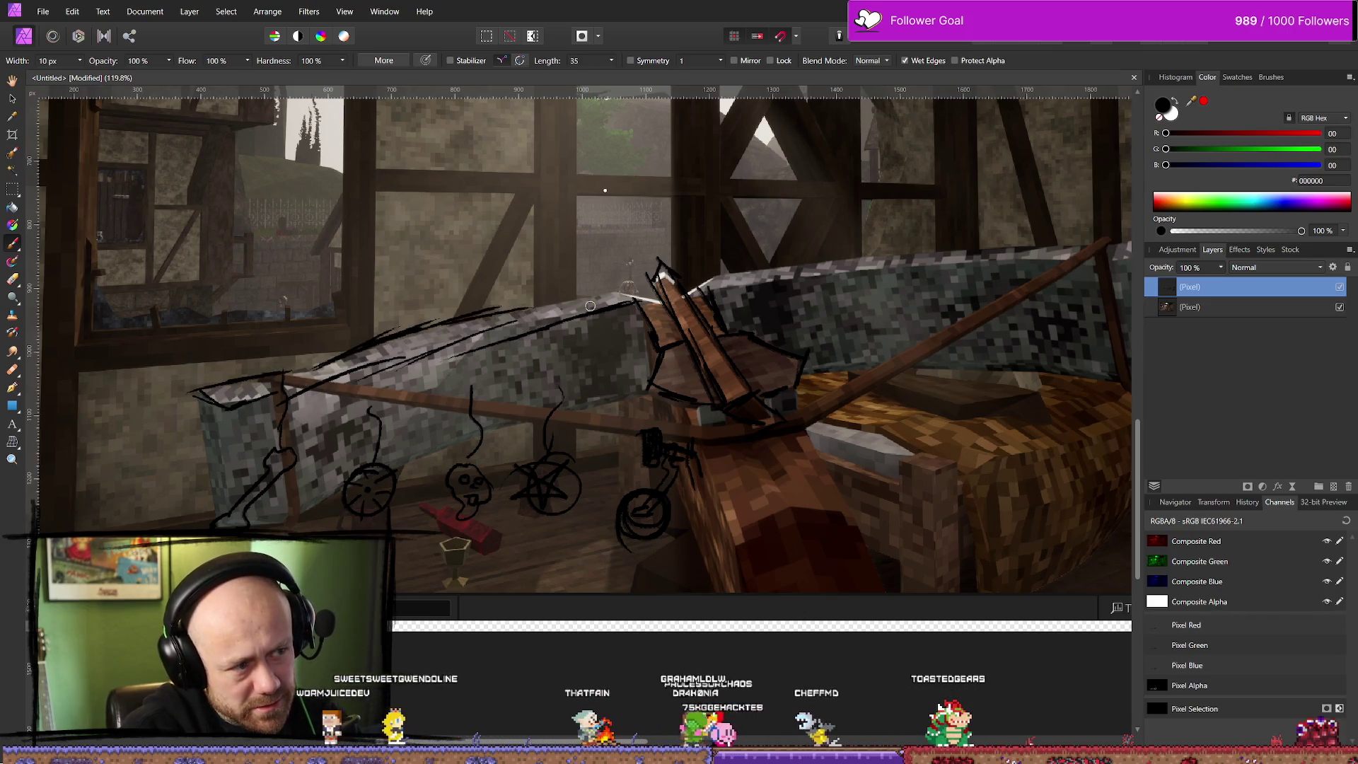
left_click_drag(590, 306, 650, 294)
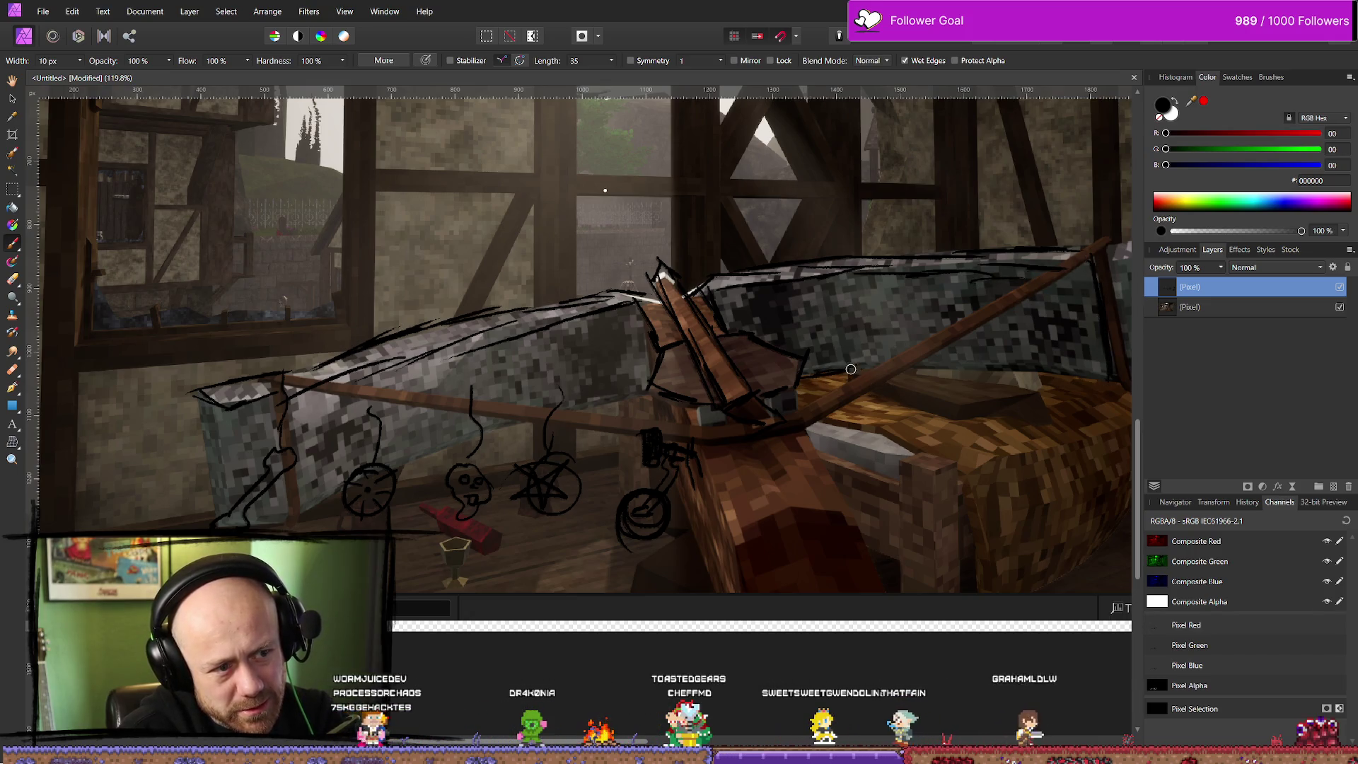
left_click_drag(939, 370, 1029, 368)
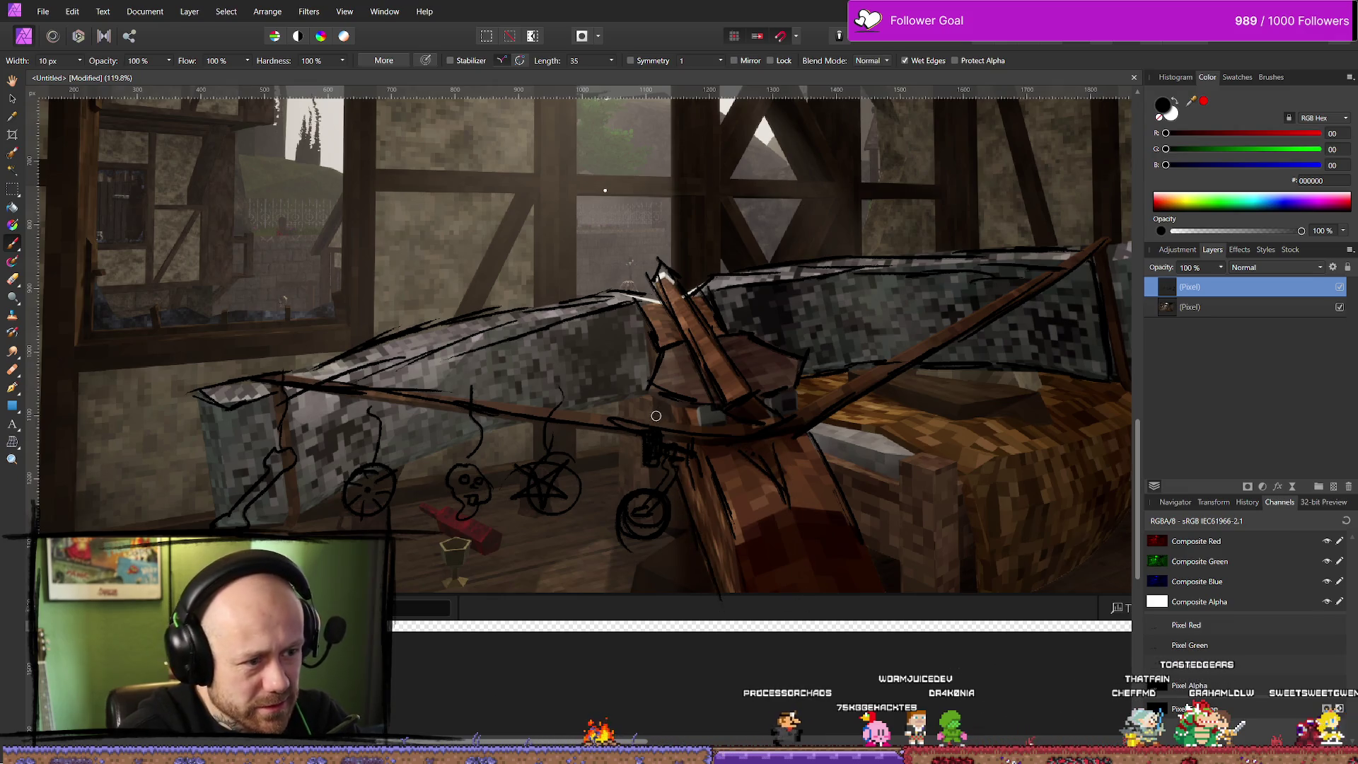
Outline the grey bed block's left edge and the wooden plank's right edge in black
left_click_drag(213, 465, 204, 400)
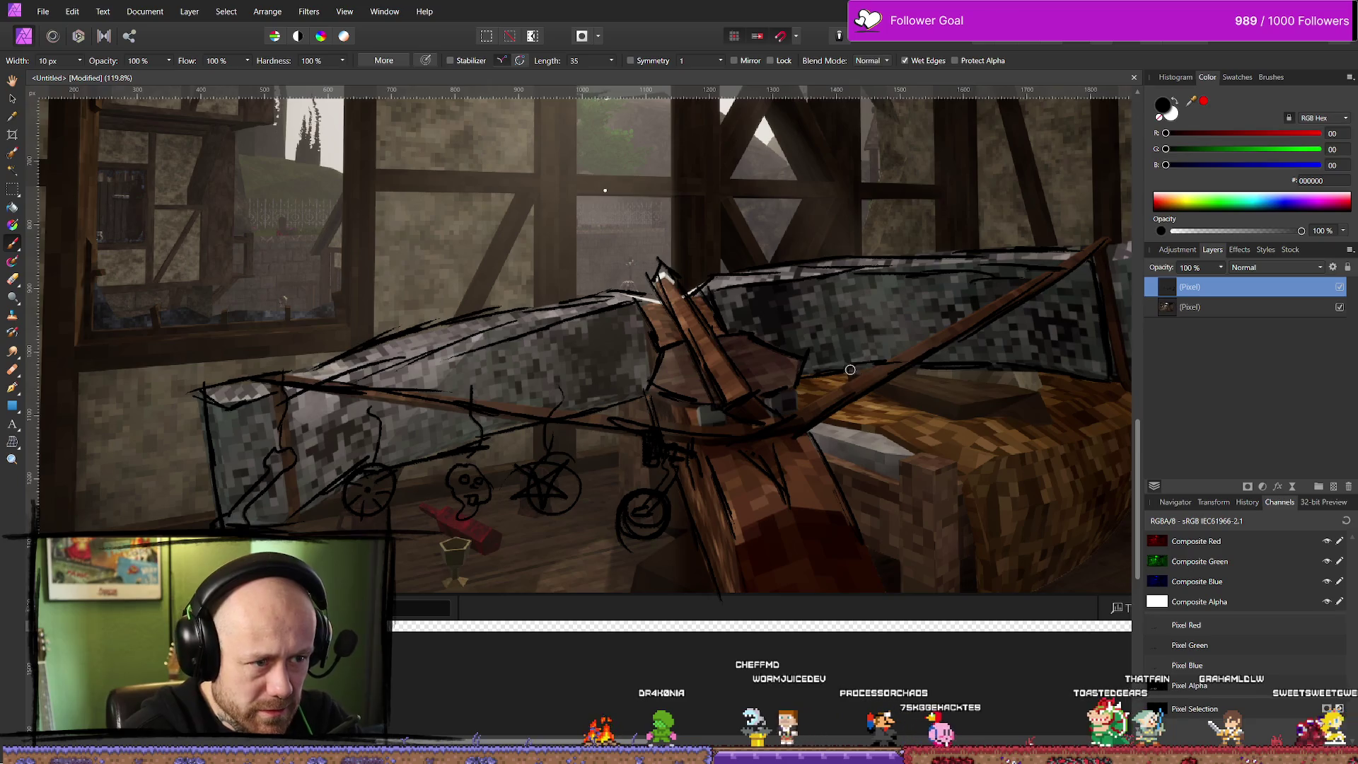
left_click_drag(796, 438, 885, 570)
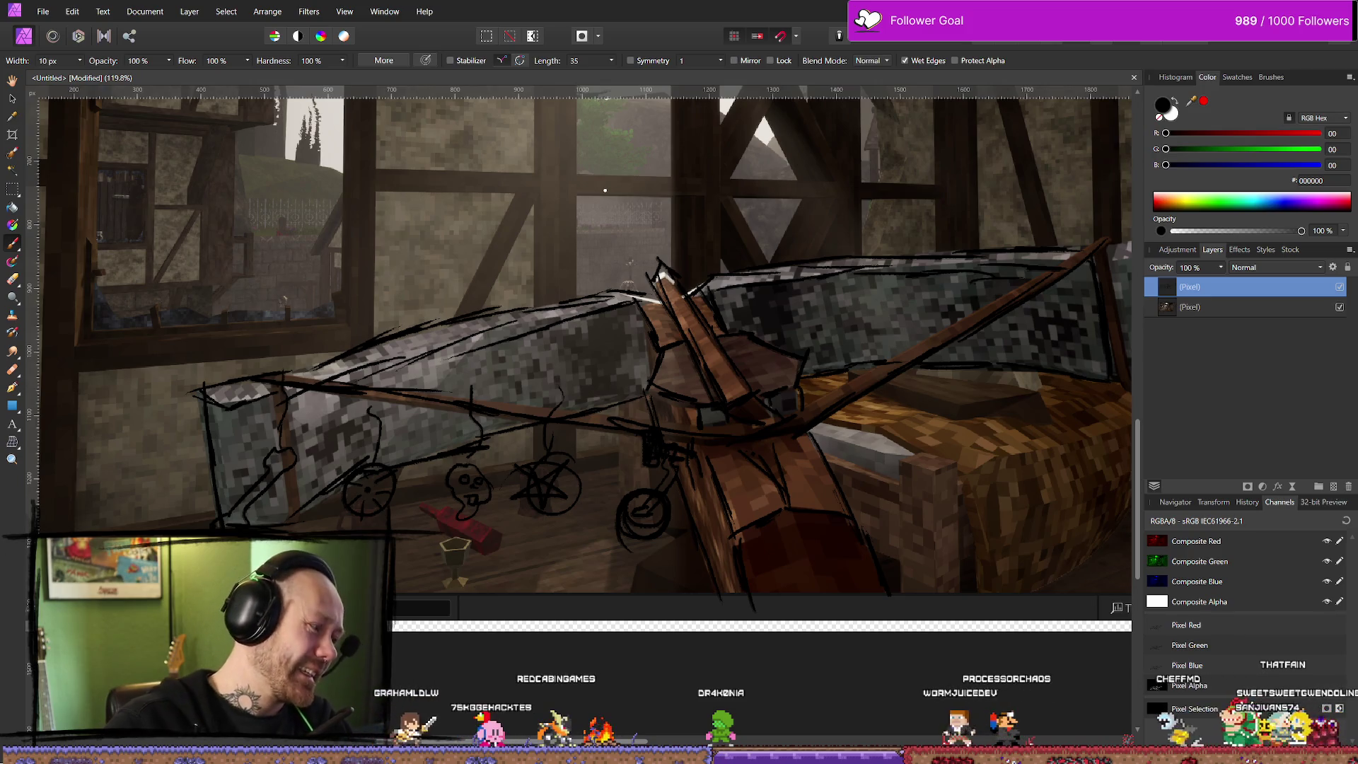
scroll(769, 284, "down", 4, "ctrl")
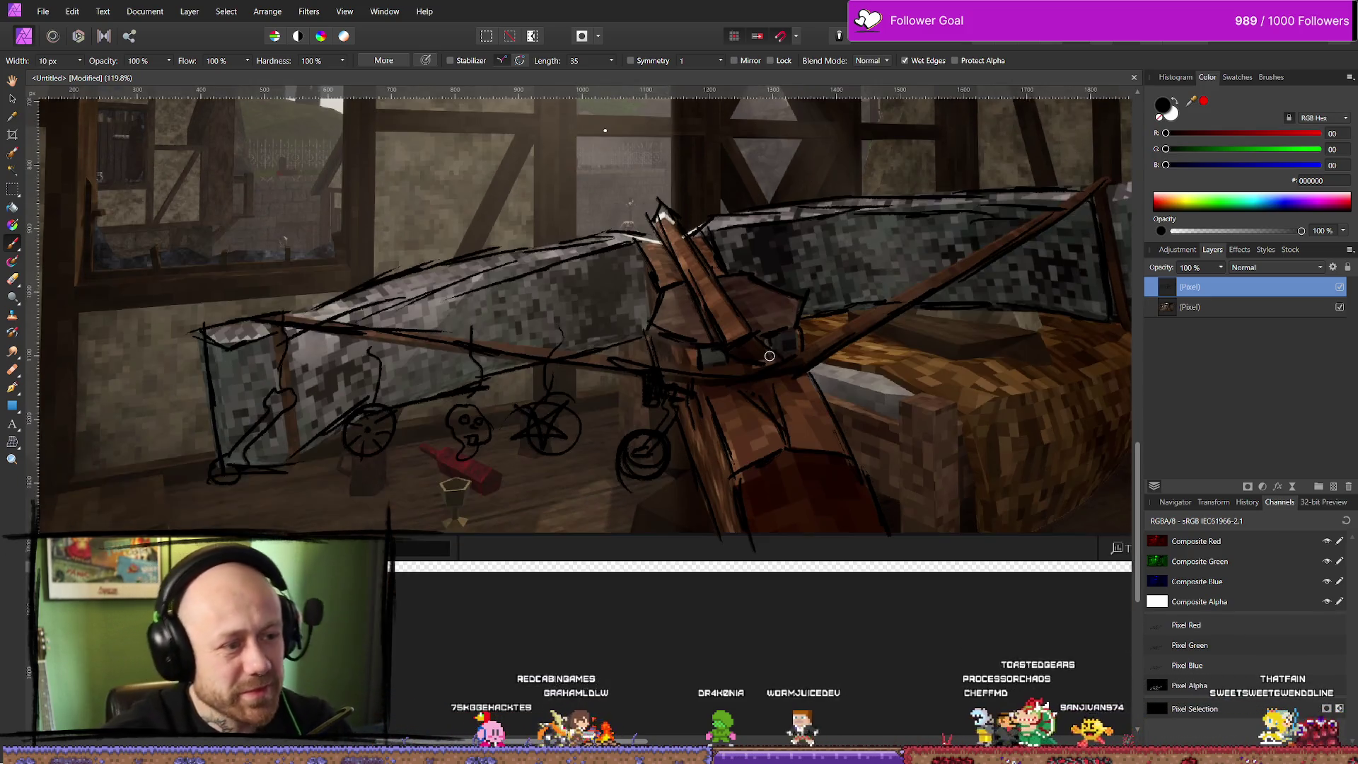
Zoom and pan around the canvas to review the sketch, then switch to the Unreal Engine editor
scroll(769, 285, "up", 4, "ctrl")
scroll(769, 284, "down", 4, "ctrl")
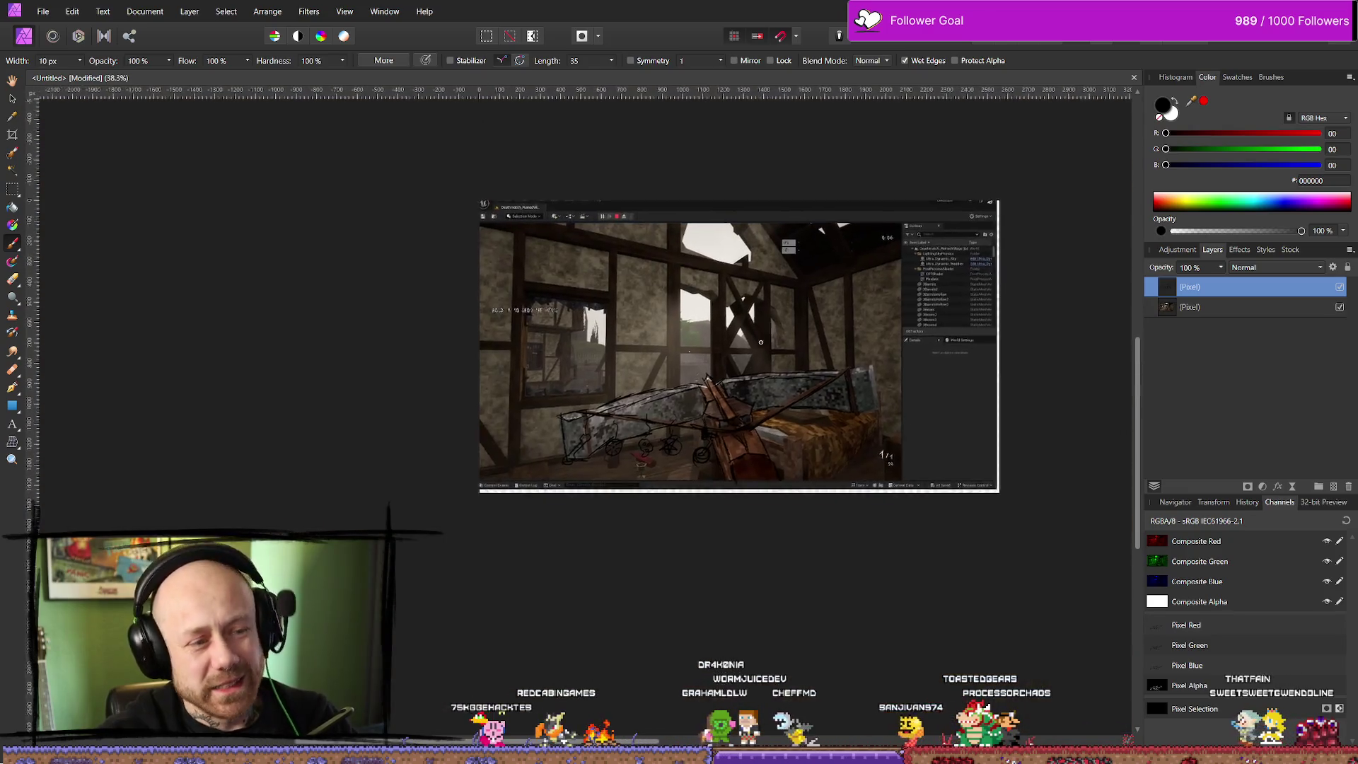
scroll(806, 464, "up", 3, "ctrl")
scroll(806, 463, "down", 4, "ctrl")
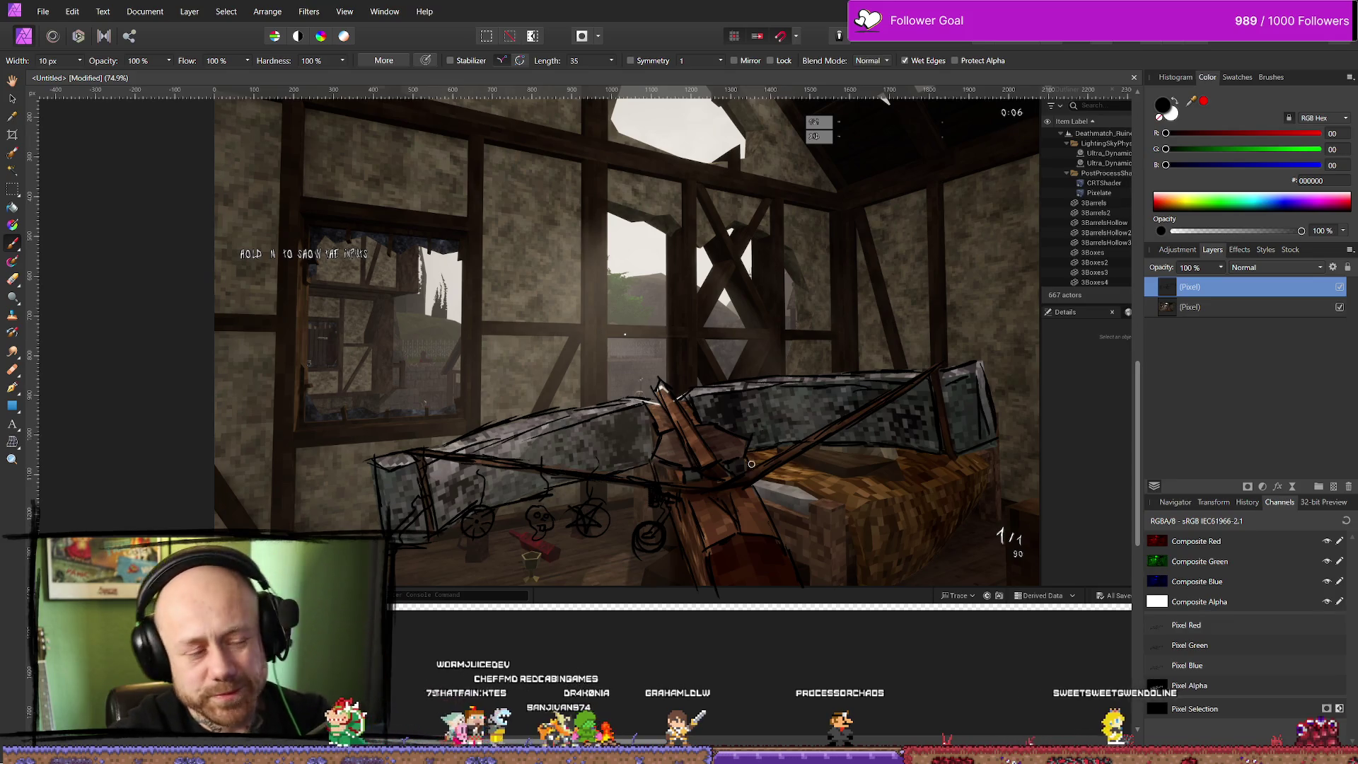
scroll(954, 399, "down", 5)
scroll(849, 410, "up", 5)
scroll(778, 417, "down", 5)
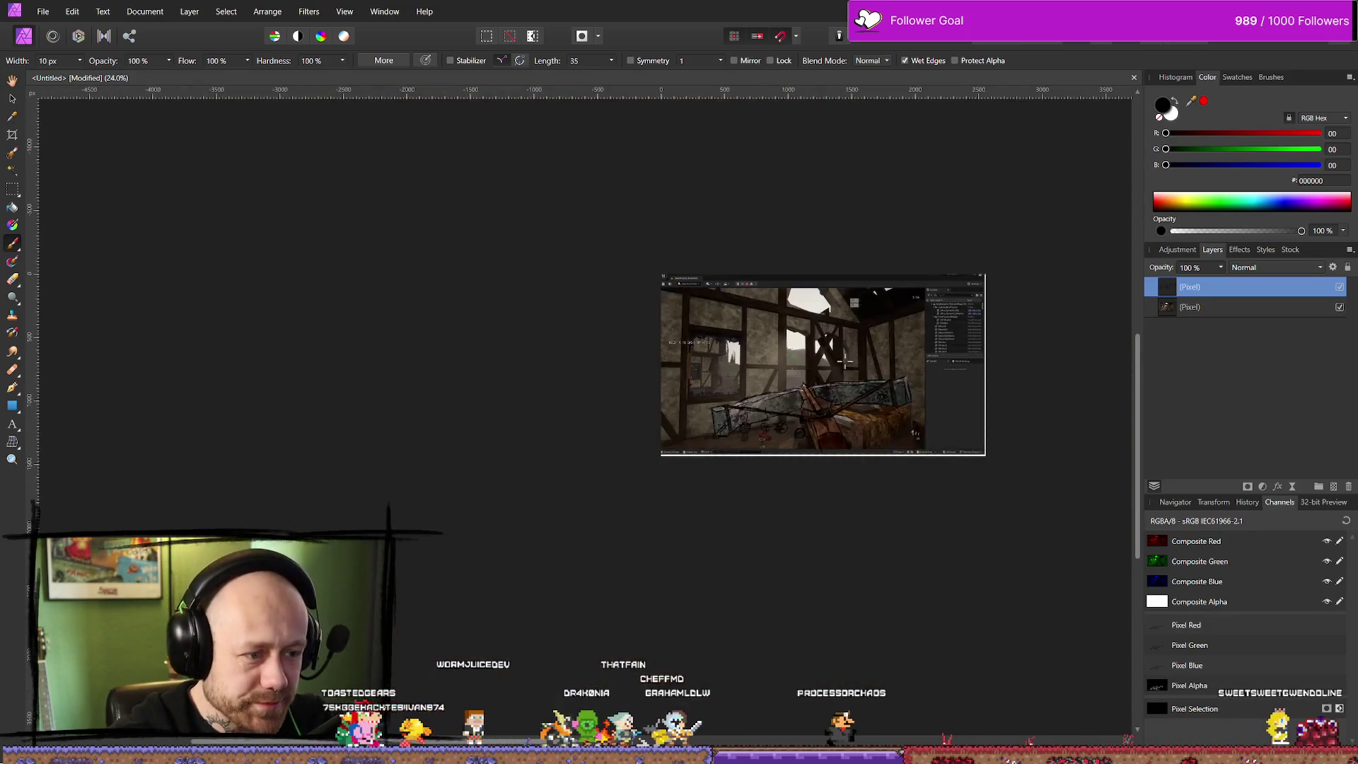
scroll(727, 426, "up", 4)
scroll(779, 434, "up", 2)
scroll(778, 433, "right", 3)
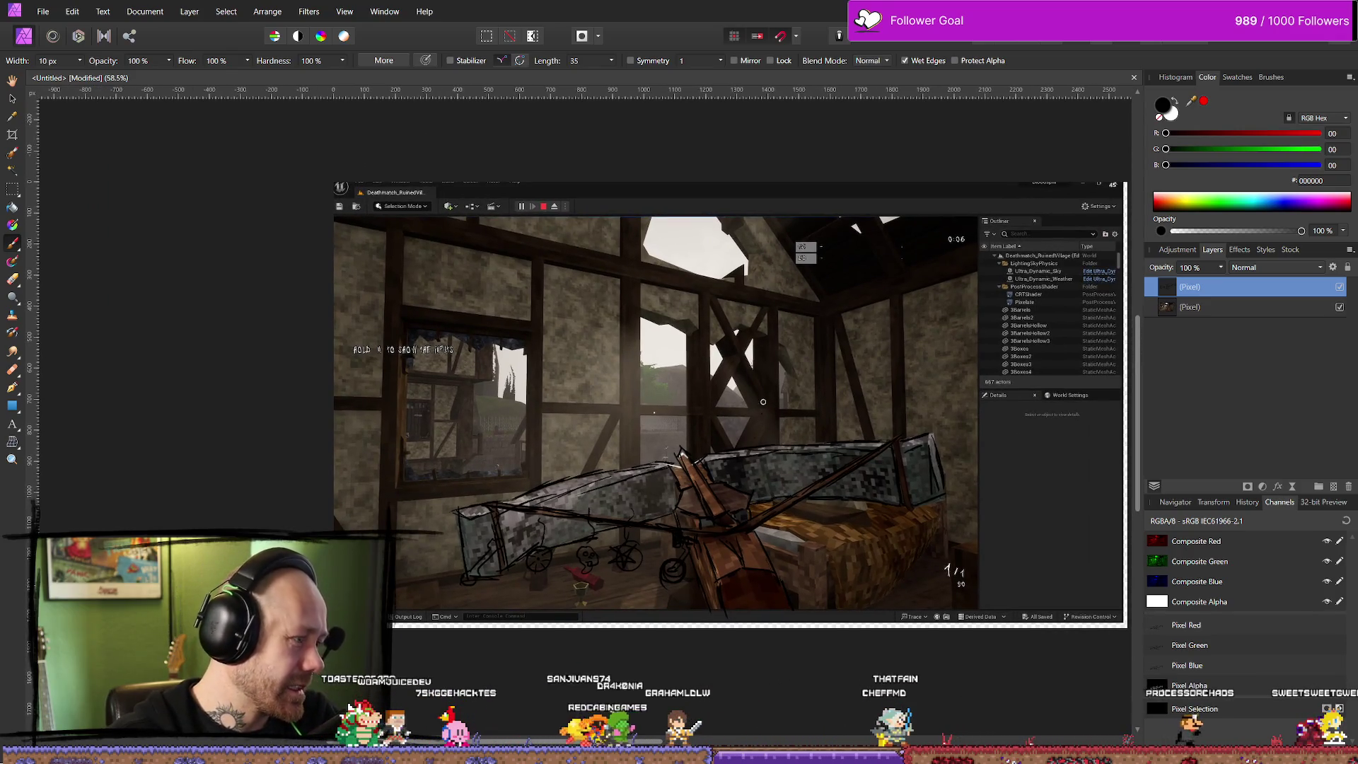
scroll(813, 363, "right", 3)
scroll(803, 332, "down", 1)
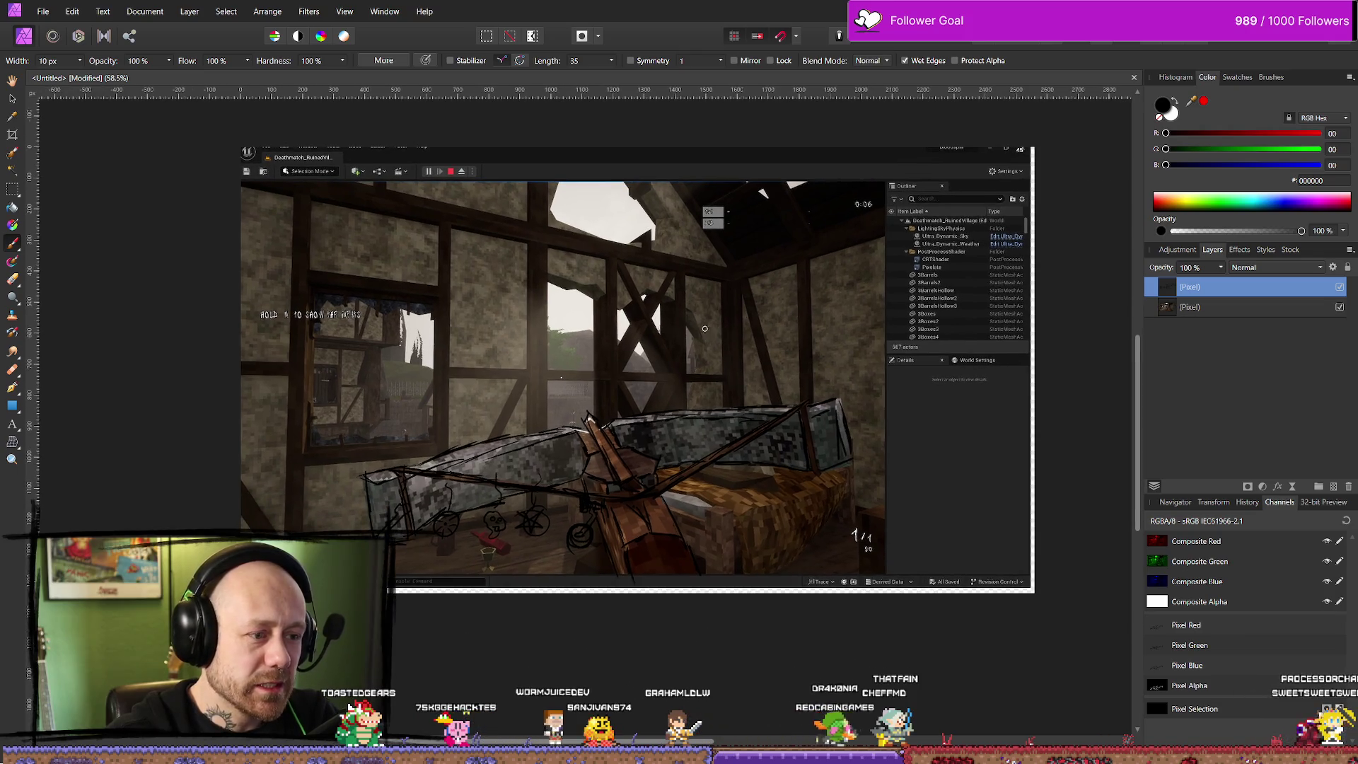
key("alt+Tab")
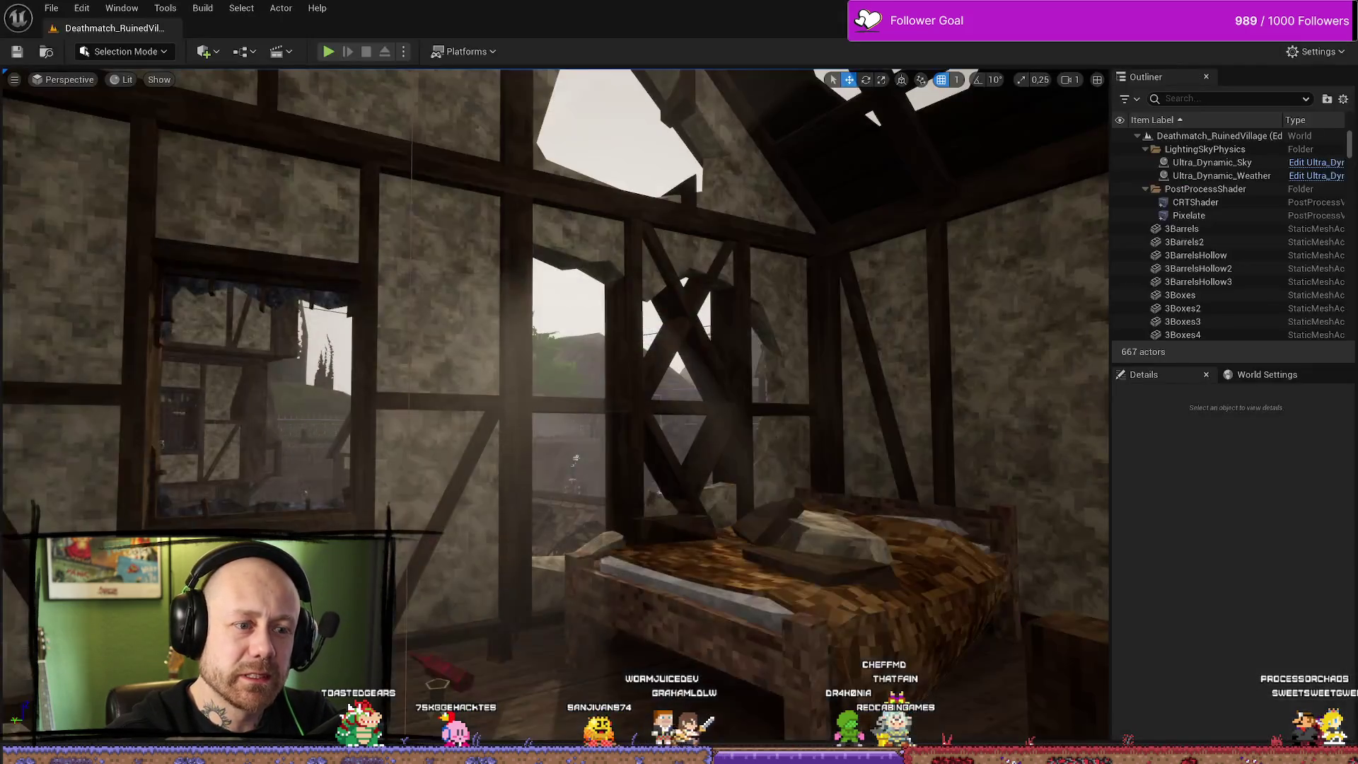
key("alt+Tab")
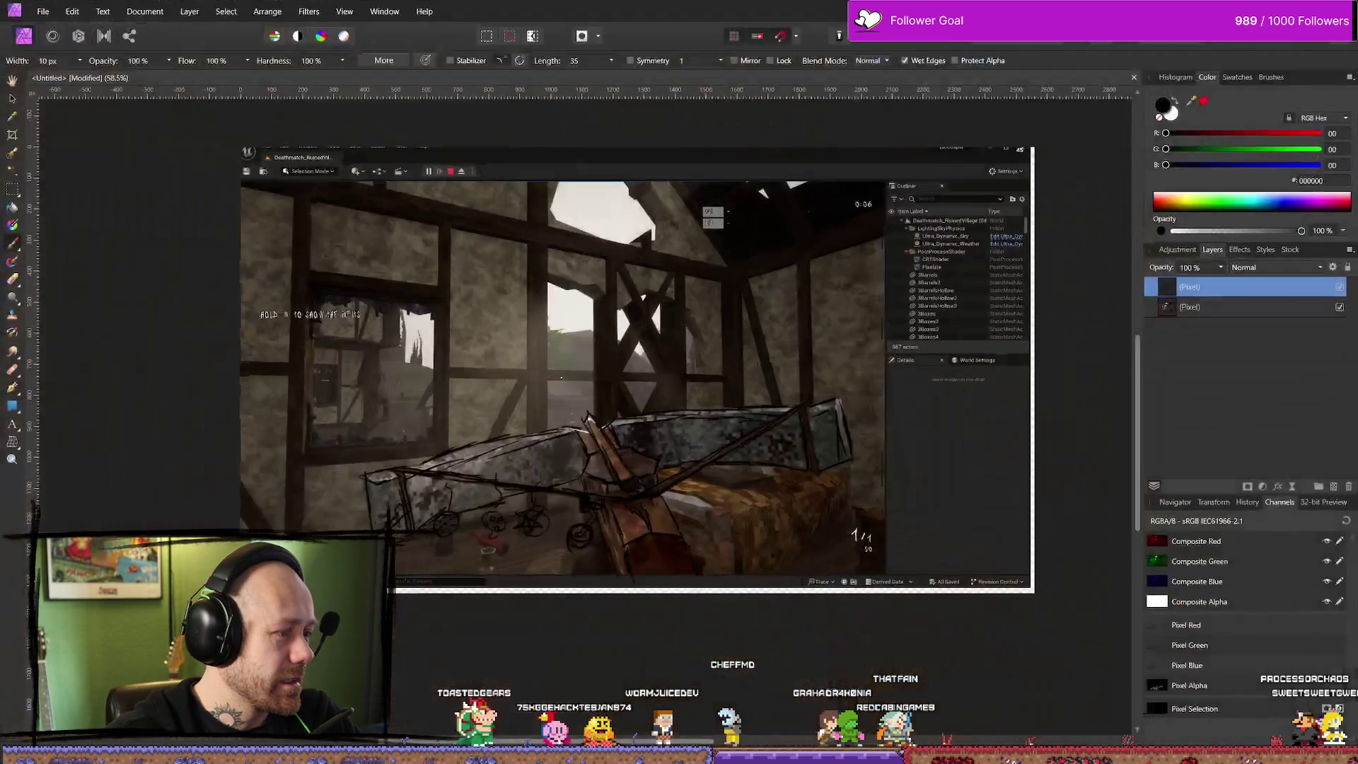
key("alt+Tab")
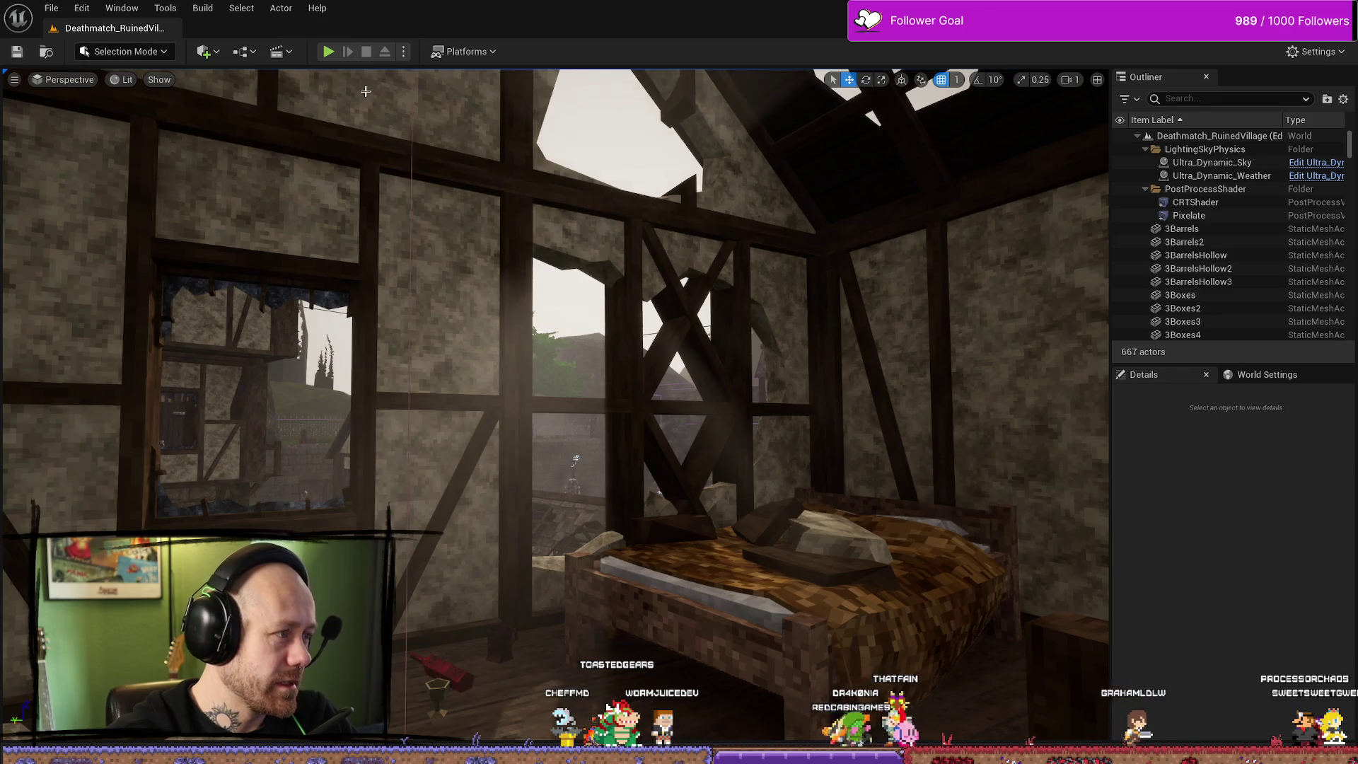
left_click(335, 54)
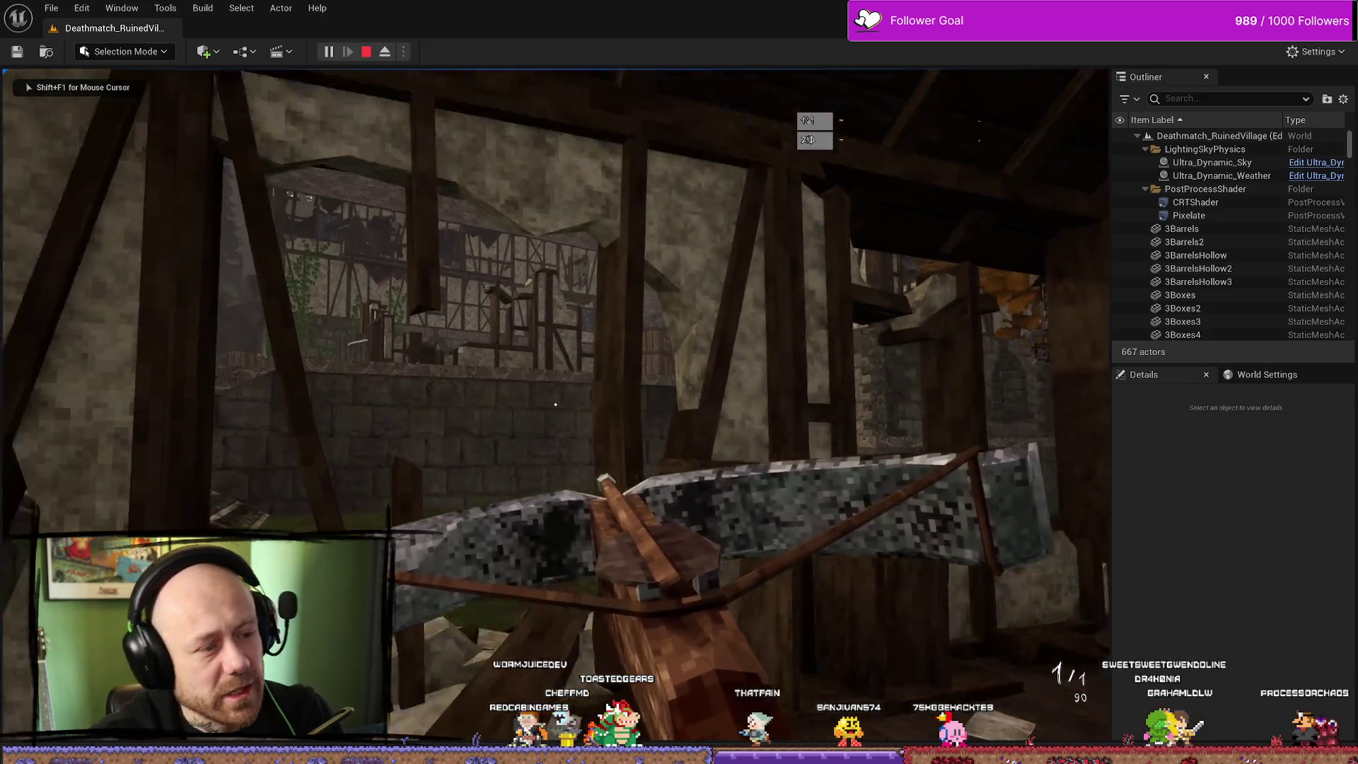
key("Escape")
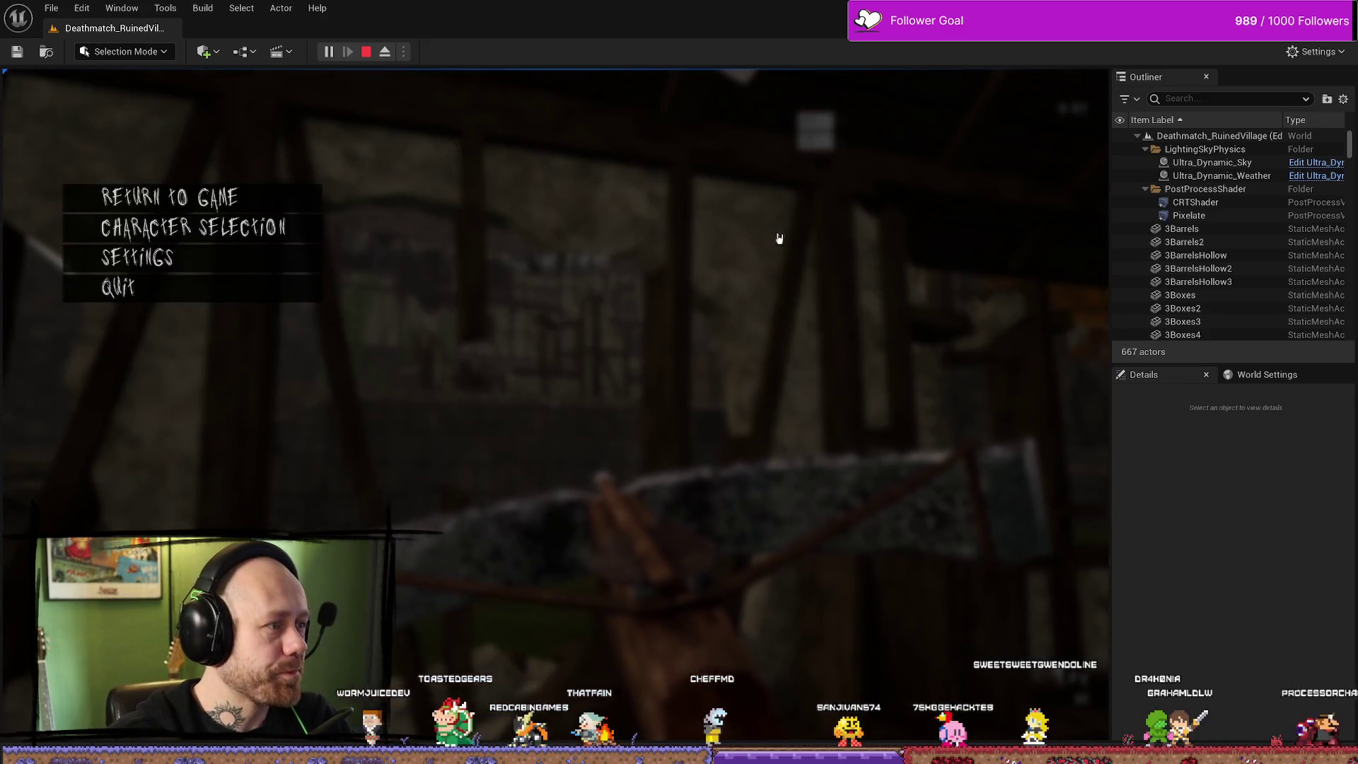
left_click(120, 287)
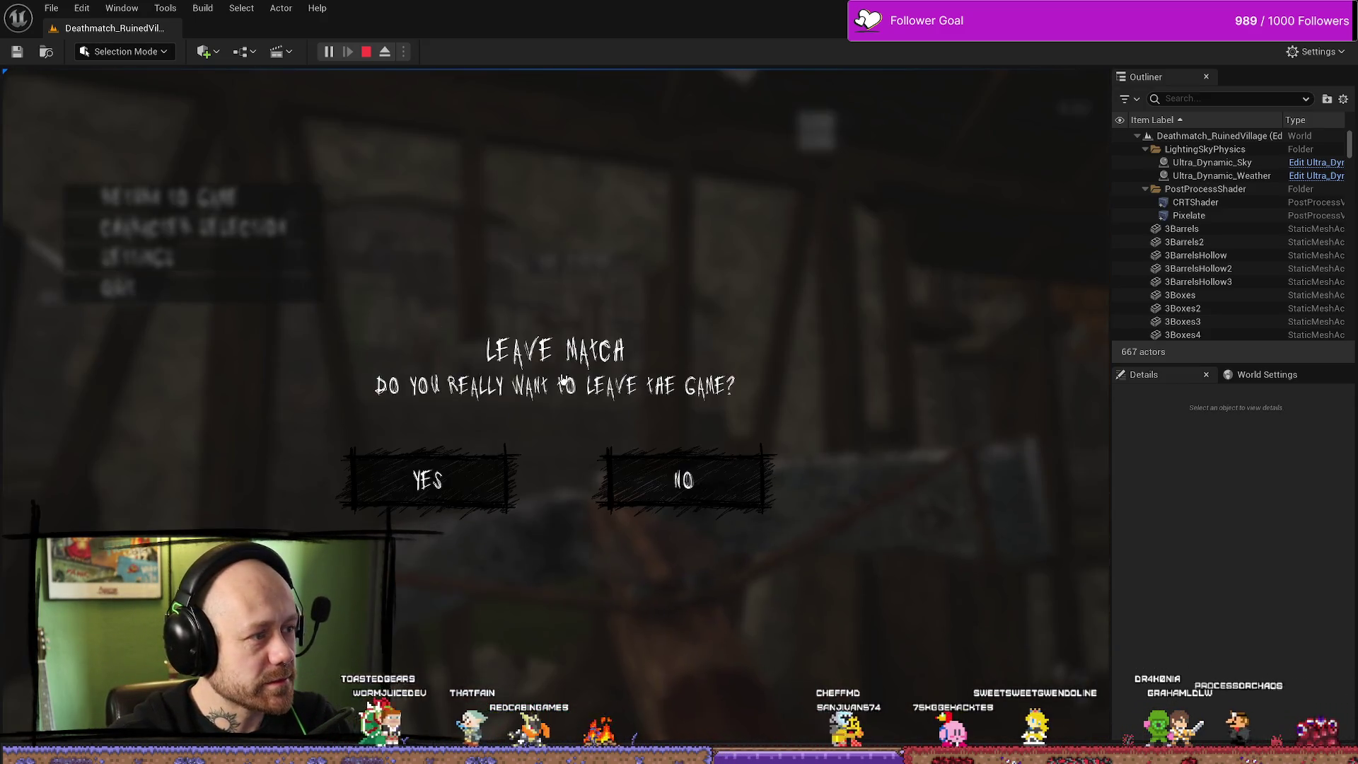
left_click(424, 491)
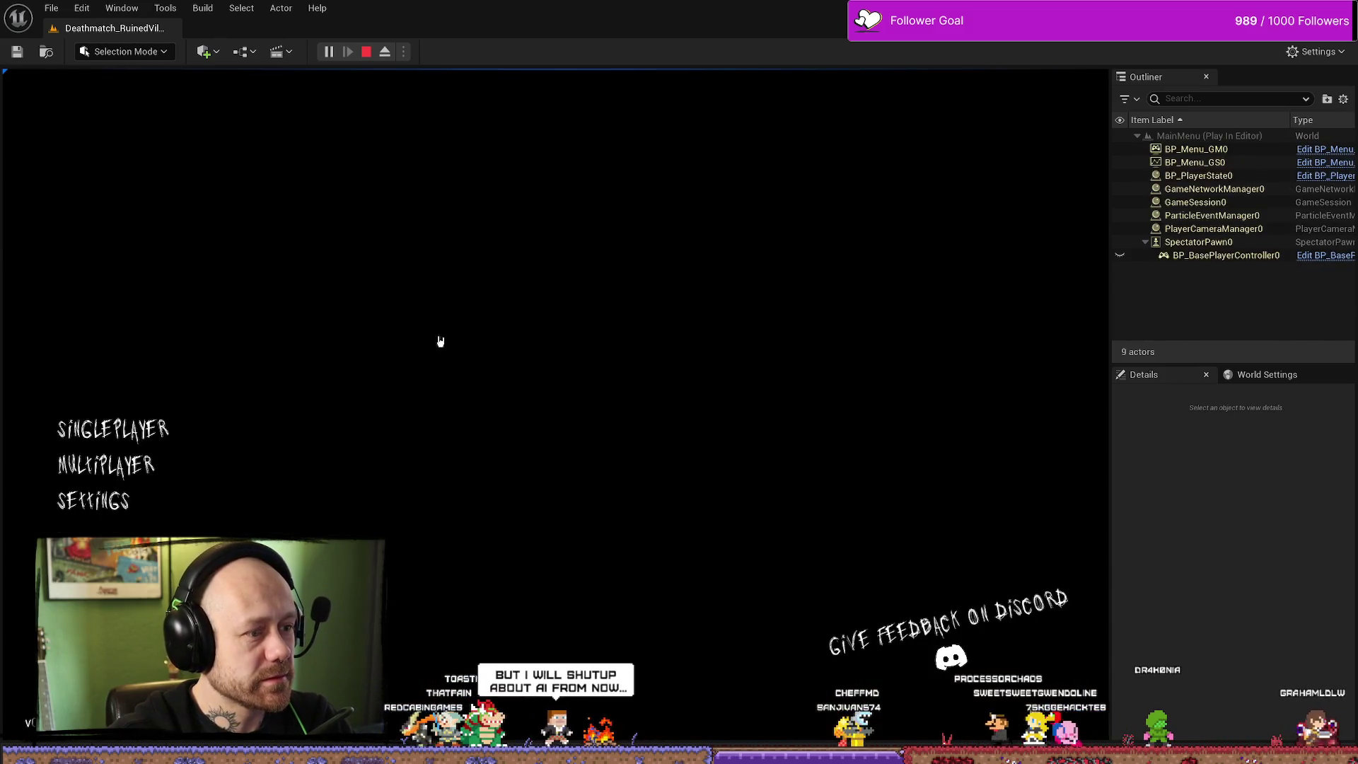
left_click(92, 500)
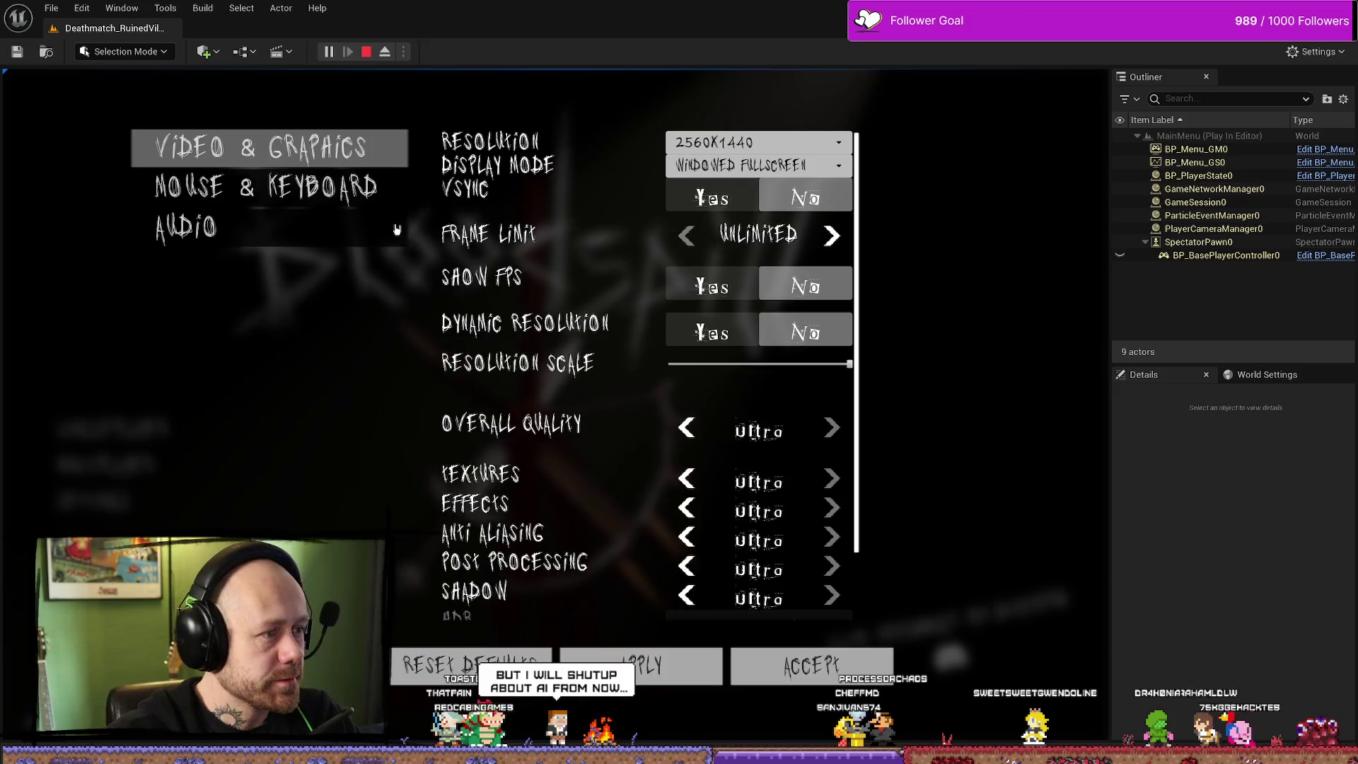
key("e")
key("e")
key("e")
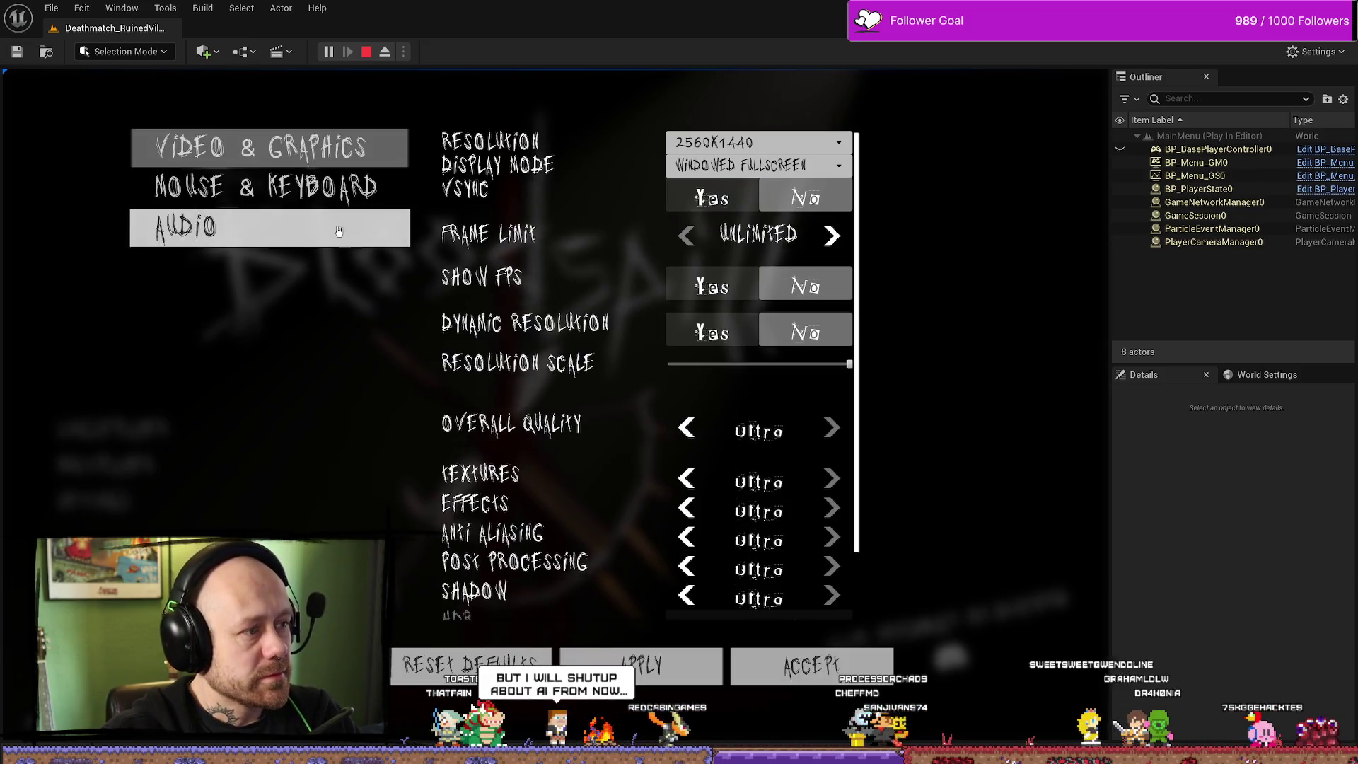
key("e")
key("e")
key("e")
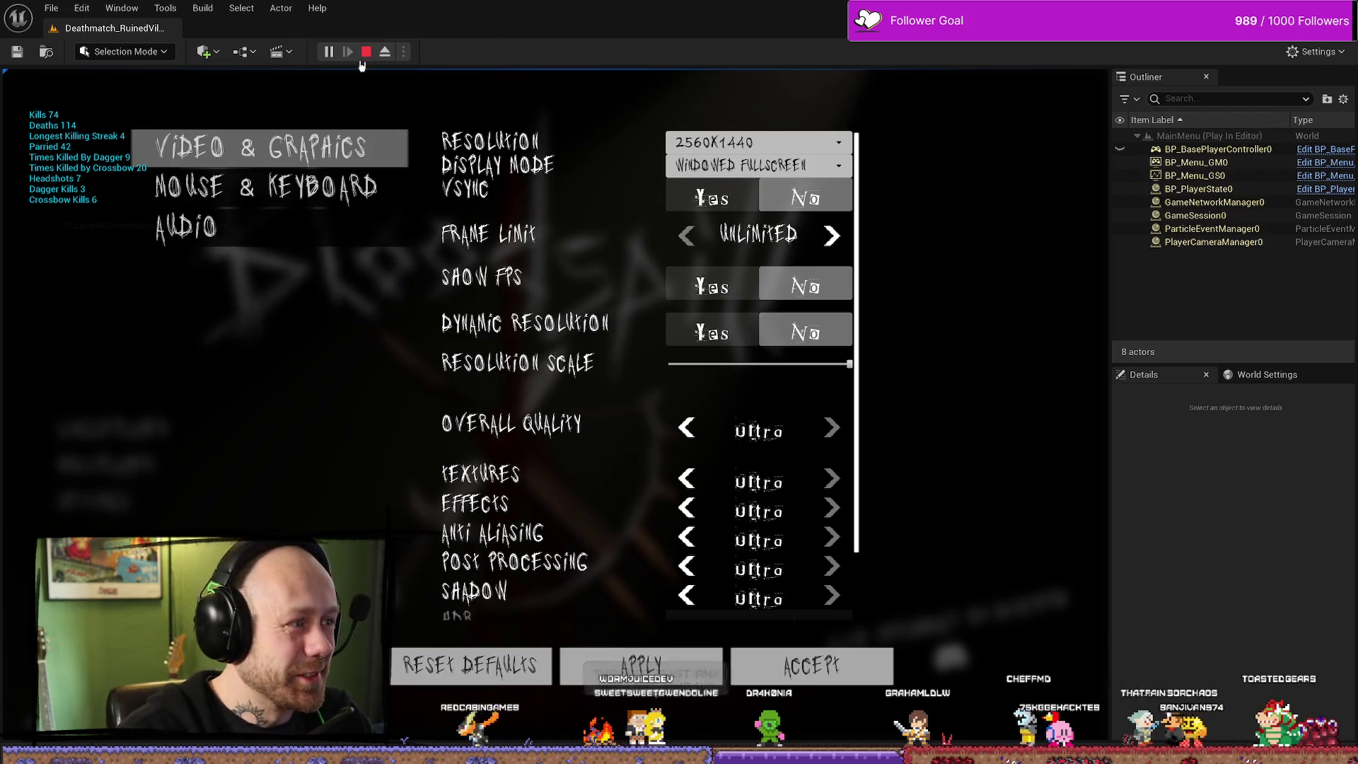
left_click(367, 54)
Widen the level viewport by narrowing the Outliner, and fly the camera toward the stone courtyard
left_click_drag(1110, 218, 1215, 218)
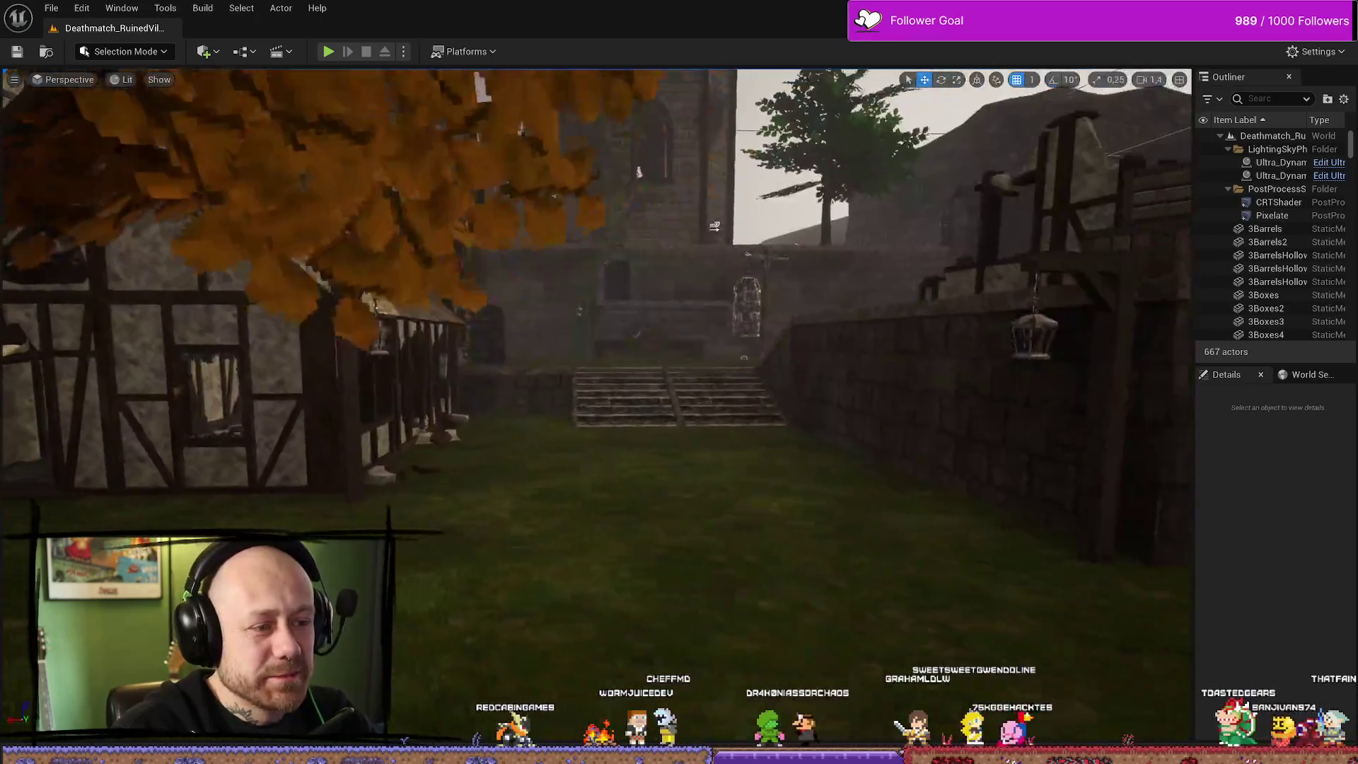
scroll(711, 396, "down", 2)
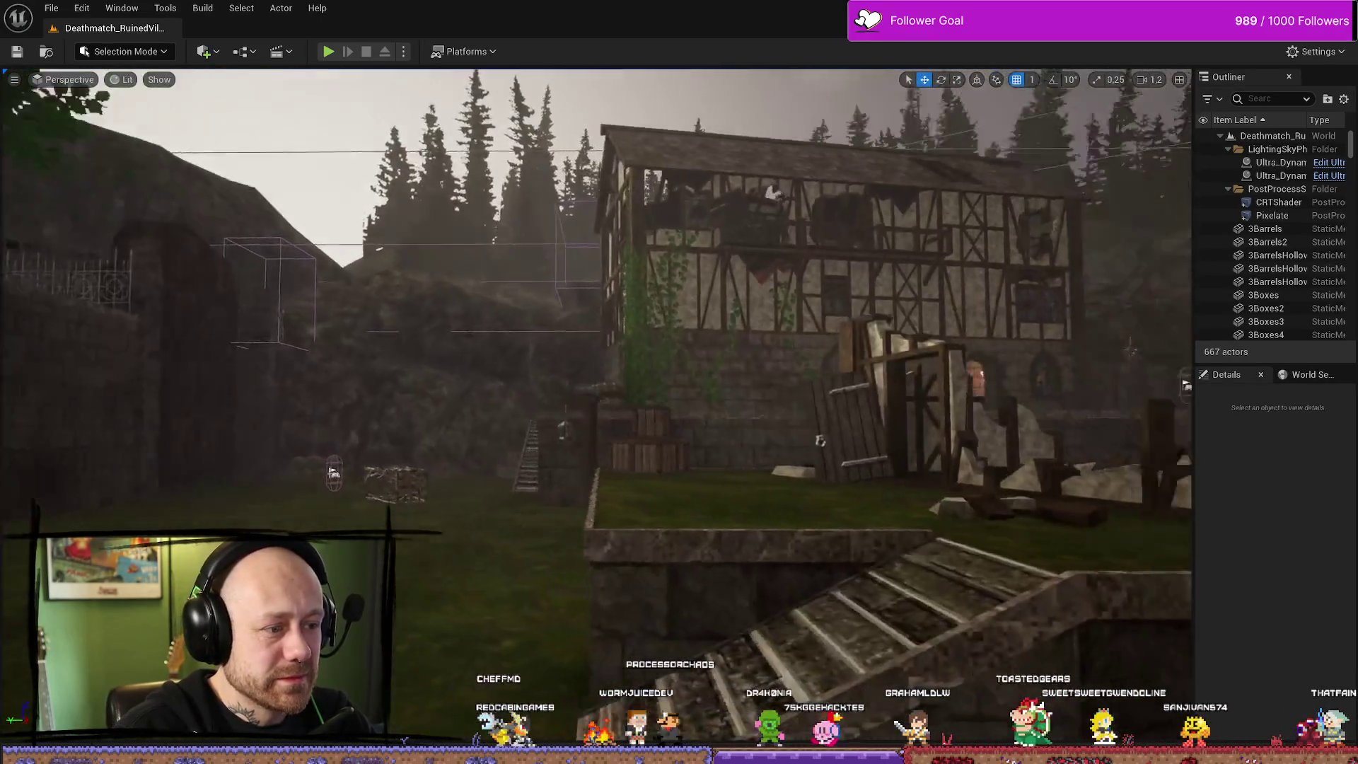
scroll(713, 412, "down", 1)
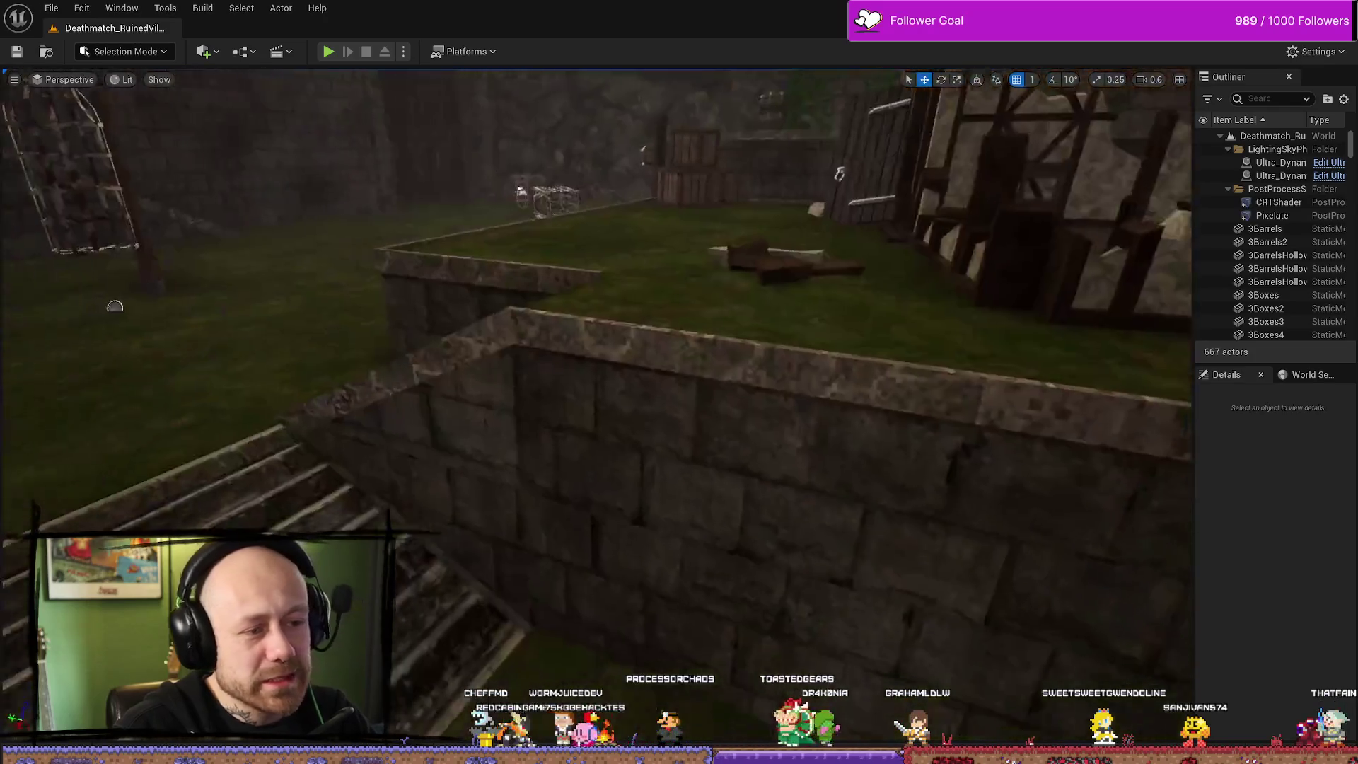
left_click_drag(727, 316, 637, 396)
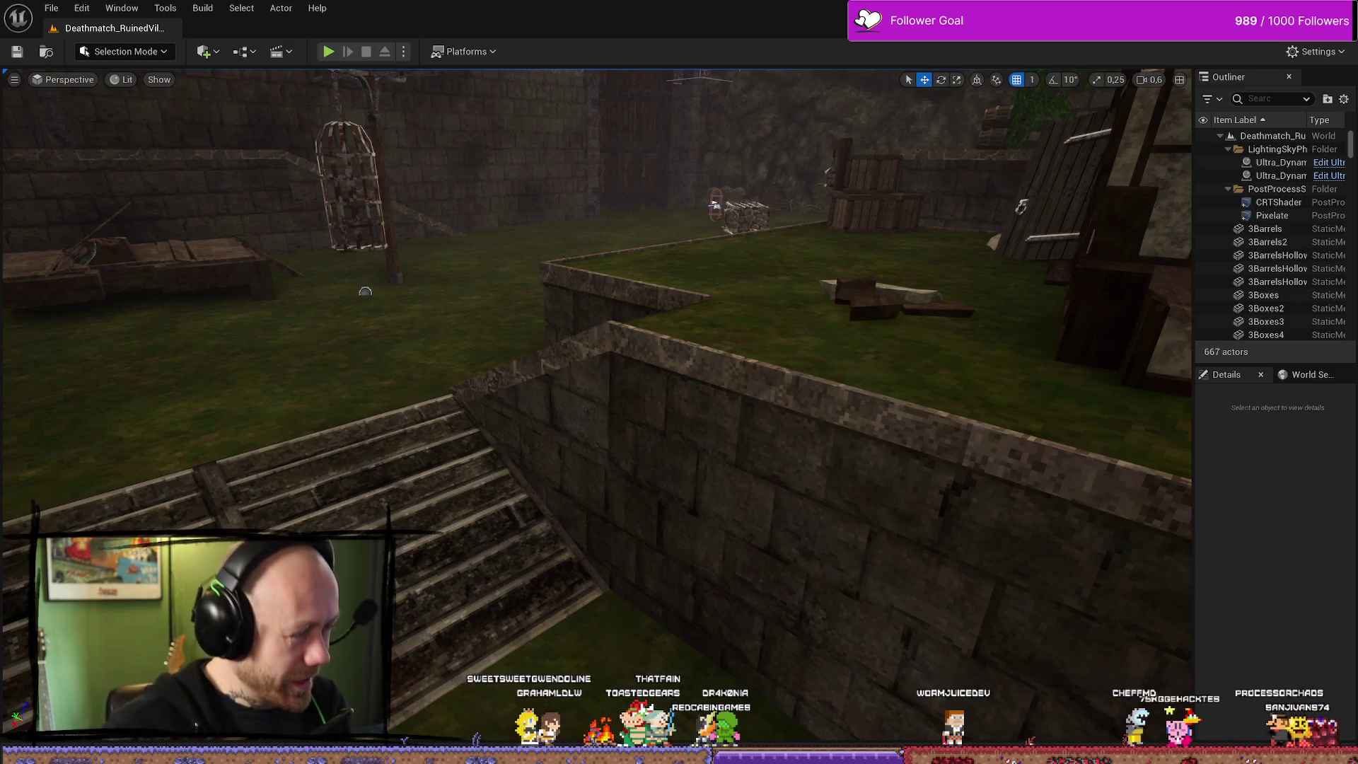
Fly the camera toward the timber house and lower courtyard, then bring the YouTube results forward
mouse_move(500, 448)
left_mouse_down()
mouse_move(623, 382)
mouse_move(594, 386)
mouse_move(672, 375)
mouse_move(537, 429)
left_mouse_up()
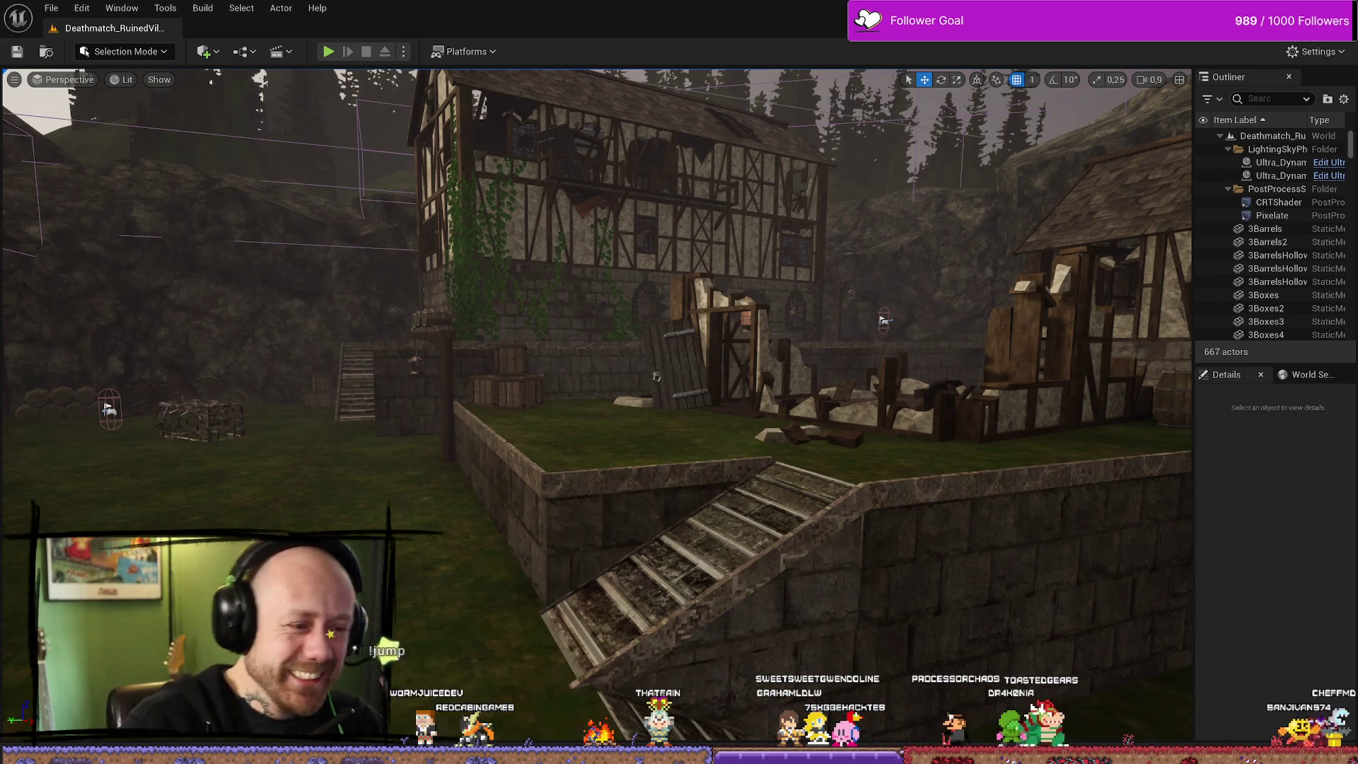
scroll(631, 304, "down", 5)
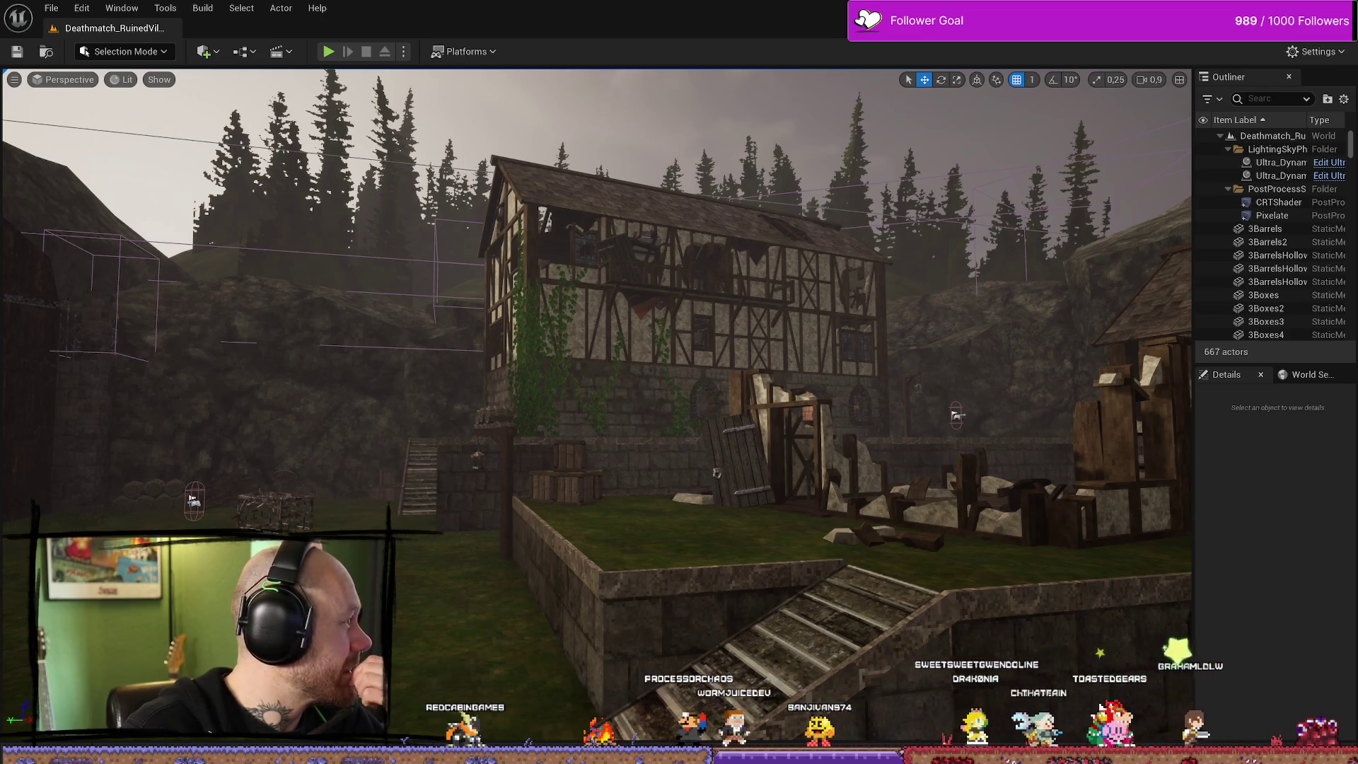
left_click_drag(784, 438, 837, 365)
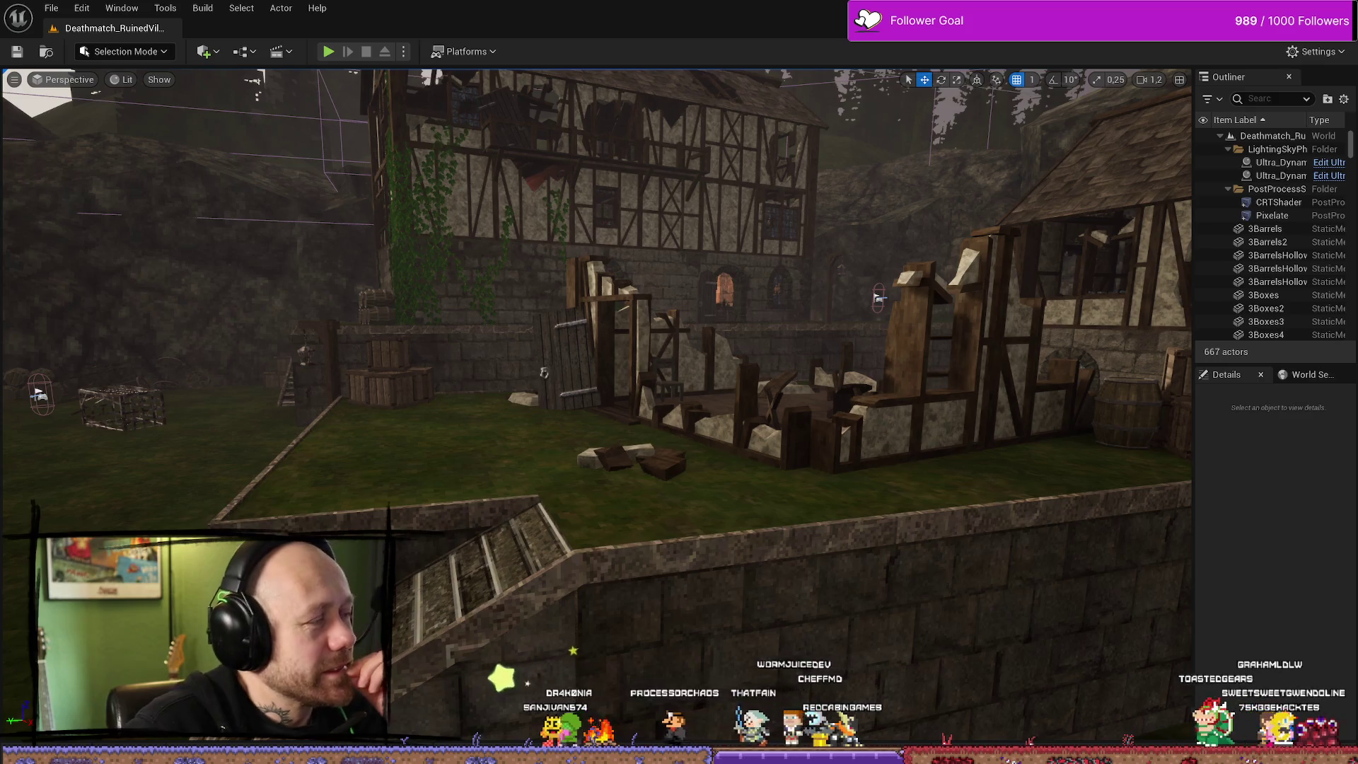
key("alt+Tab")
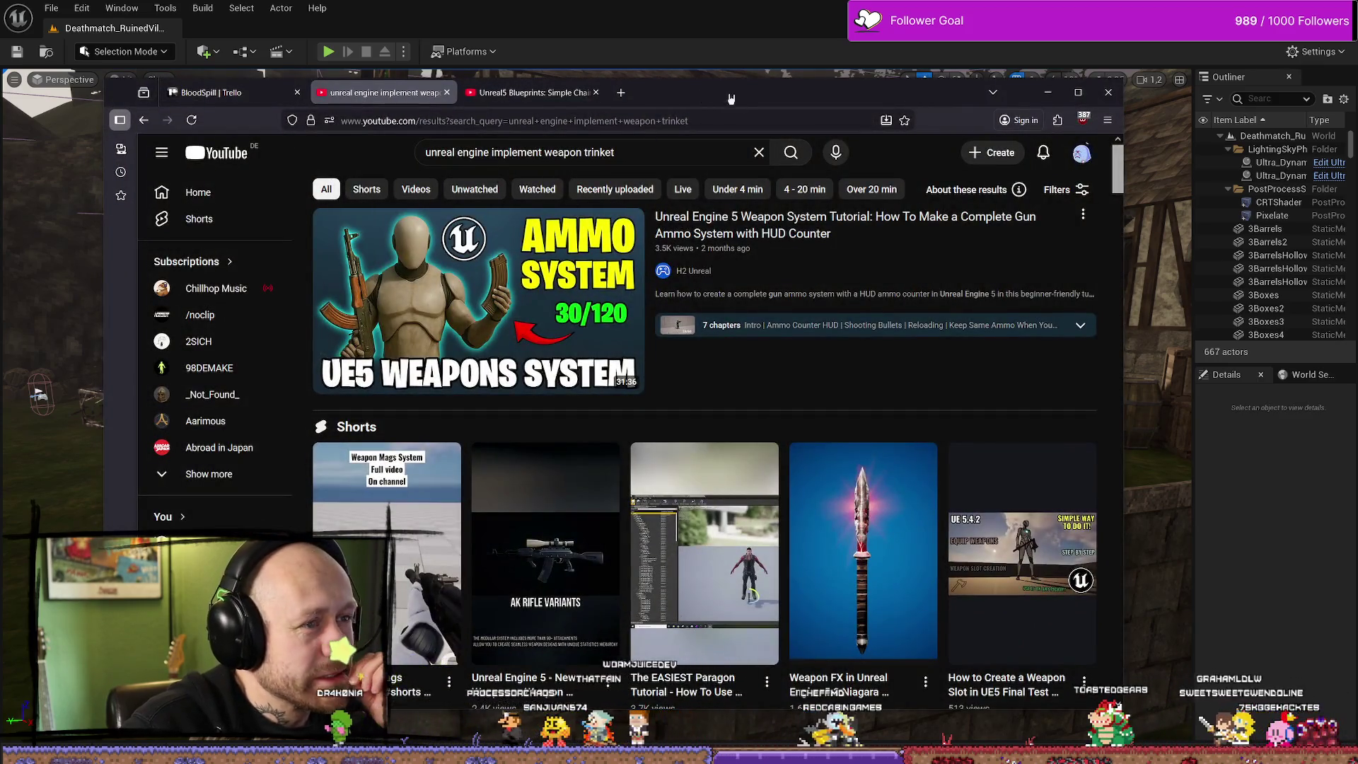
Switch from the YouTube results back to the Unreal Editor's timber-house viewport
key("alt+Tab")
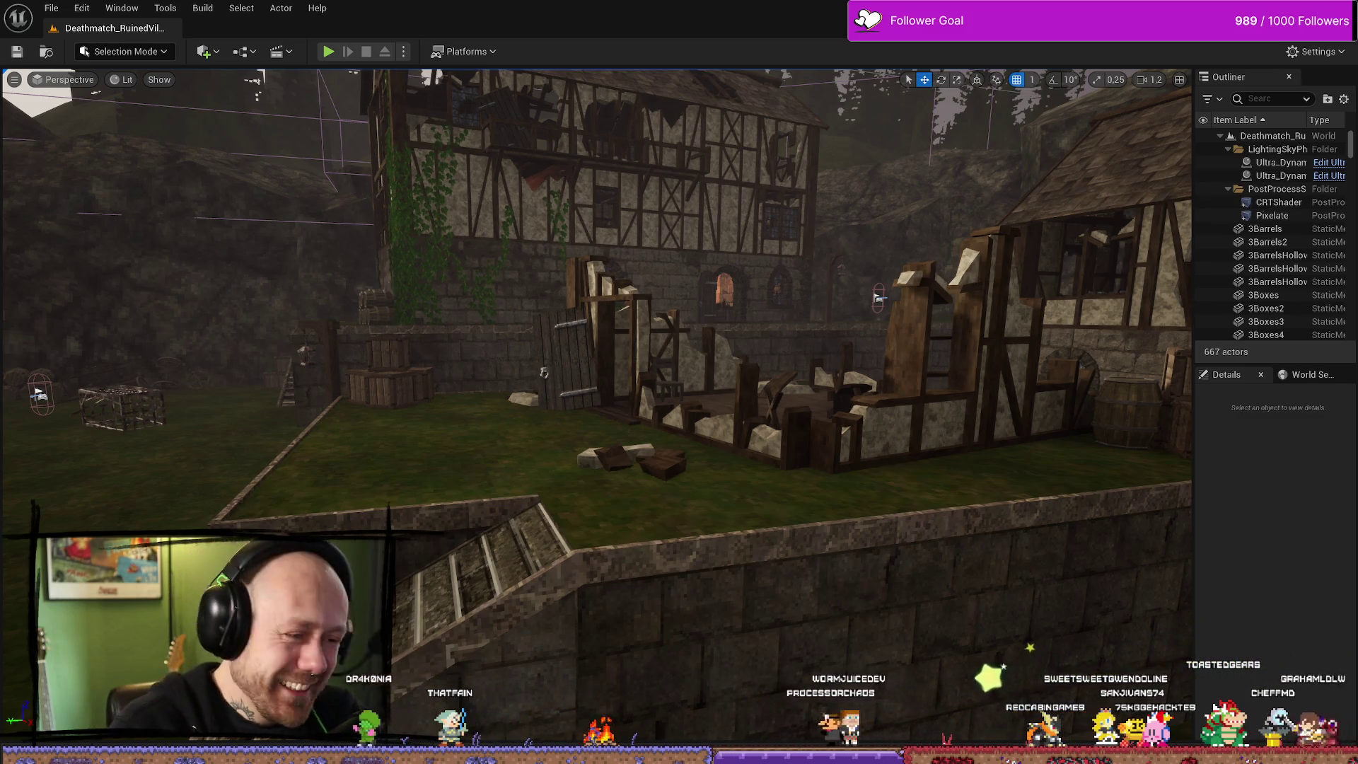
Open WB_SettingsMenu from the Content Drawer and select its AUDIO button
key("ctrl+space")
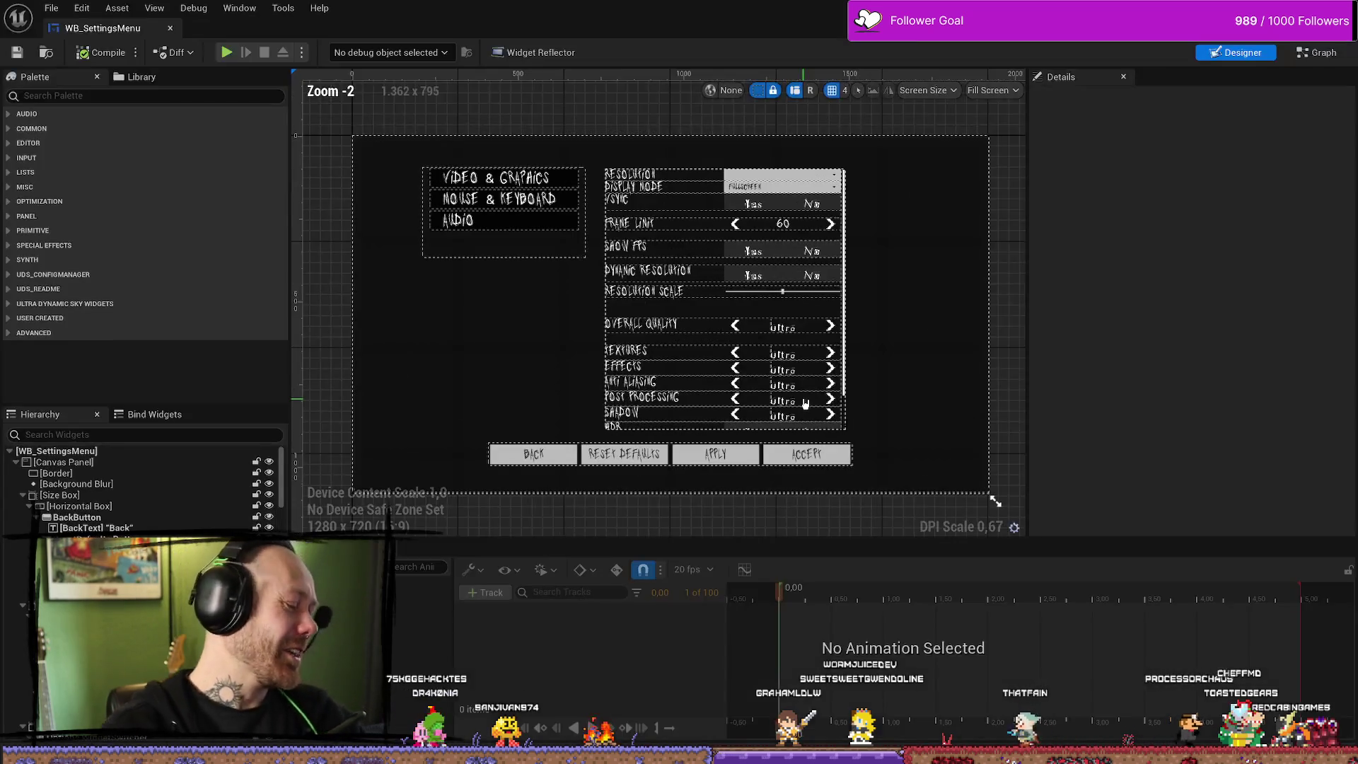
left_click(552, 223)
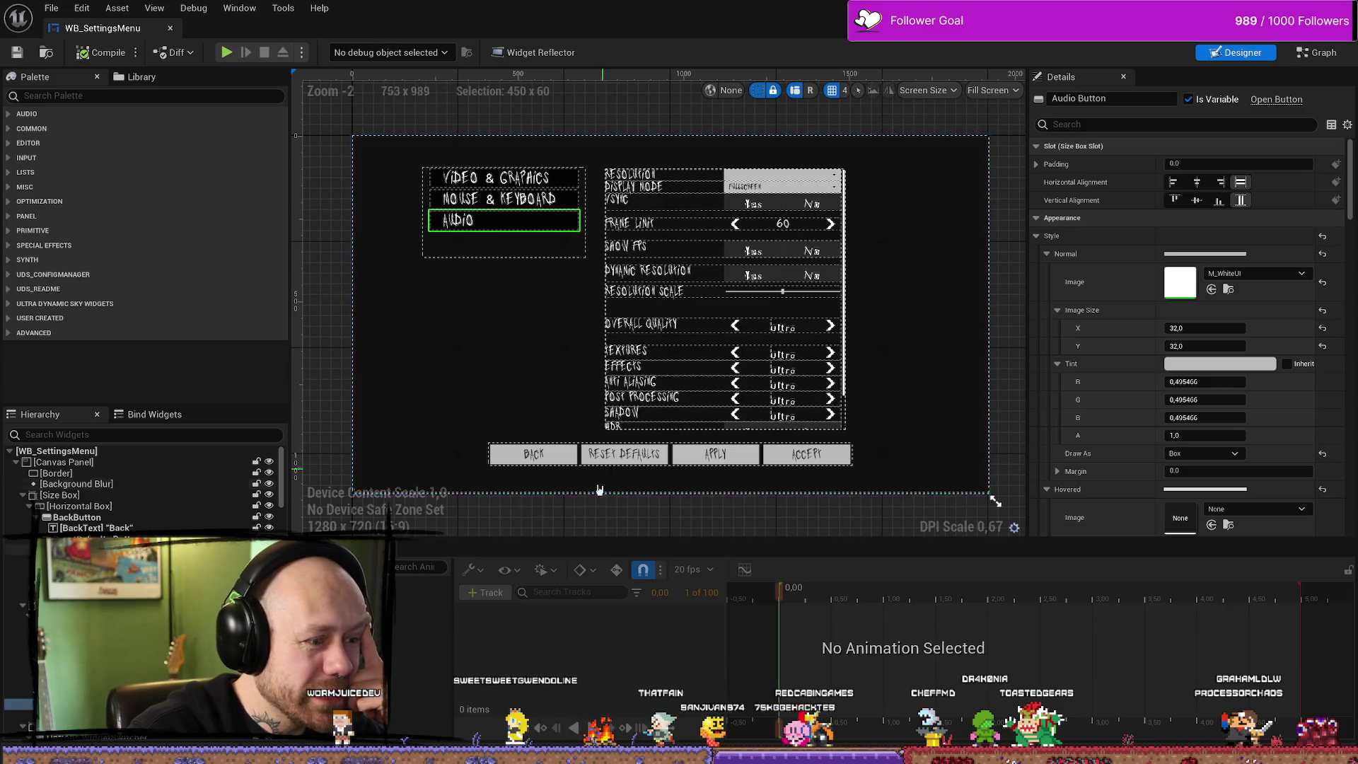
Glance at Affinity Photo, pan the settings menu layout, and open the Content Drawer on the Menus folder
key("alt+Tab")
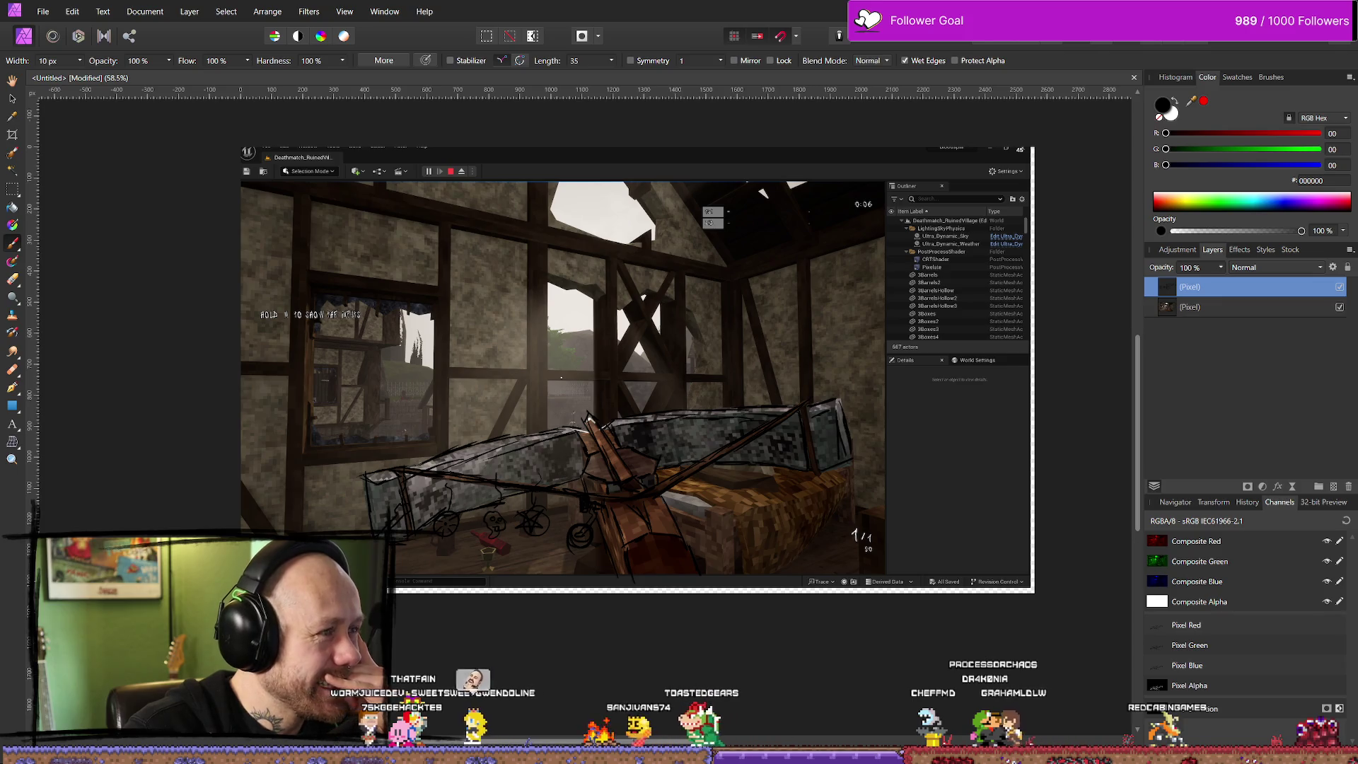
key("alt+Tab")
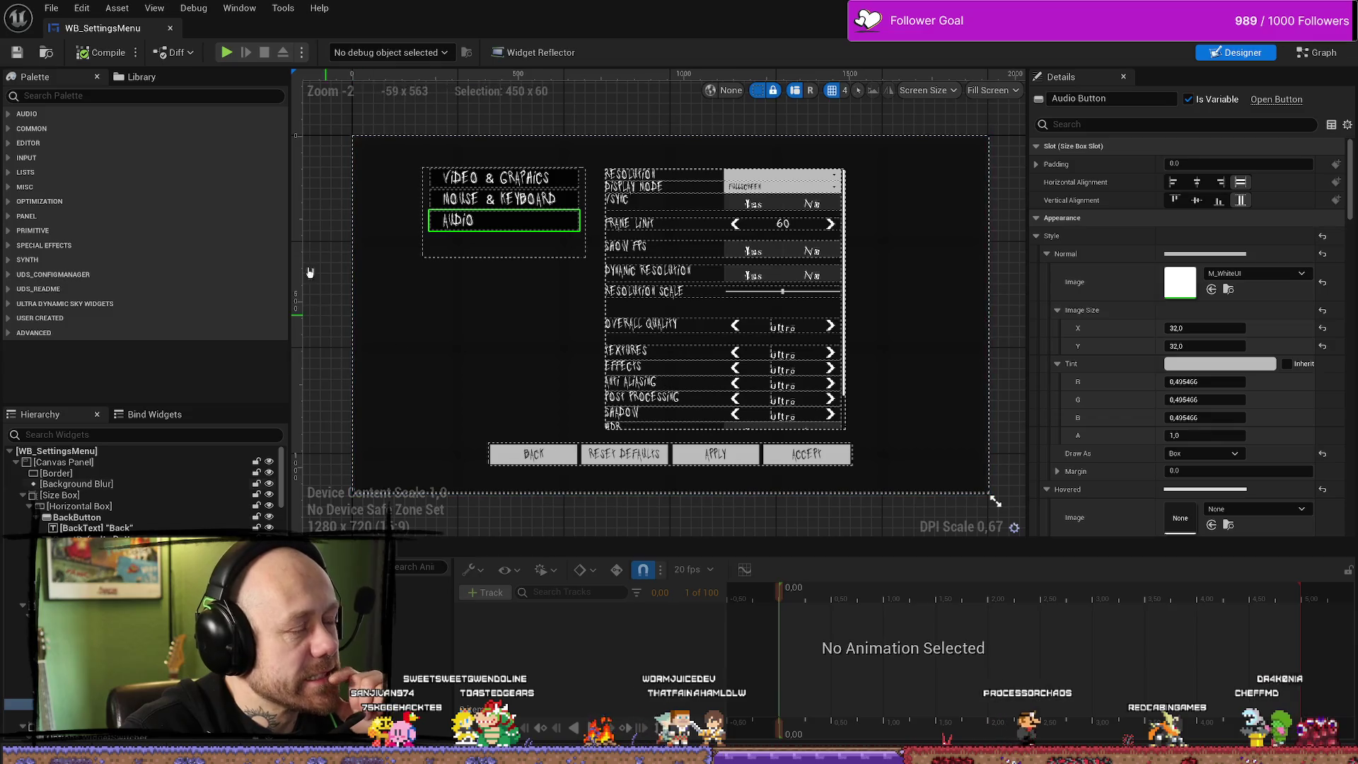
left_click_drag(380, 125, 370, 108)
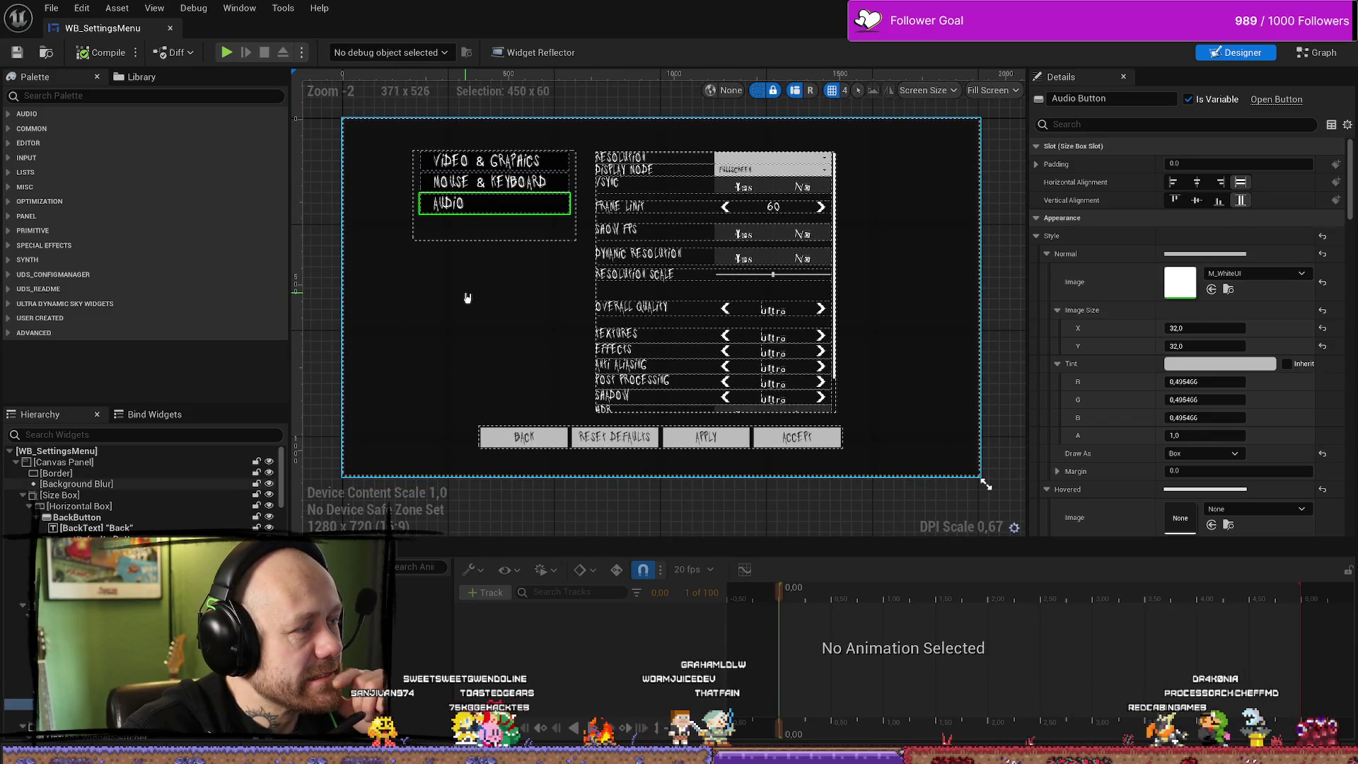
left_click_drag(1001, 402, 1005, 413)
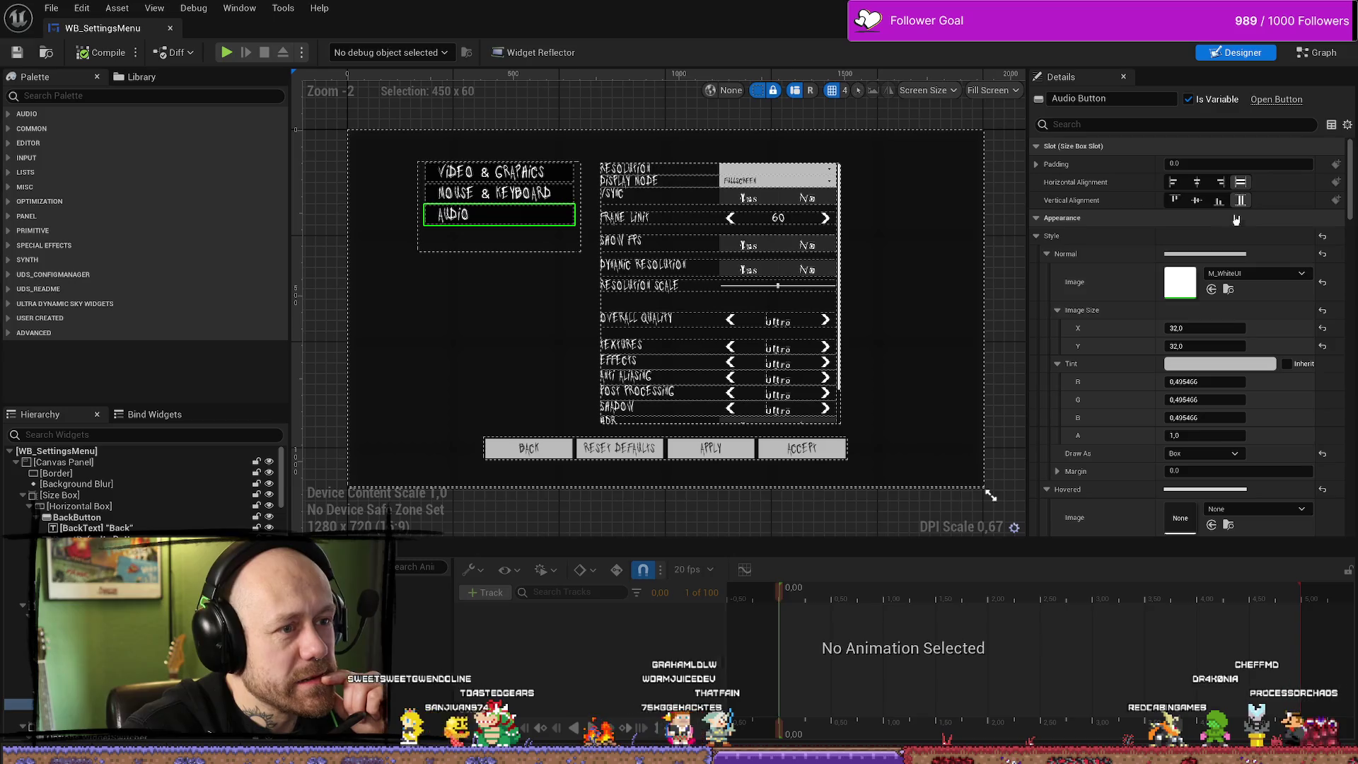
key("ctrl+space")
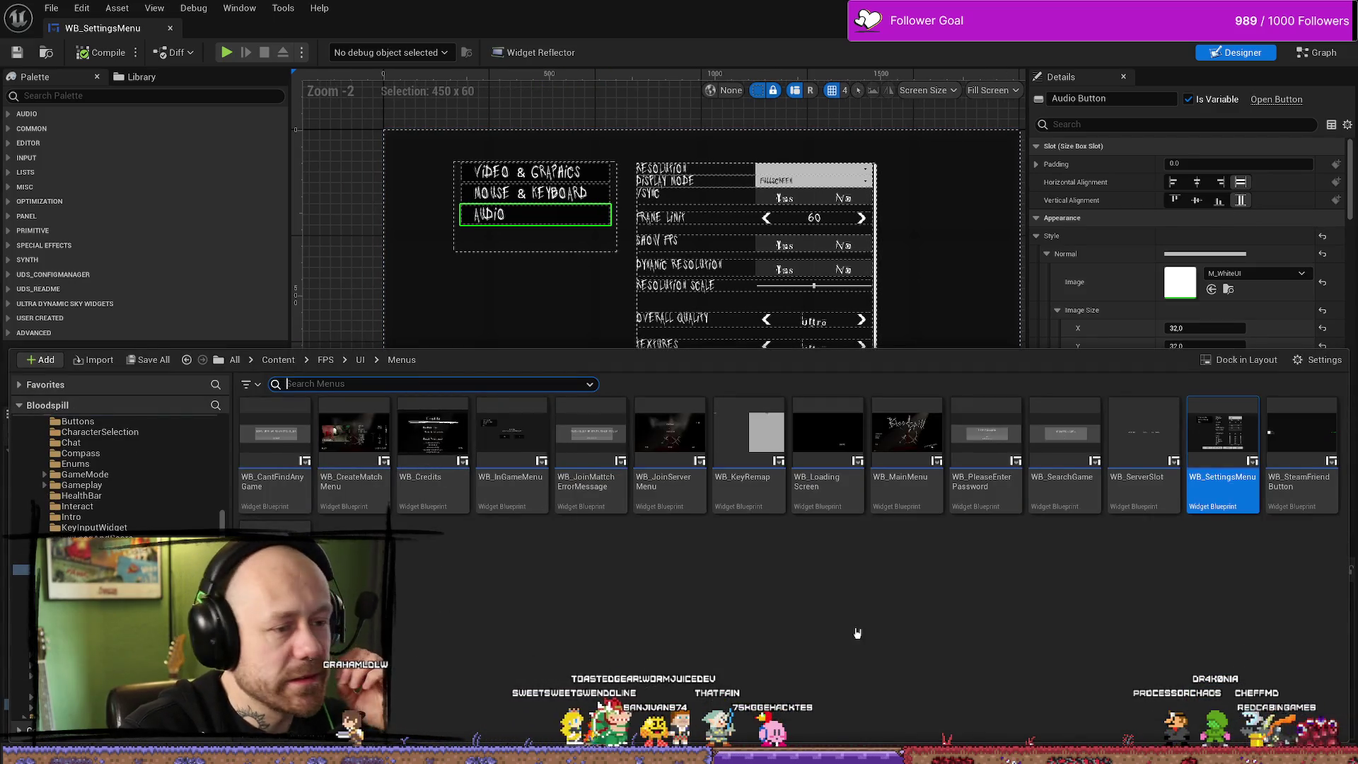
Show the UI folder contents and inspect the VIDEO & GRAPHICS button in the menu layout
mouse_move(701, 445)
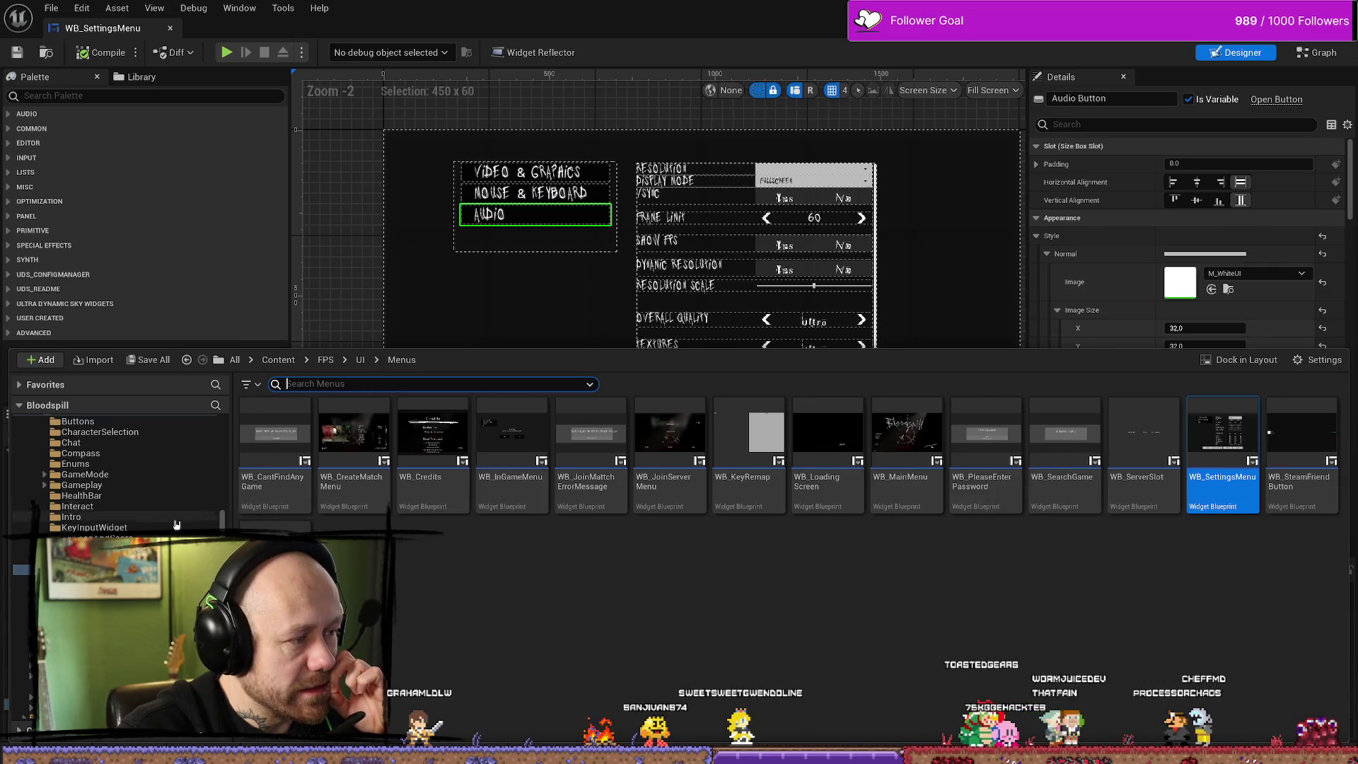
scroll(123, 505, "up", 2)
left_click(120, 495)
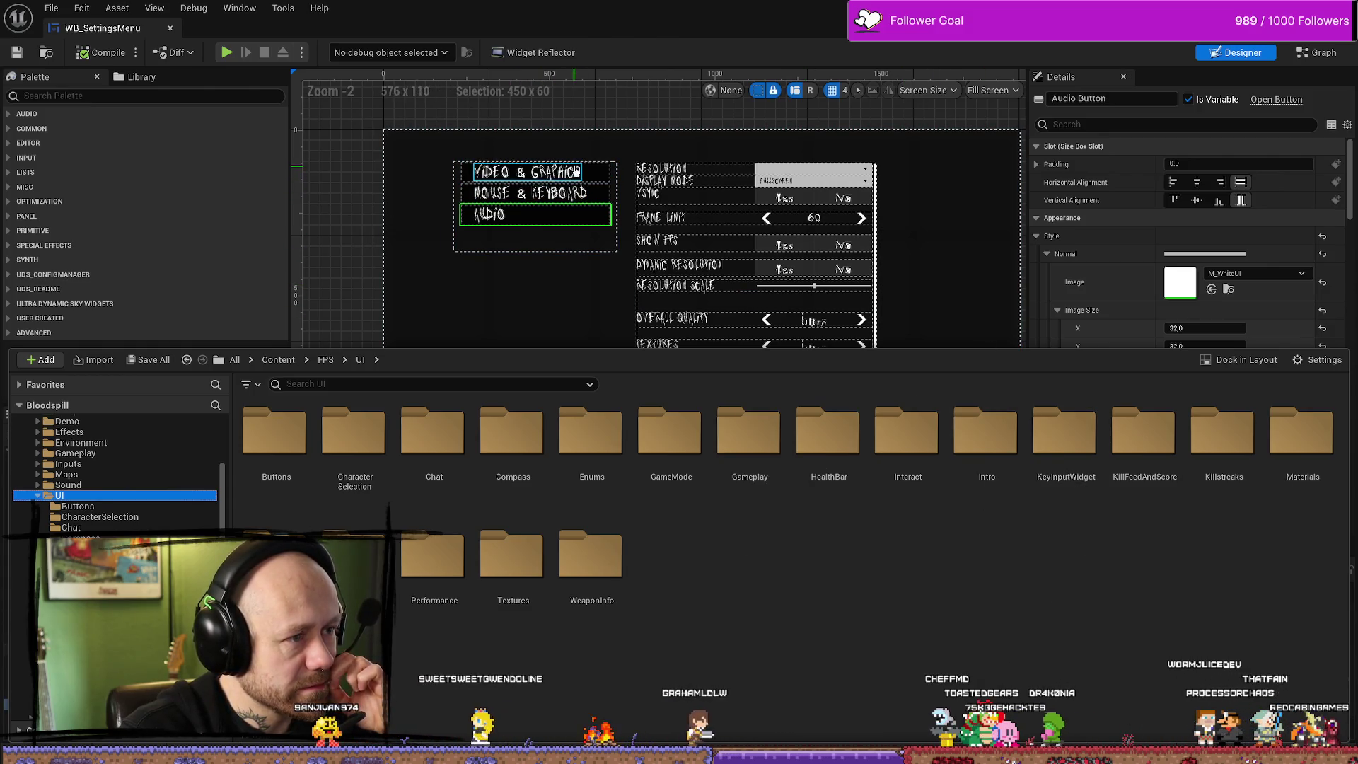
left_click(598, 173)
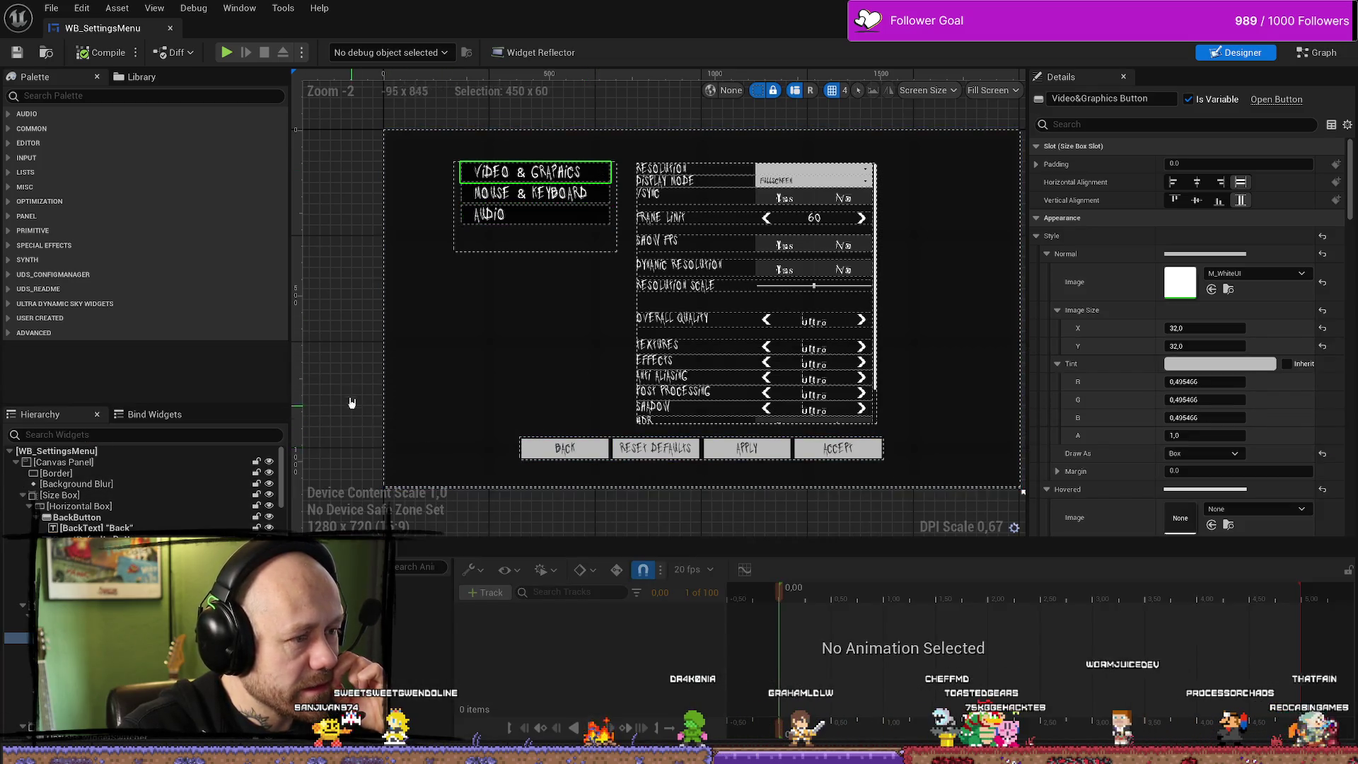
left_click_drag(354, 403, 350, 363)
Open the WB_InGameMenu widget blueprint from FPS/UI/Menus in the Content Drawer
key("ctrl+space")
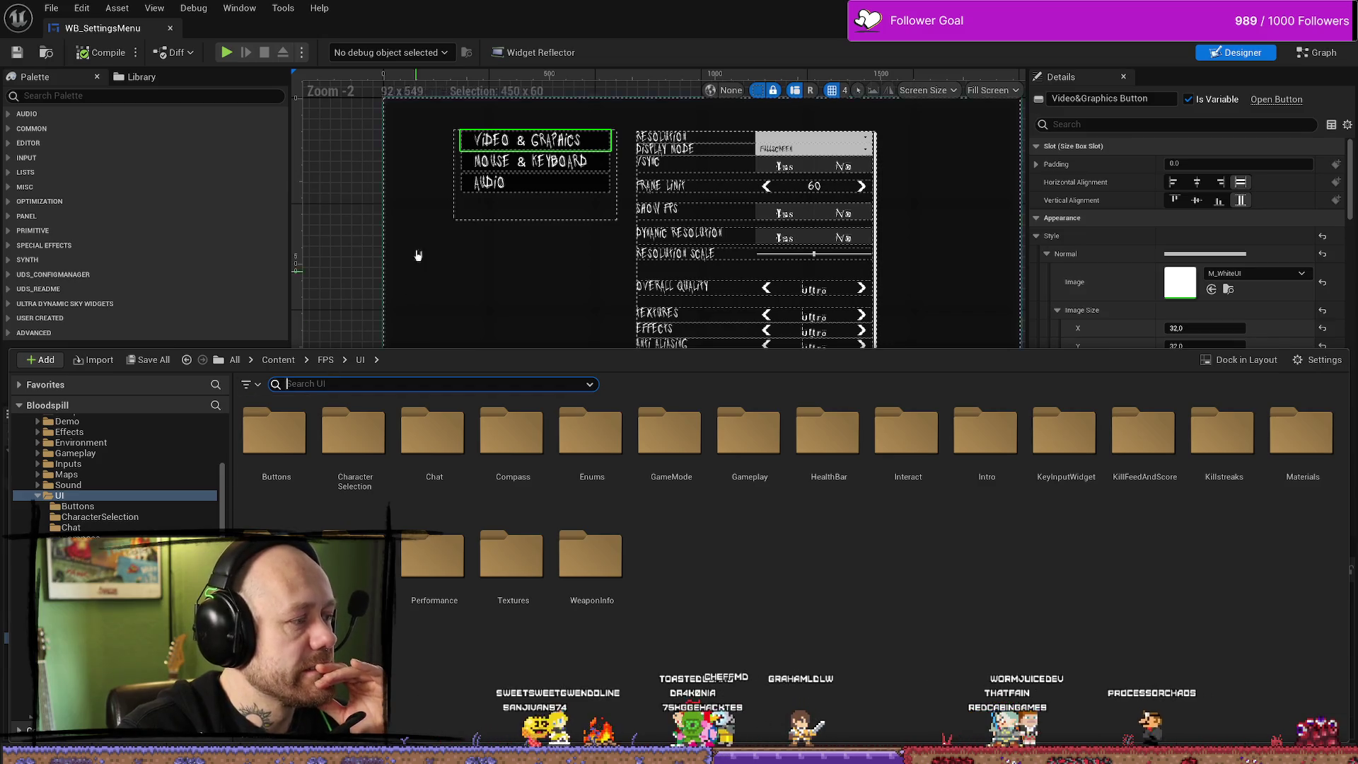
left_click(354, 288)
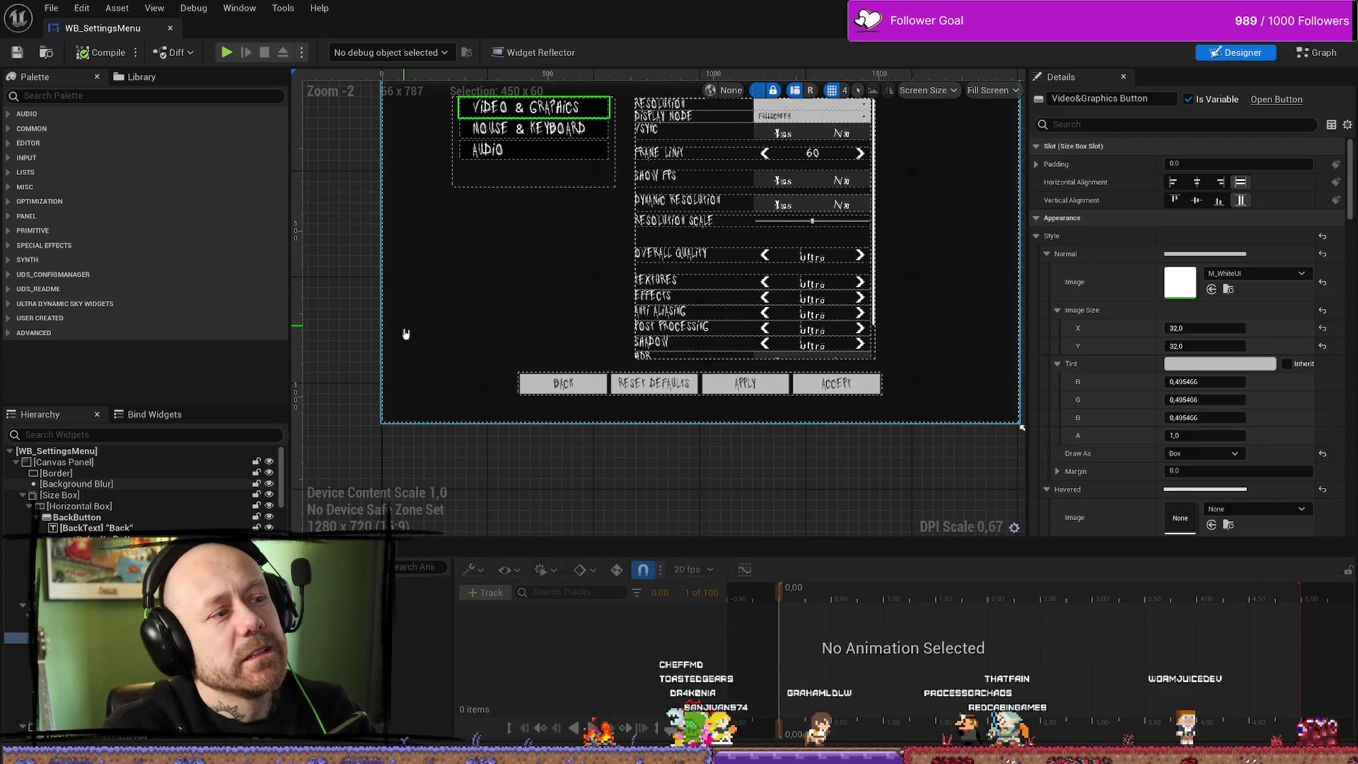
key("ctrl+space")
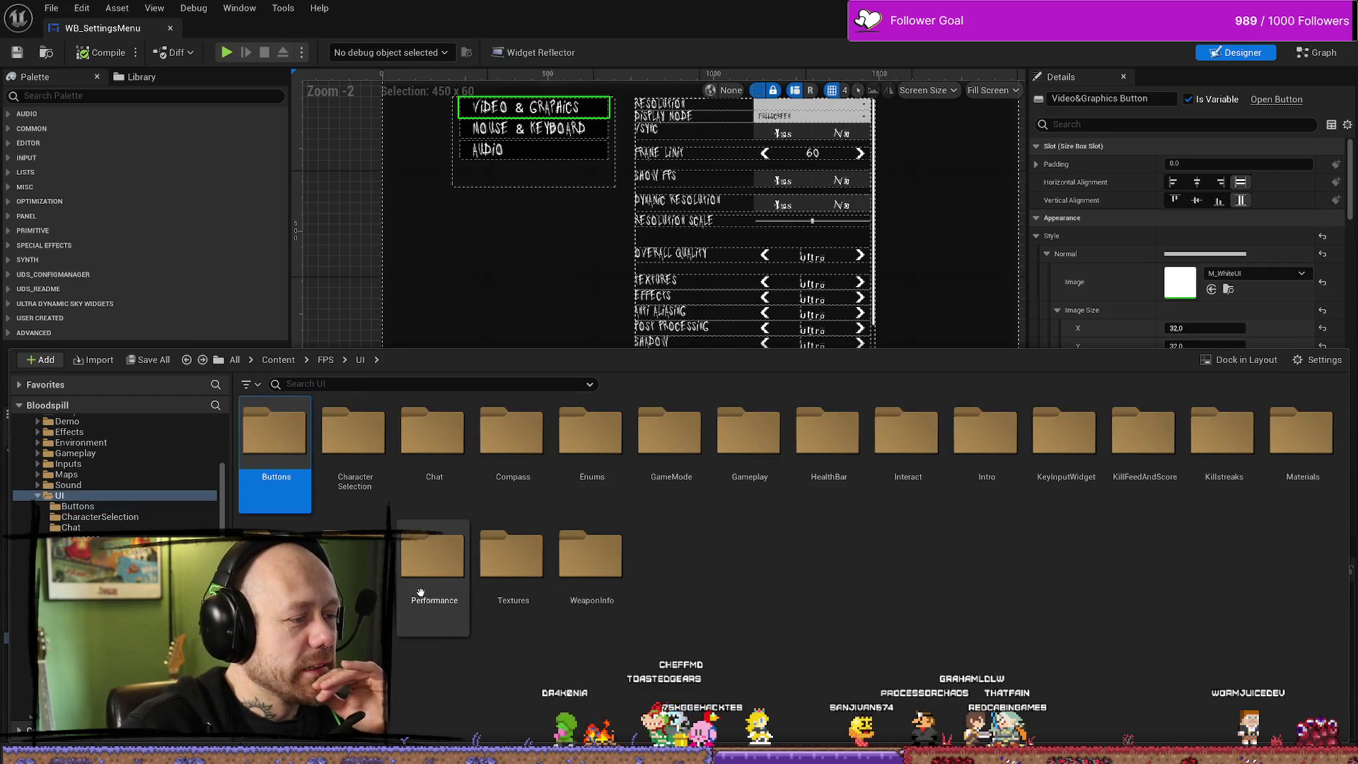
double_click(274, 555)
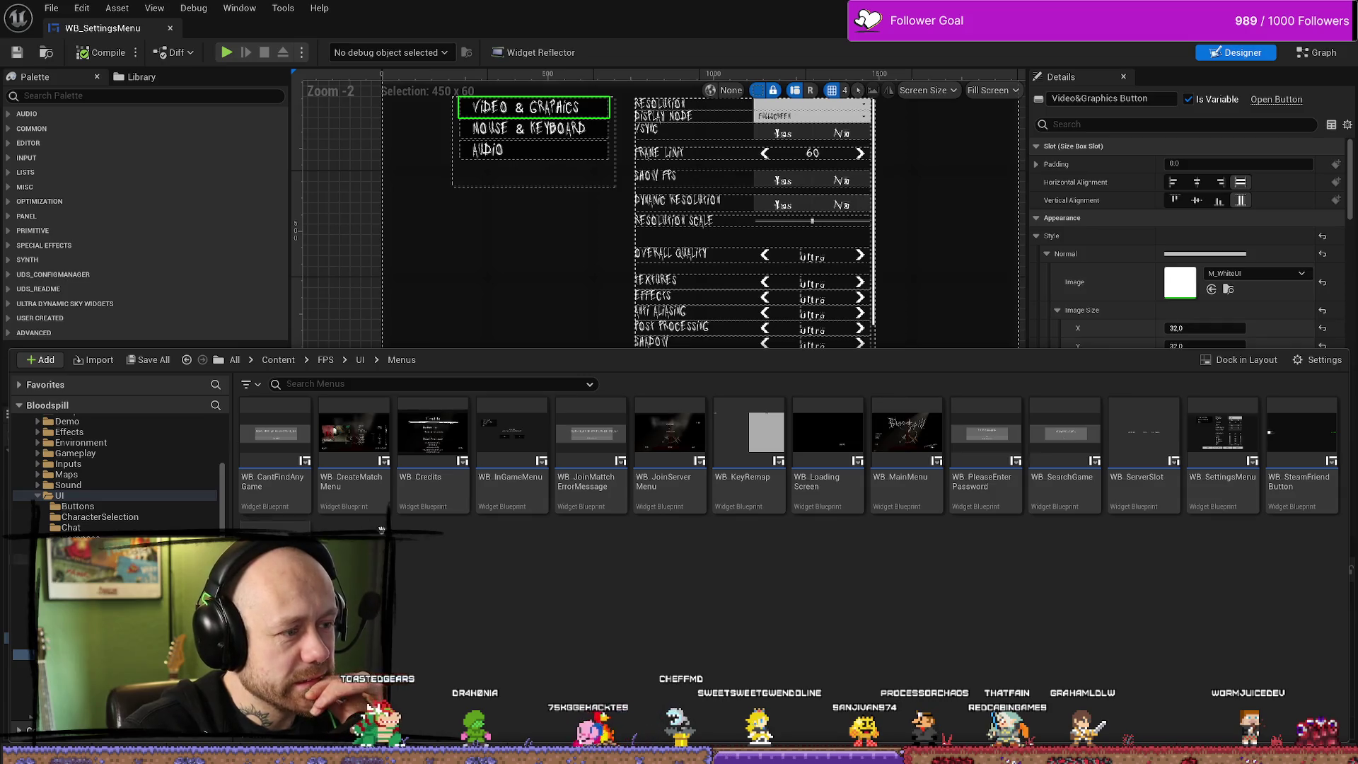
double_click(495, 432)
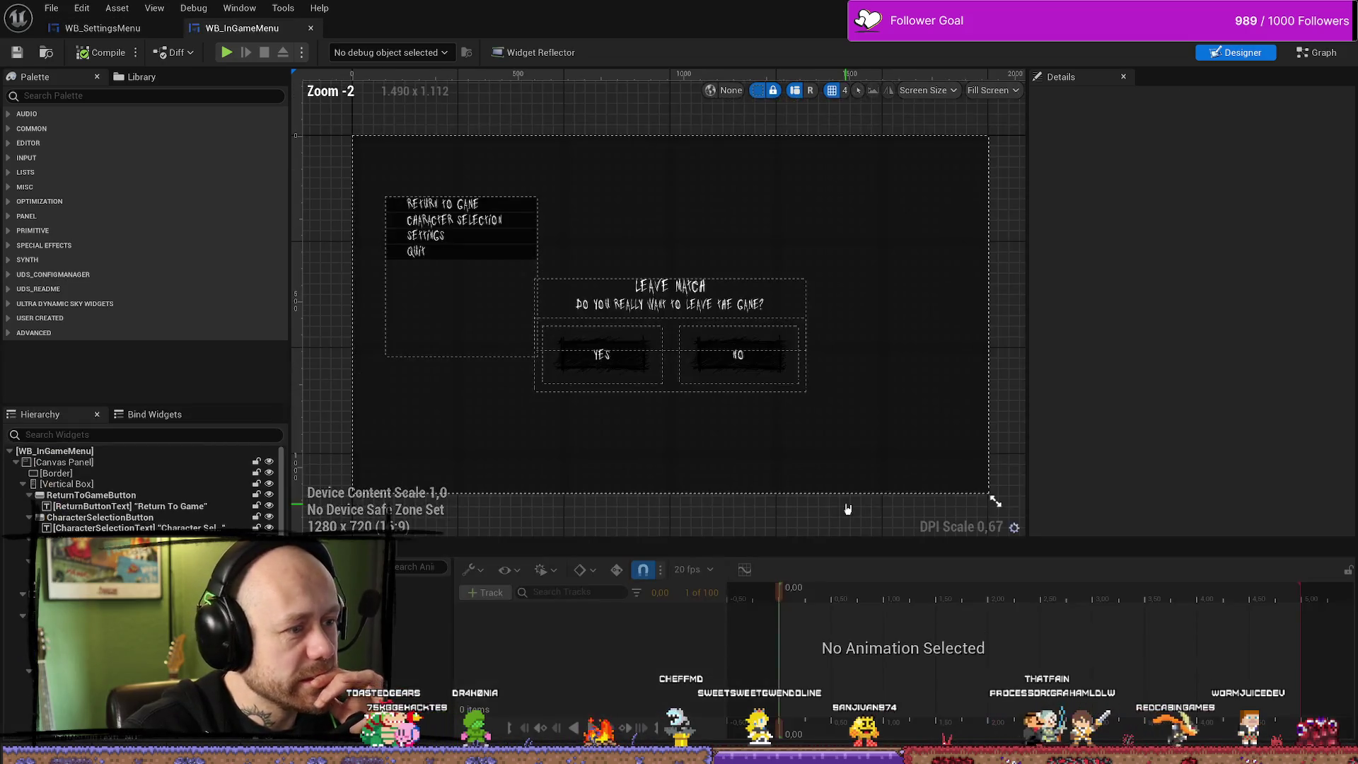
left_click(488, 252)
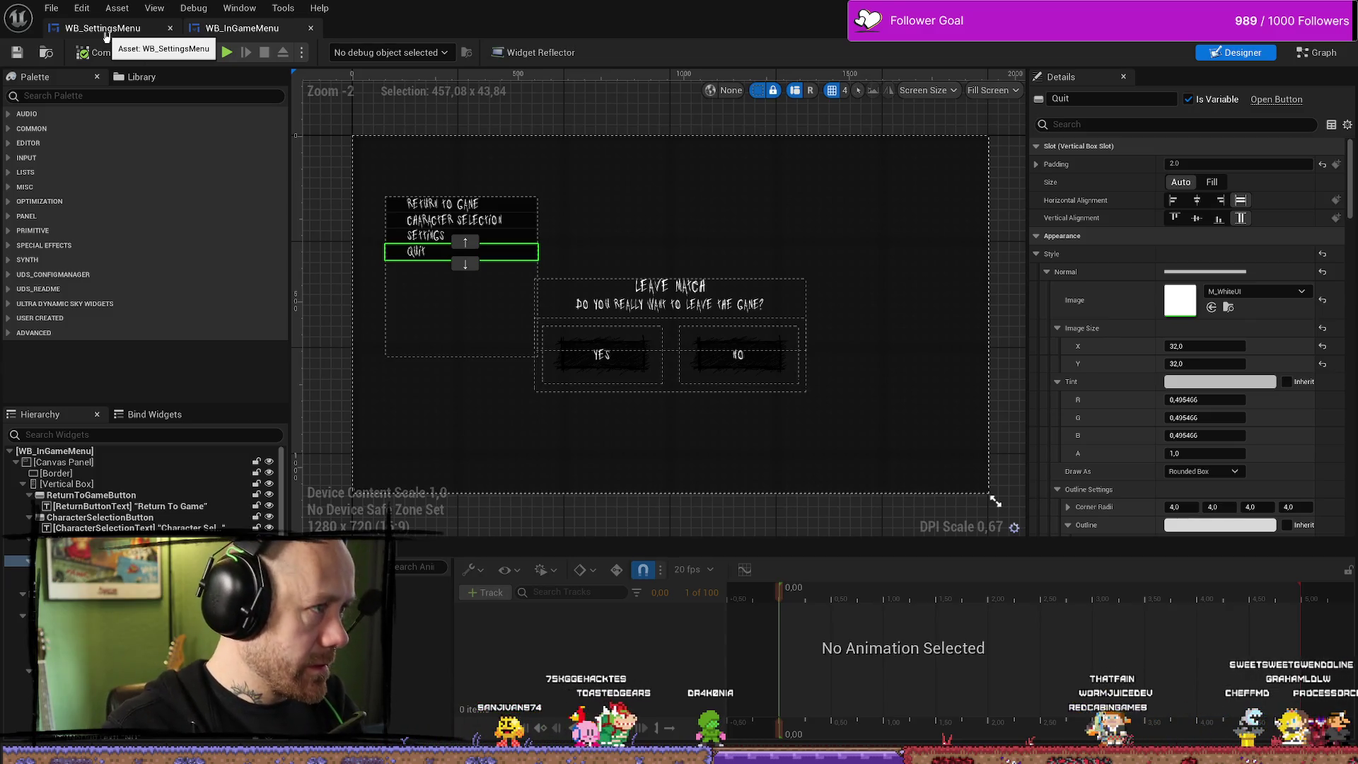
left_click(105, 31)
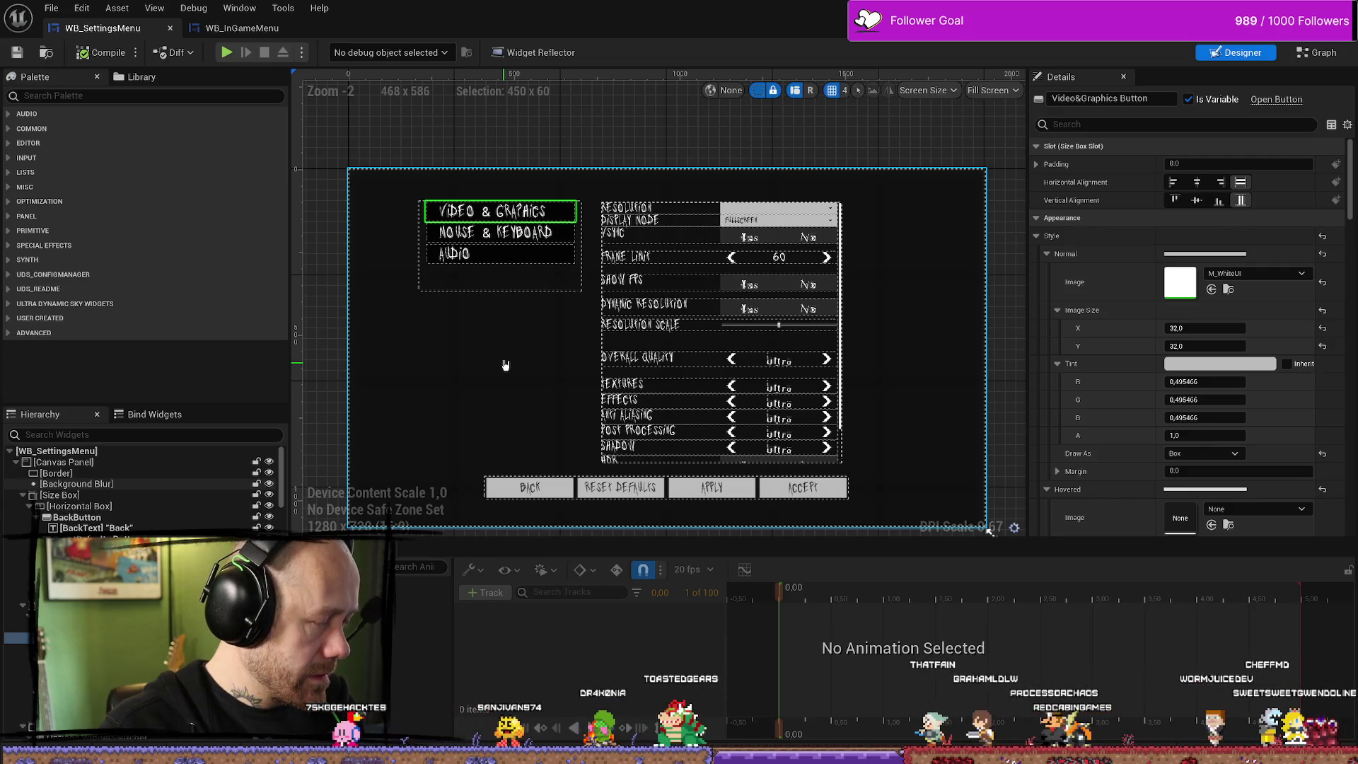
left_click(268, 28)
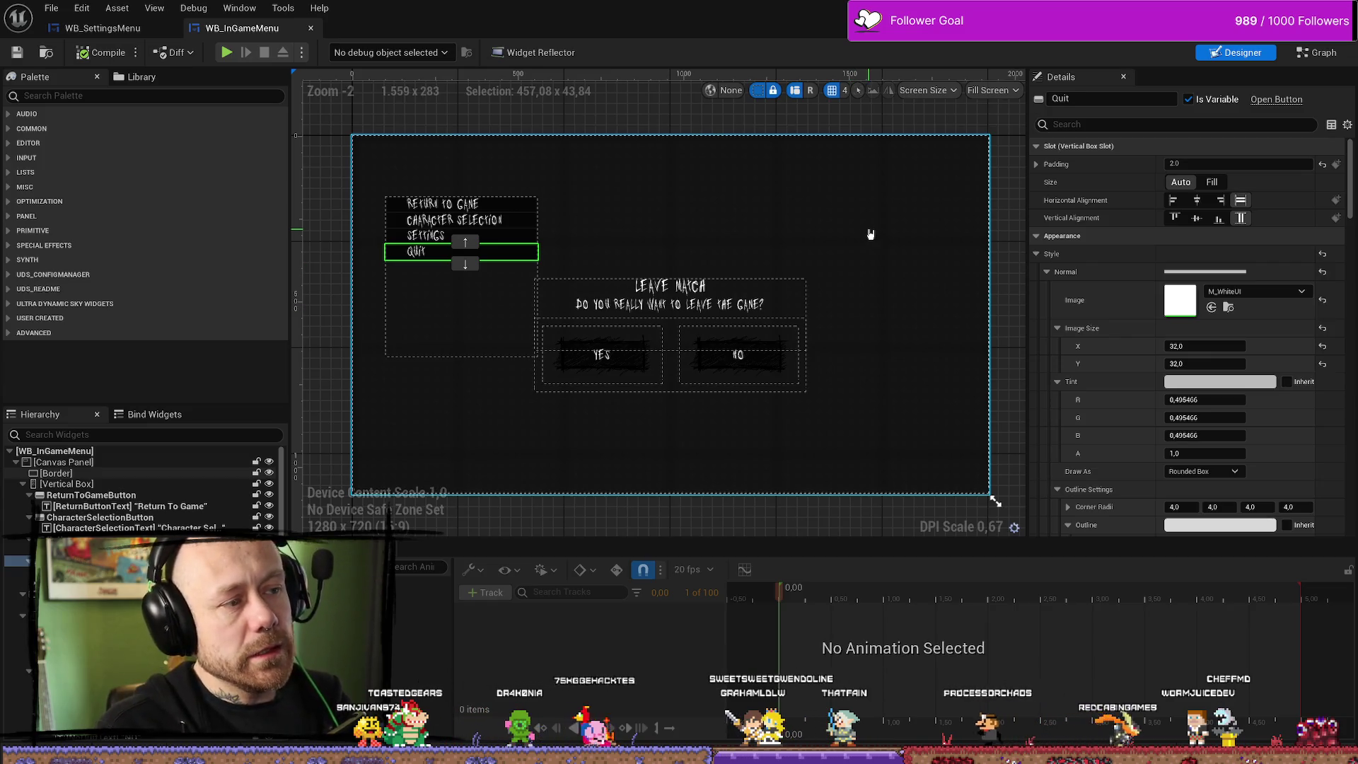
key("alt+Tab")
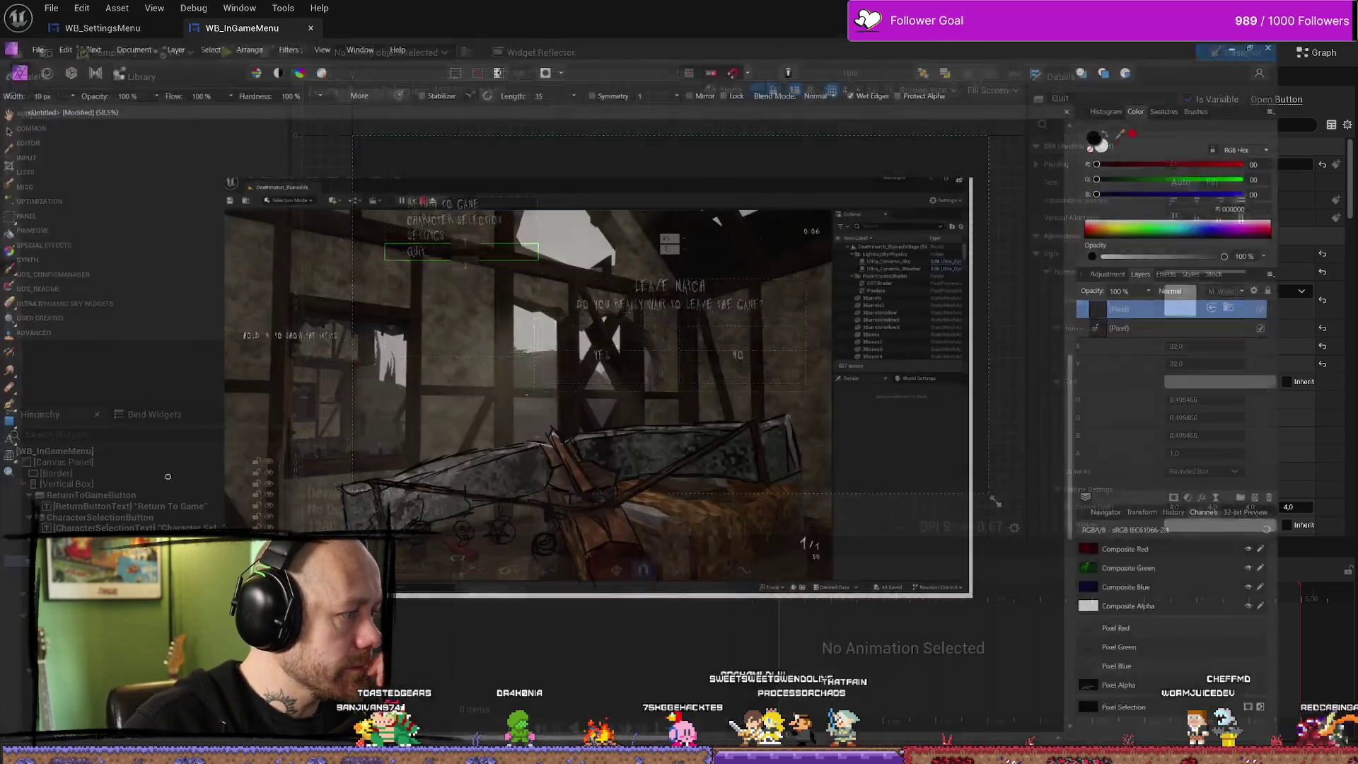
Start a new document with the Web preset at 2560 × 1440 px, 72 DPI
left_click(45, 11)
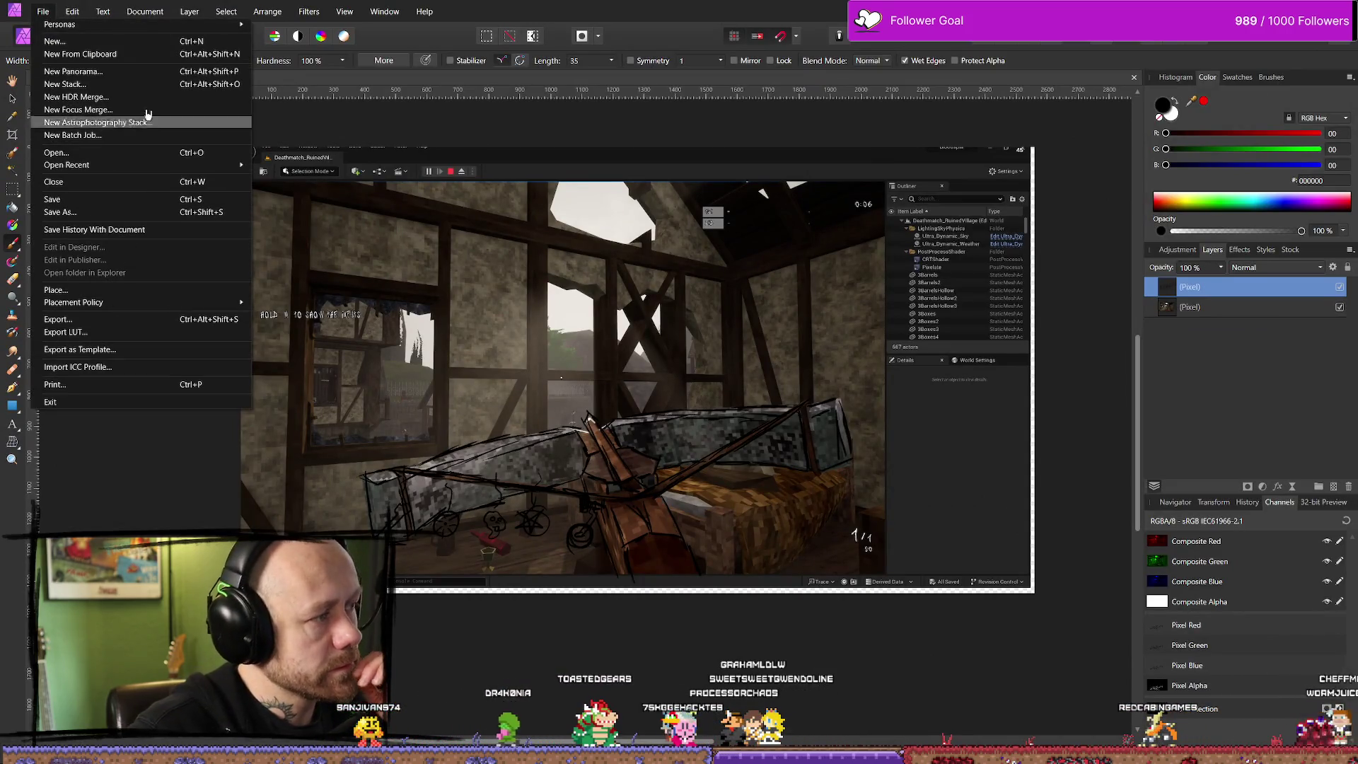
left_click(43, 11)
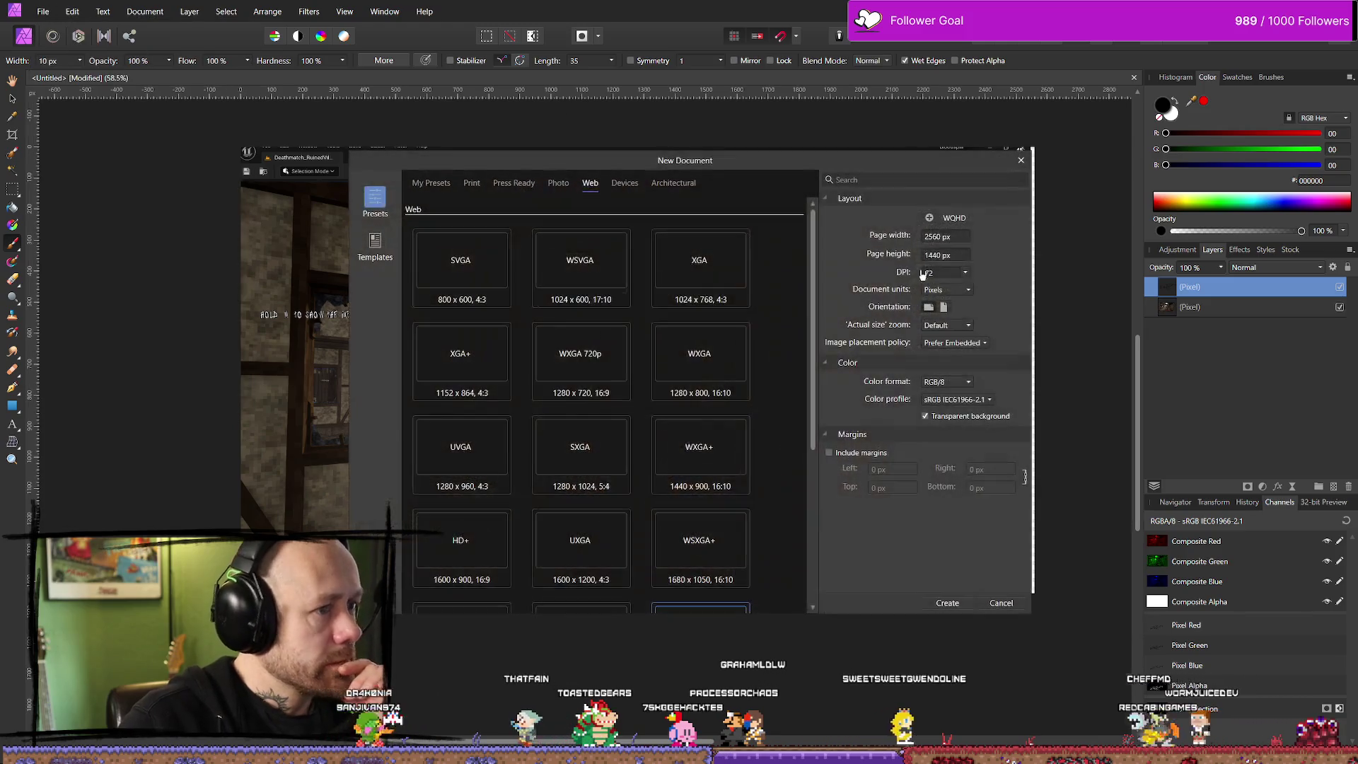
left_click(960, 235)
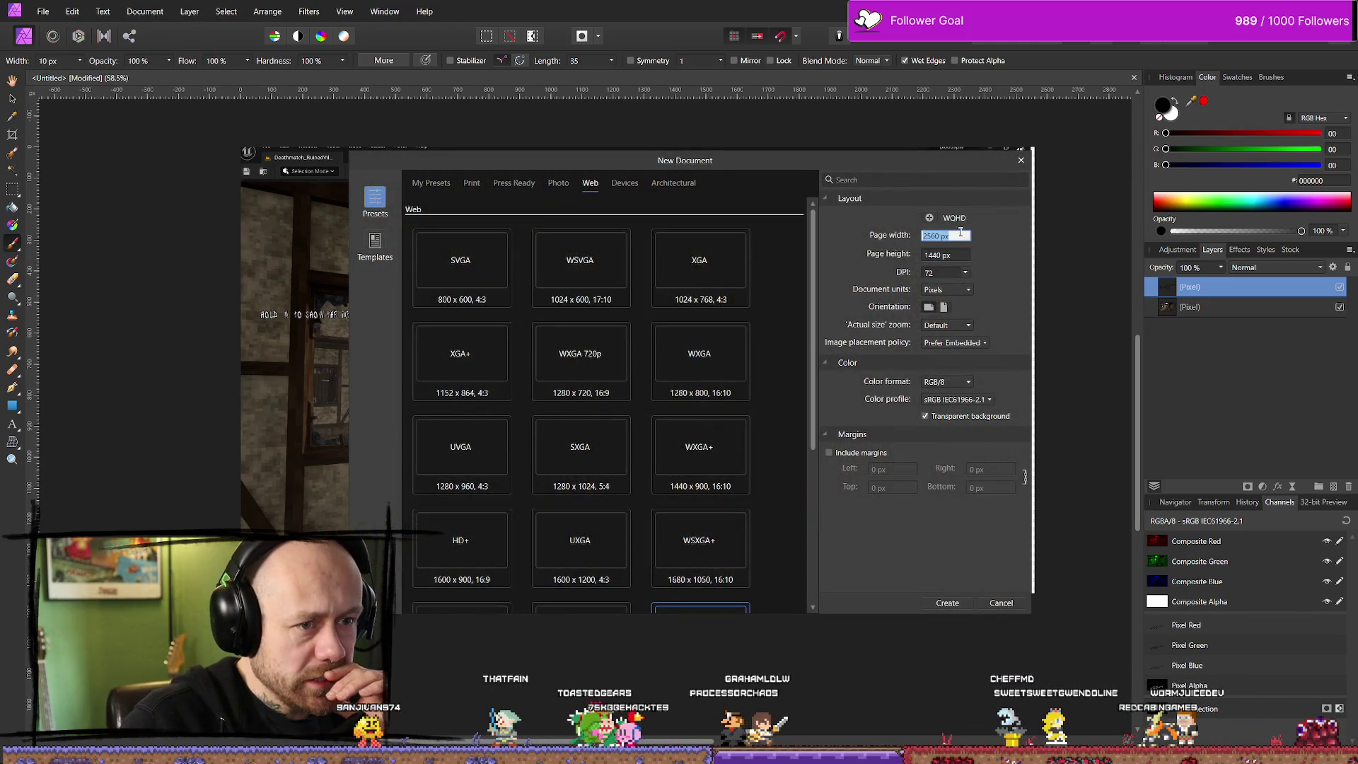
Keep Pixels as the document units, then switch to the browser playing the YouTube video
left_click(967, 290)
left_click(966, 303)
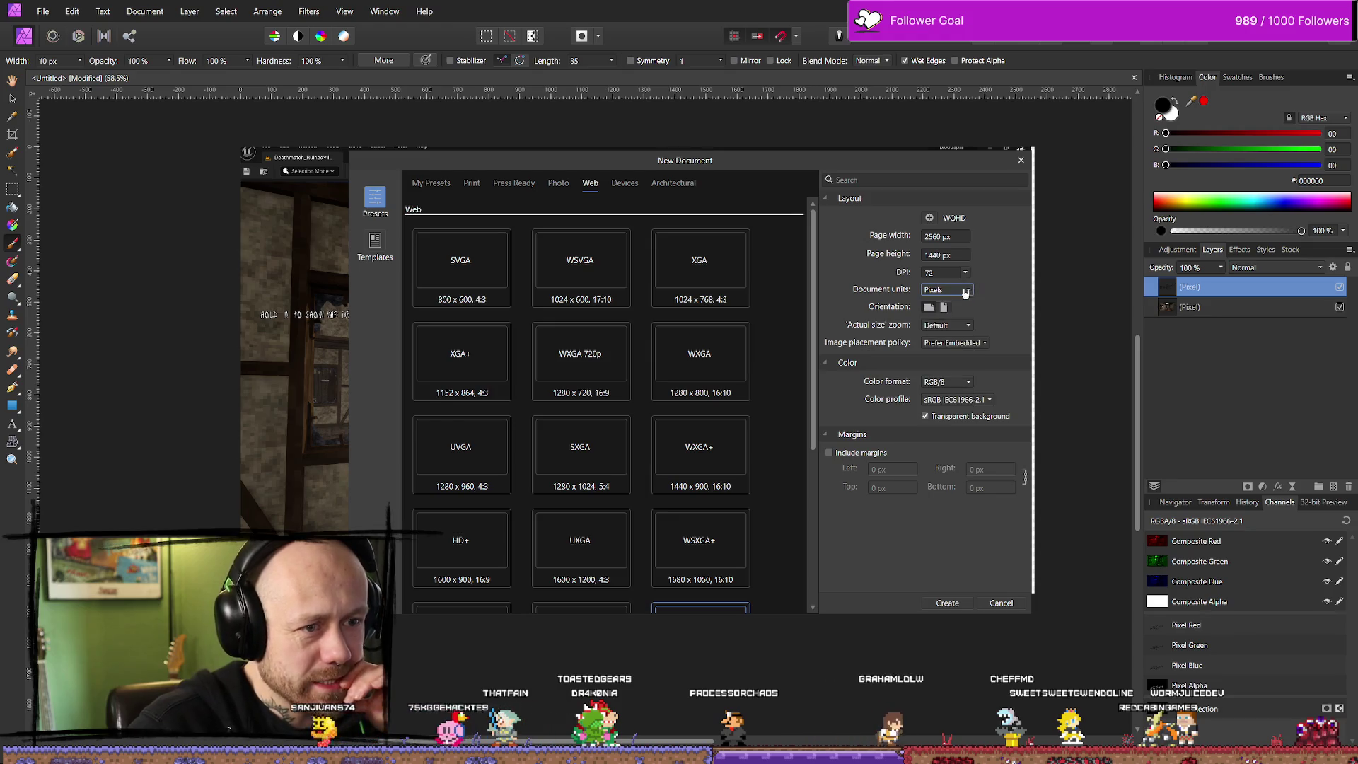
left_click(963, 293)
left_click(964, 292)
left_click(965, 291)
left_click(966, 291)
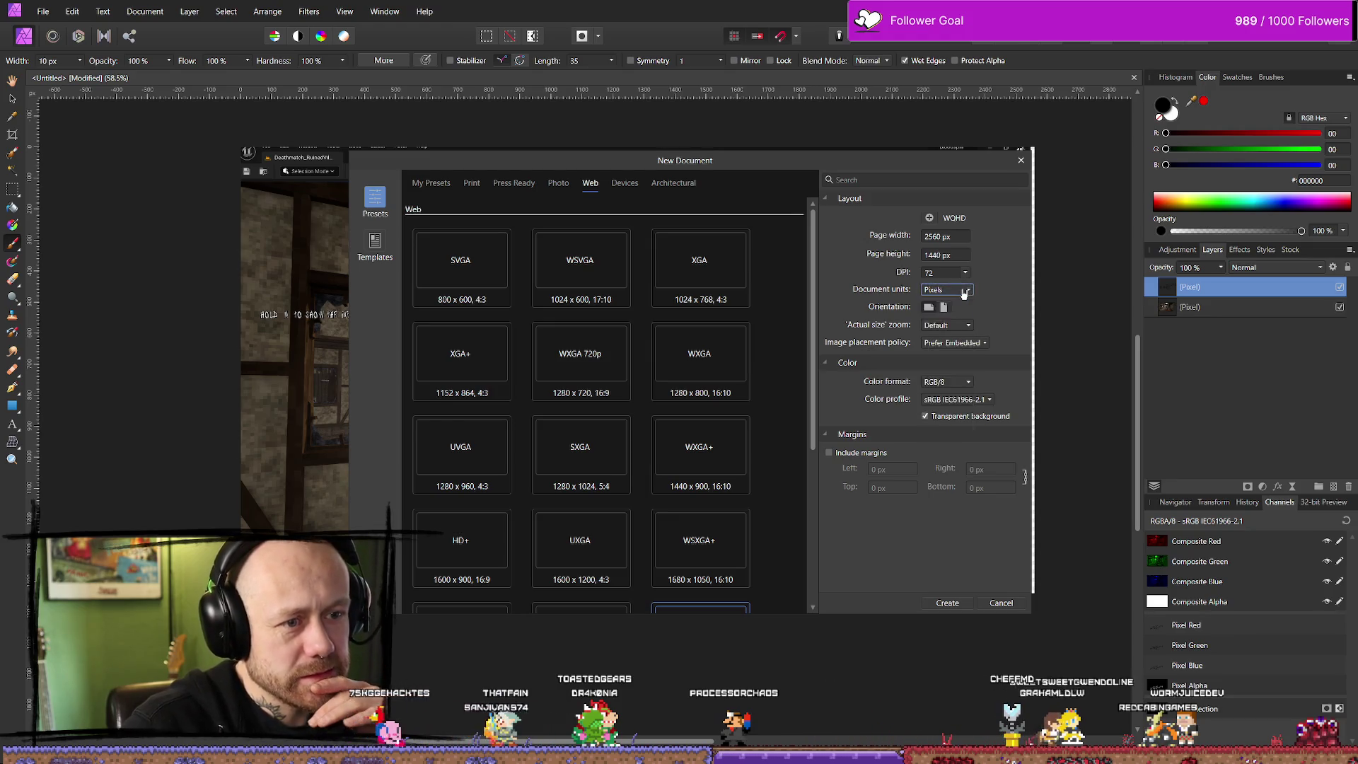
left_click(966, 291)
left_click(966, 291)
left_click(966, 291)
left_click(966, 292)
left_click(966, 291)
left_click(966, 291)
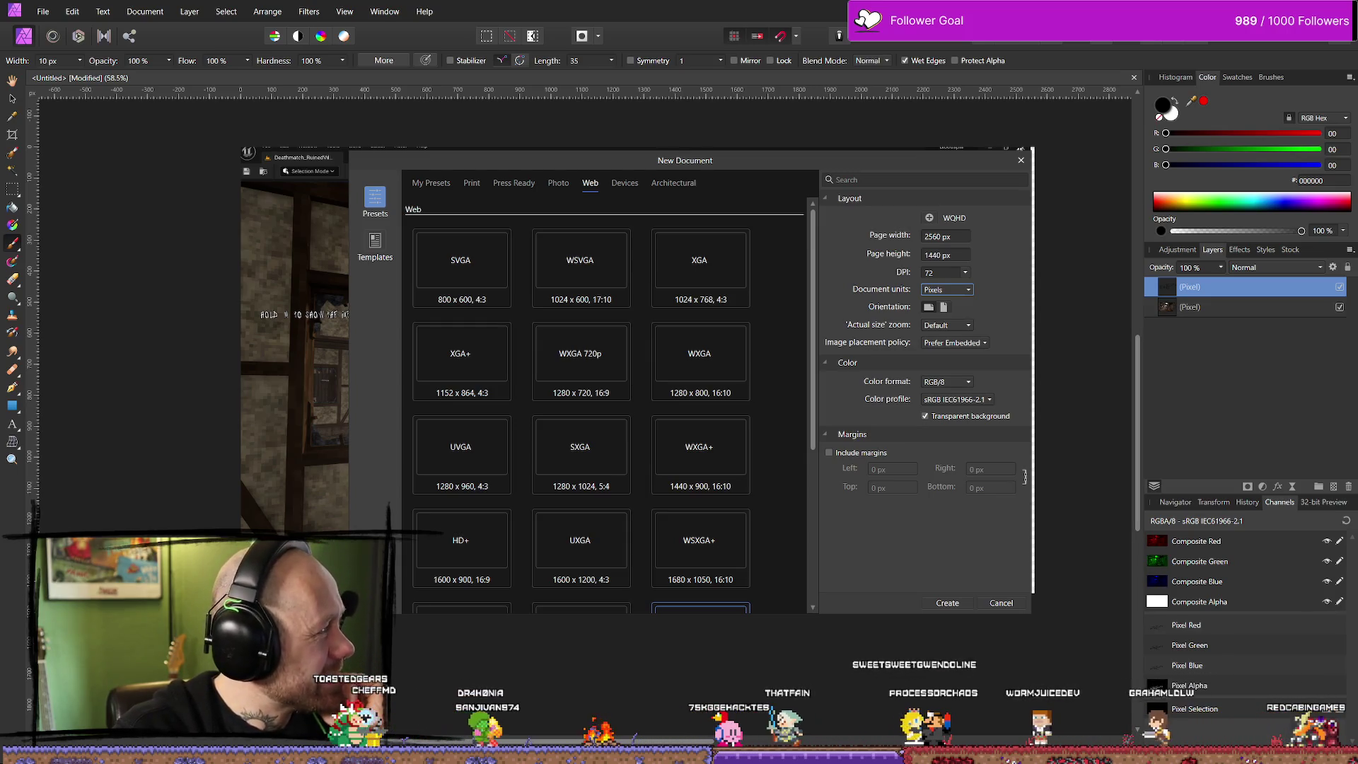
key("alt+Tab")
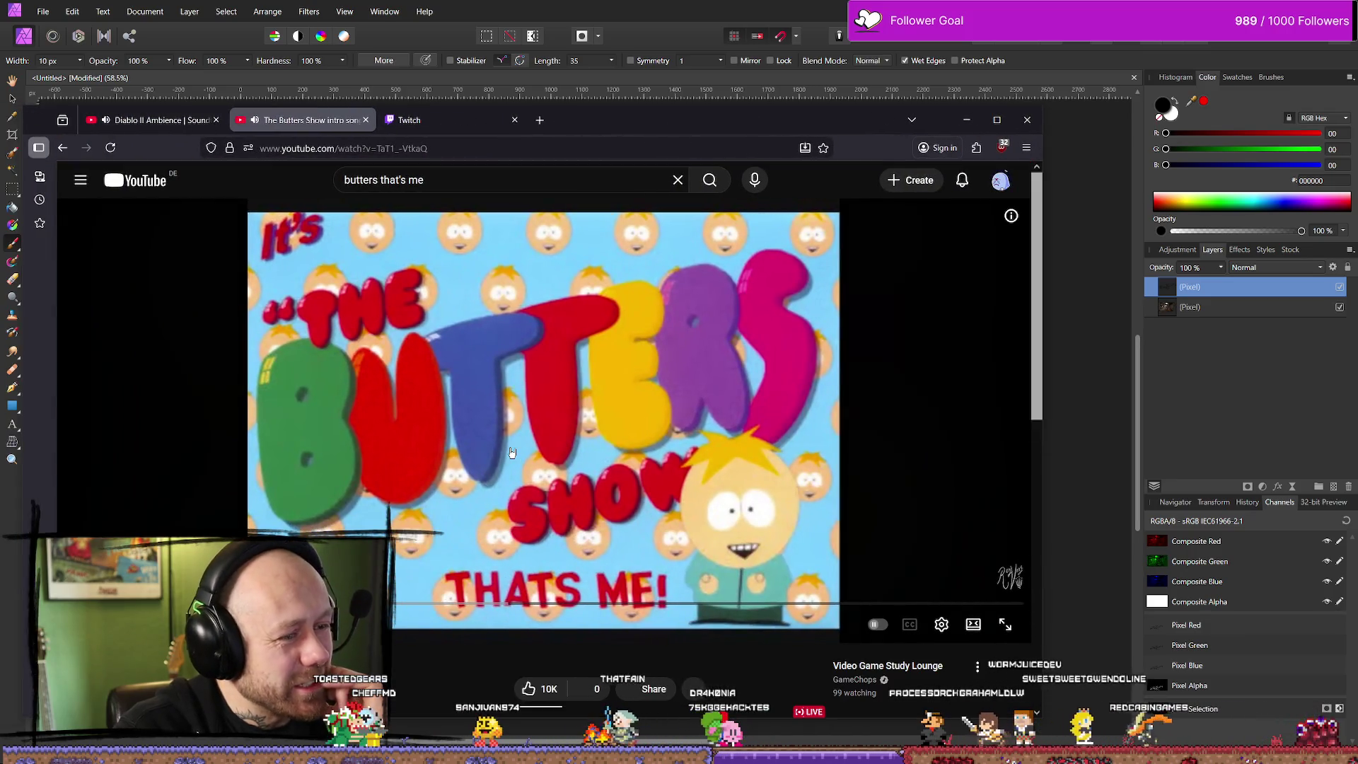
left_click(545, 417)
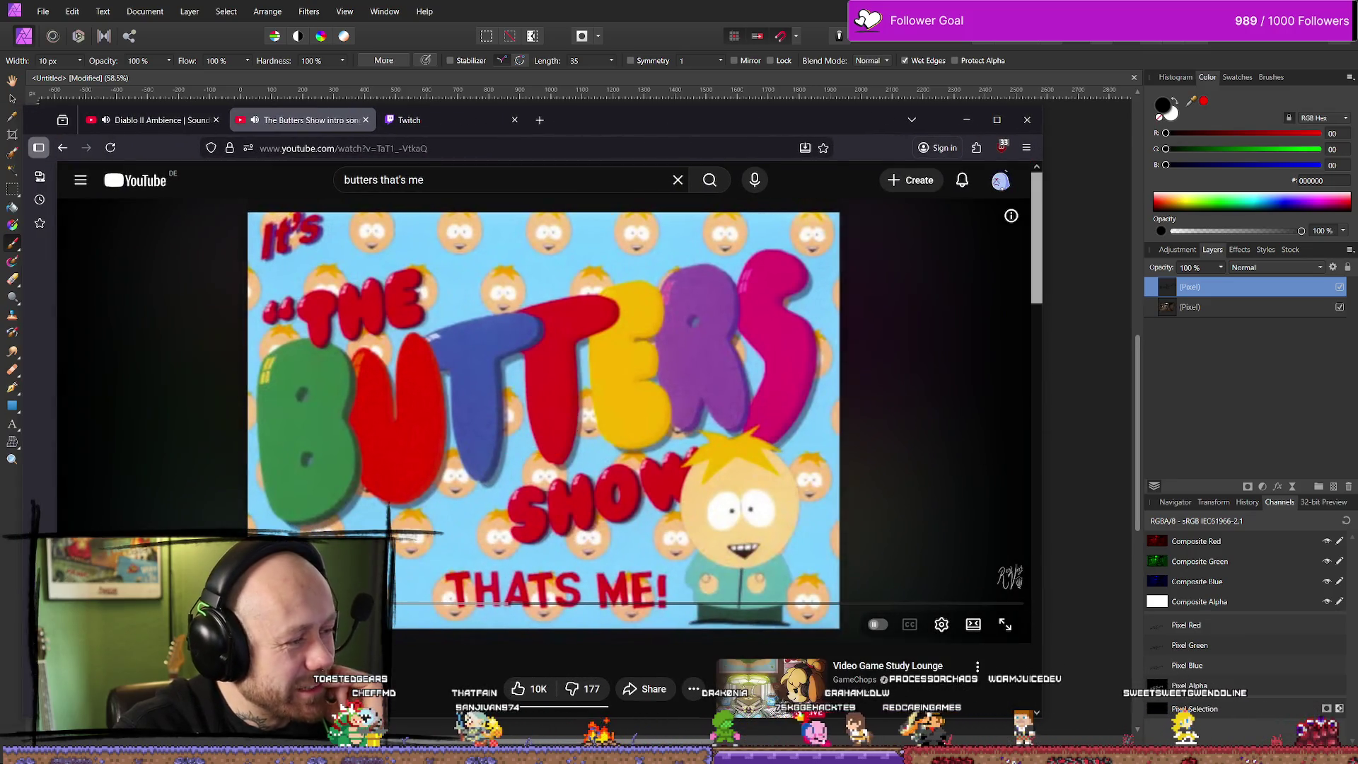
left_click(464, 511)
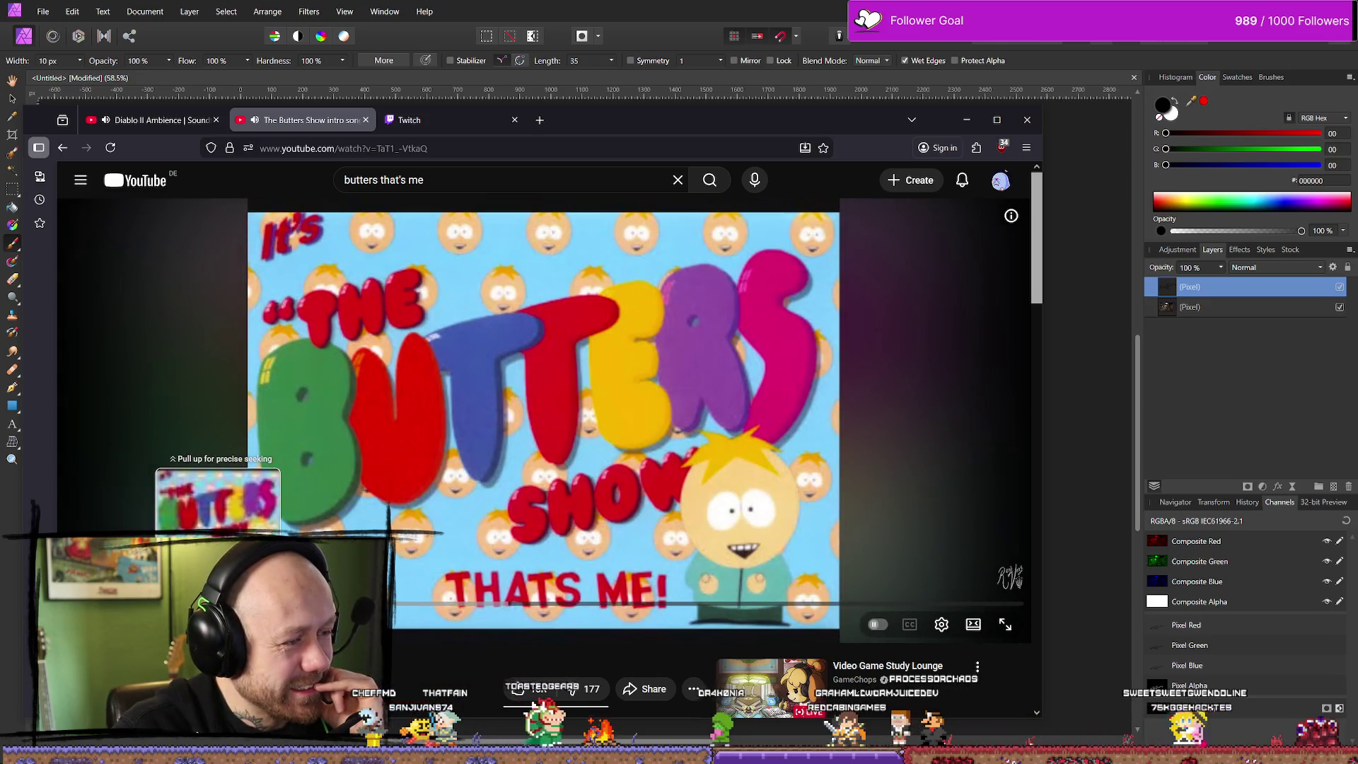
left_click_drag(217, 604, 311, 603)
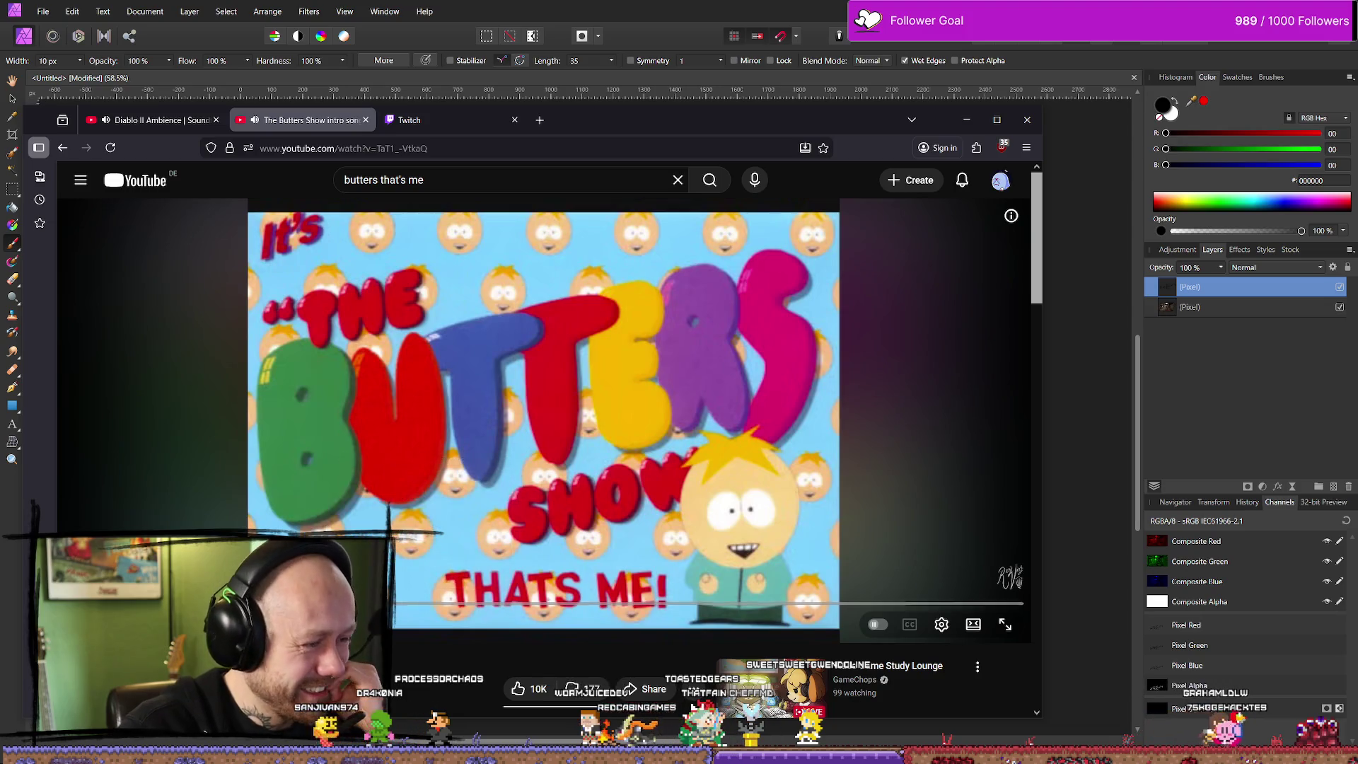
mouse_move(1017, 213)
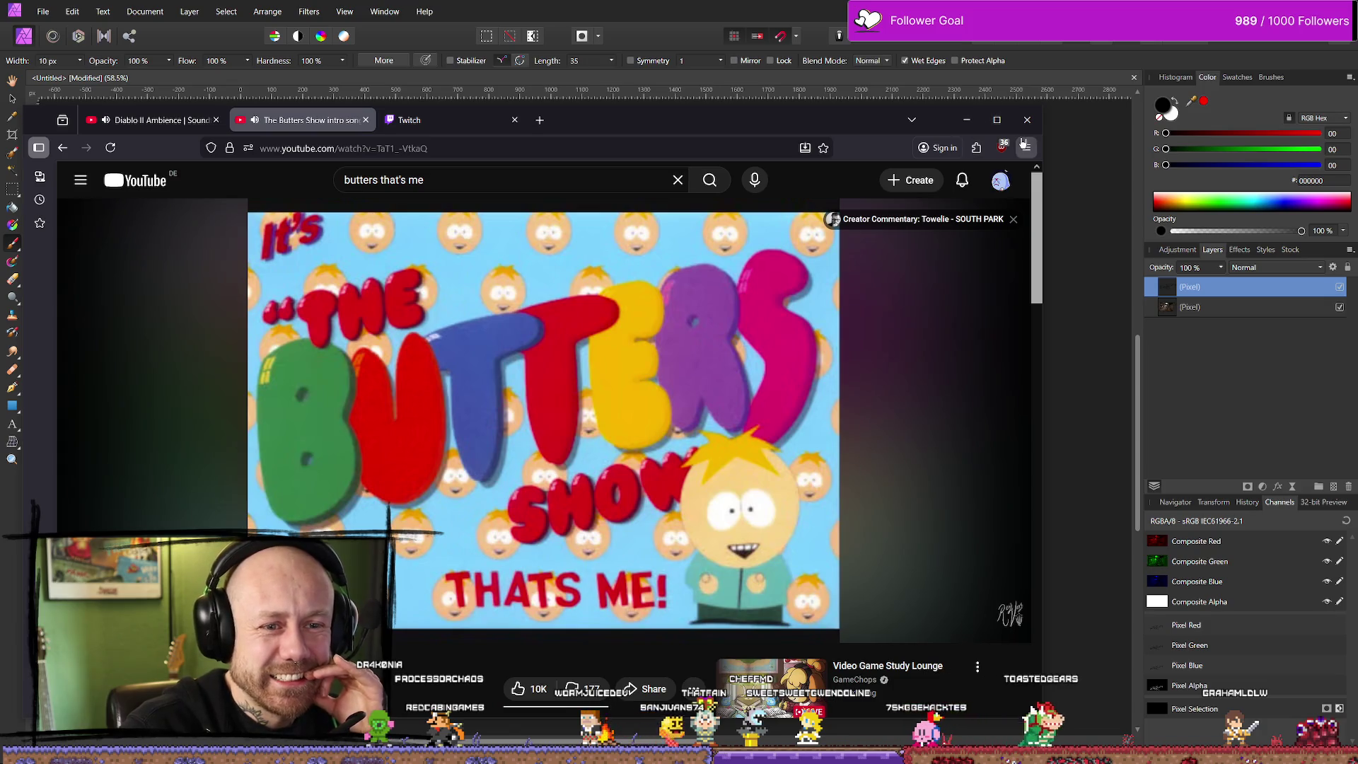
mouse_move(873, 124)
left_mouse_down()
mouse_move(944, 100)
mouse_move(875, 110)
left_mouse_up()
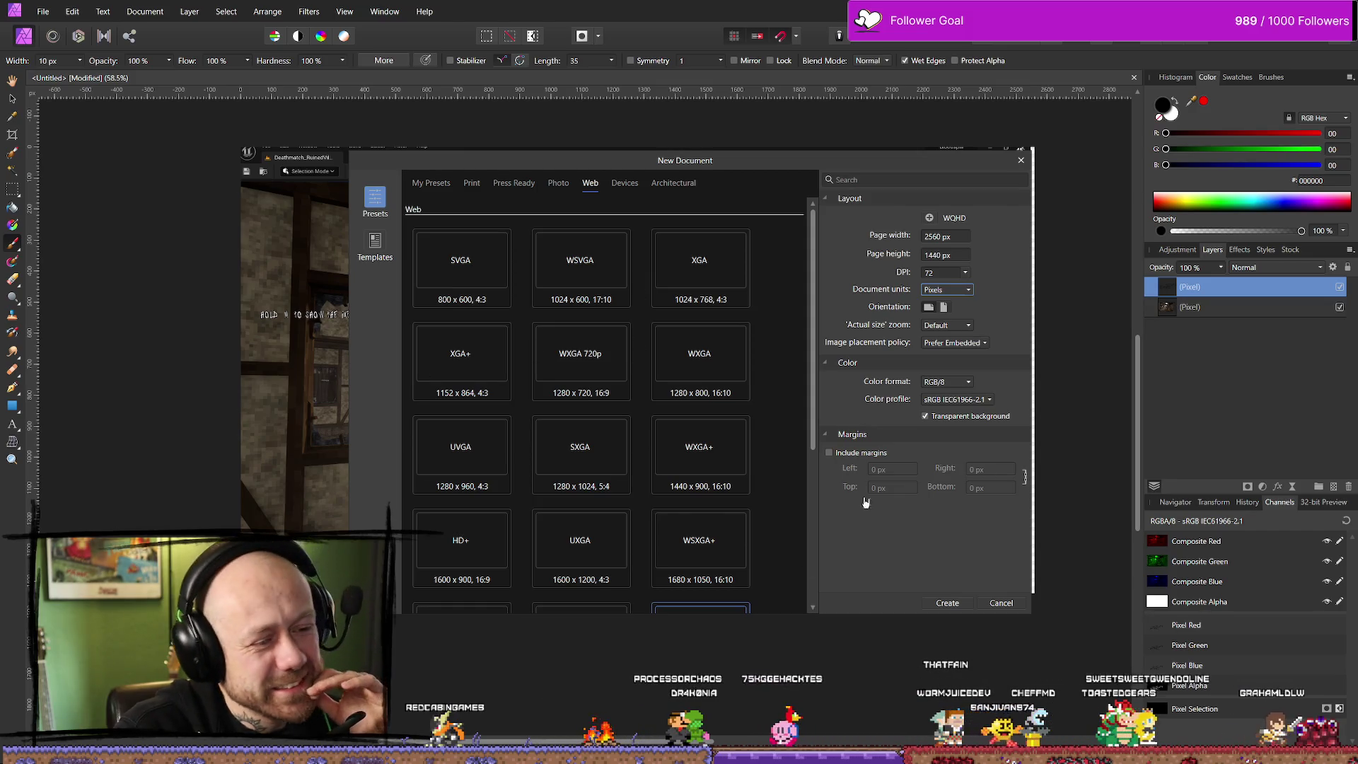
Create a new transparent document 450 px wide and 45 px high
left_click(945, 235)
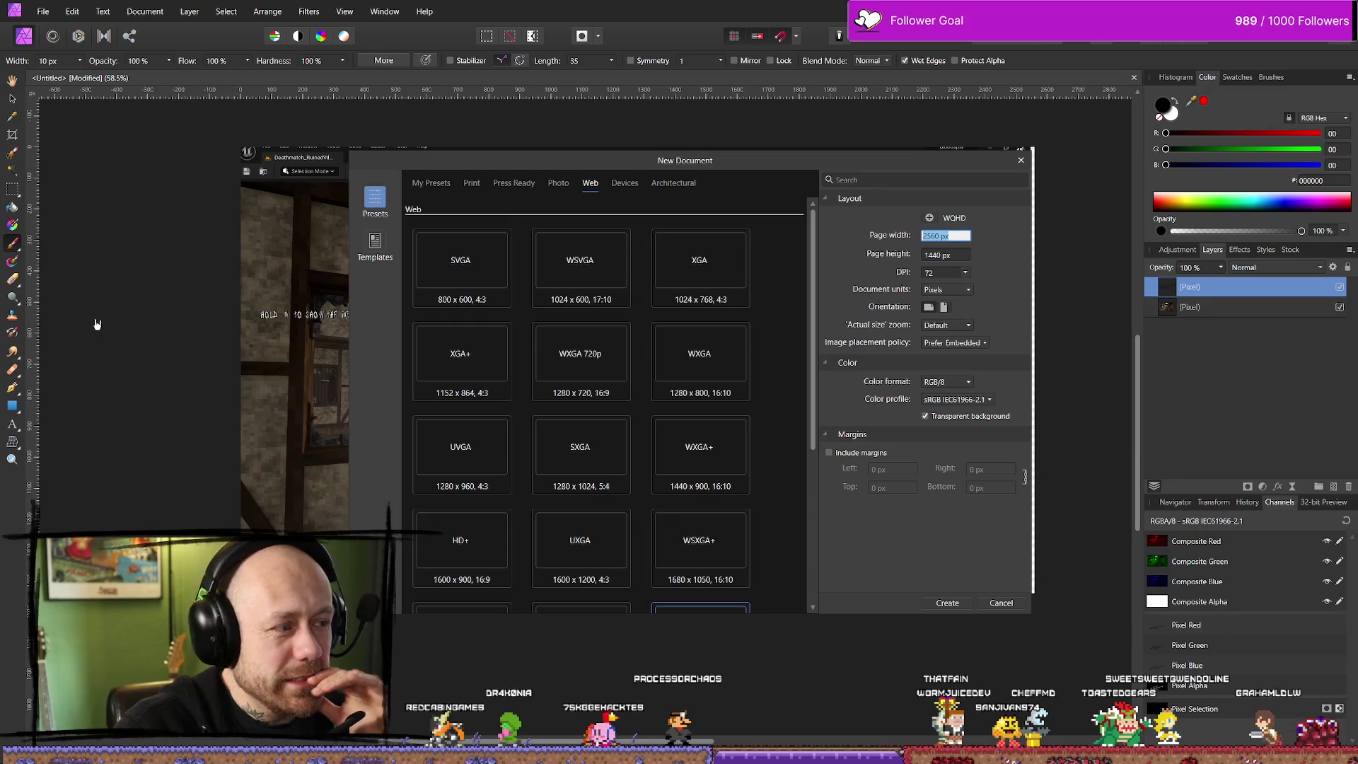
type("450")
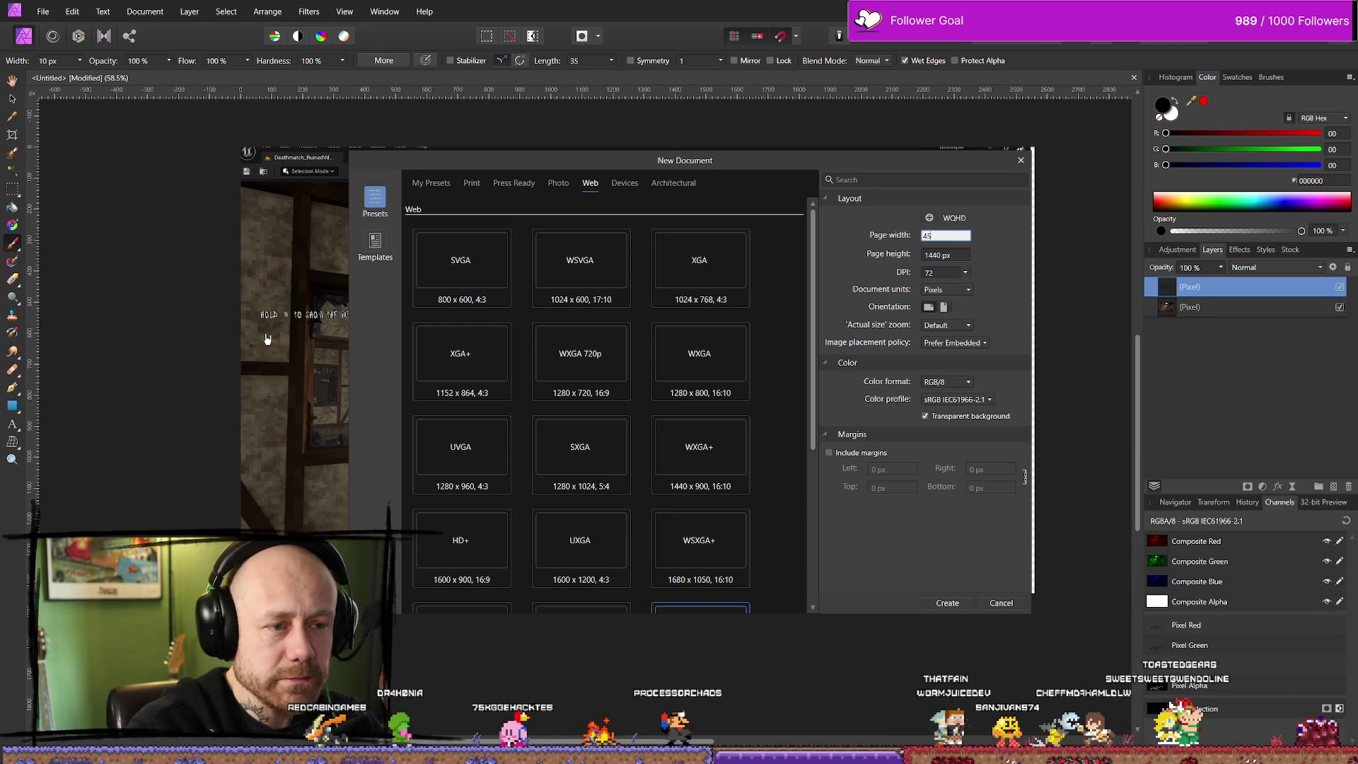
left_click(954, 255)
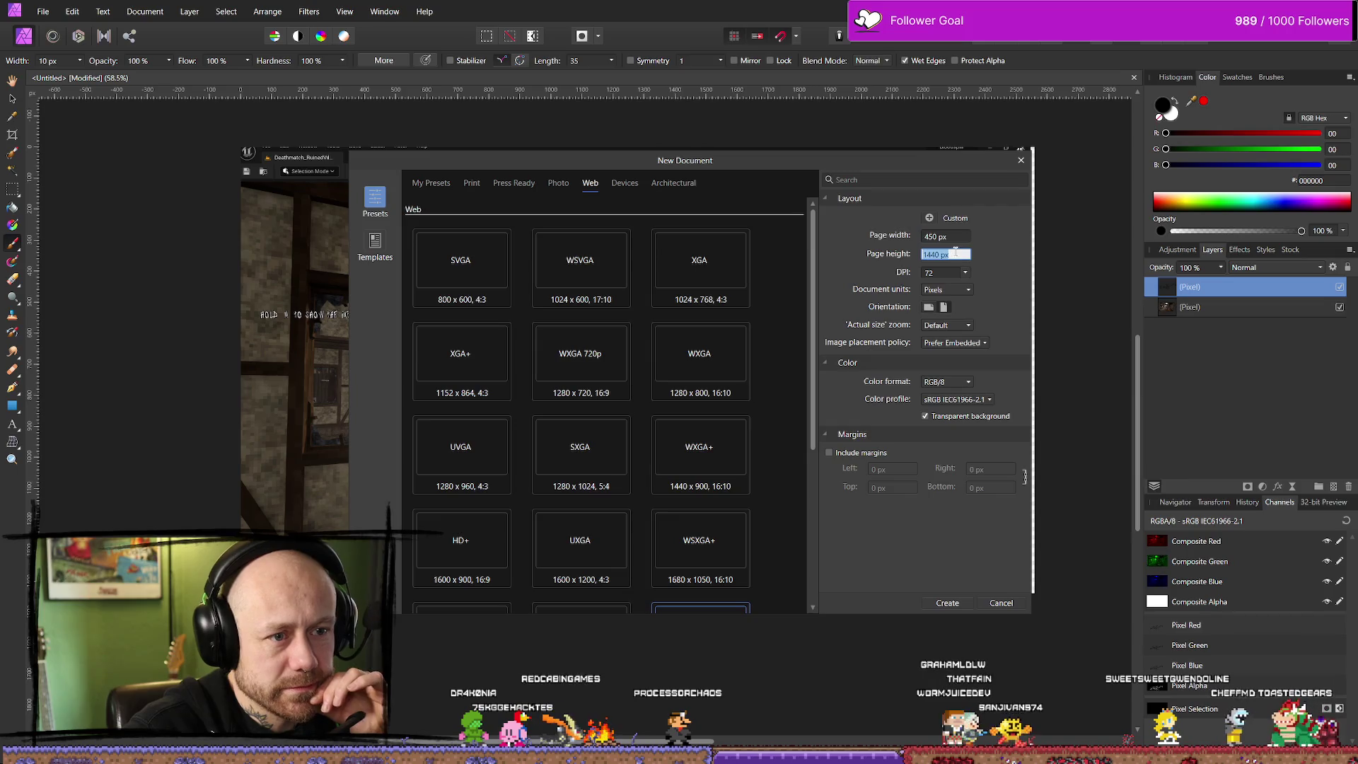
type("45")
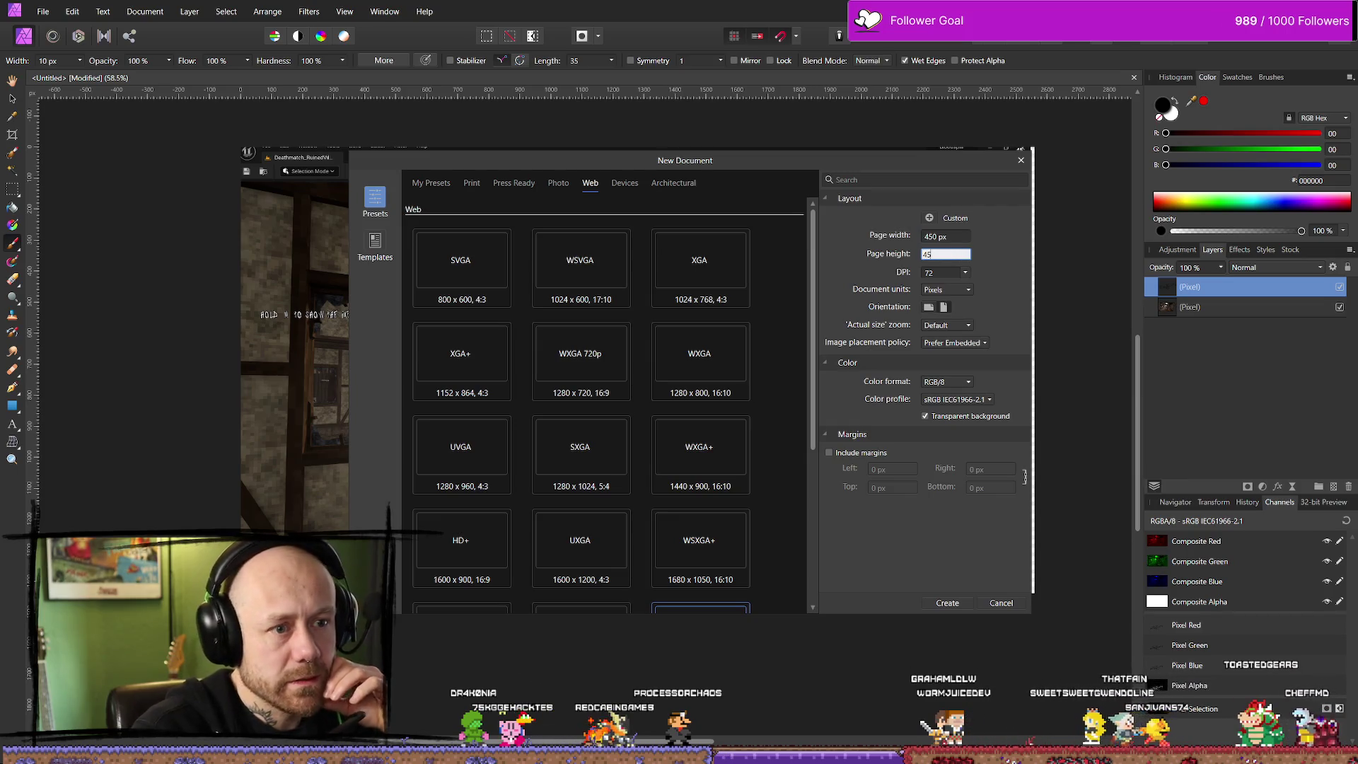
left_click(953, 606)
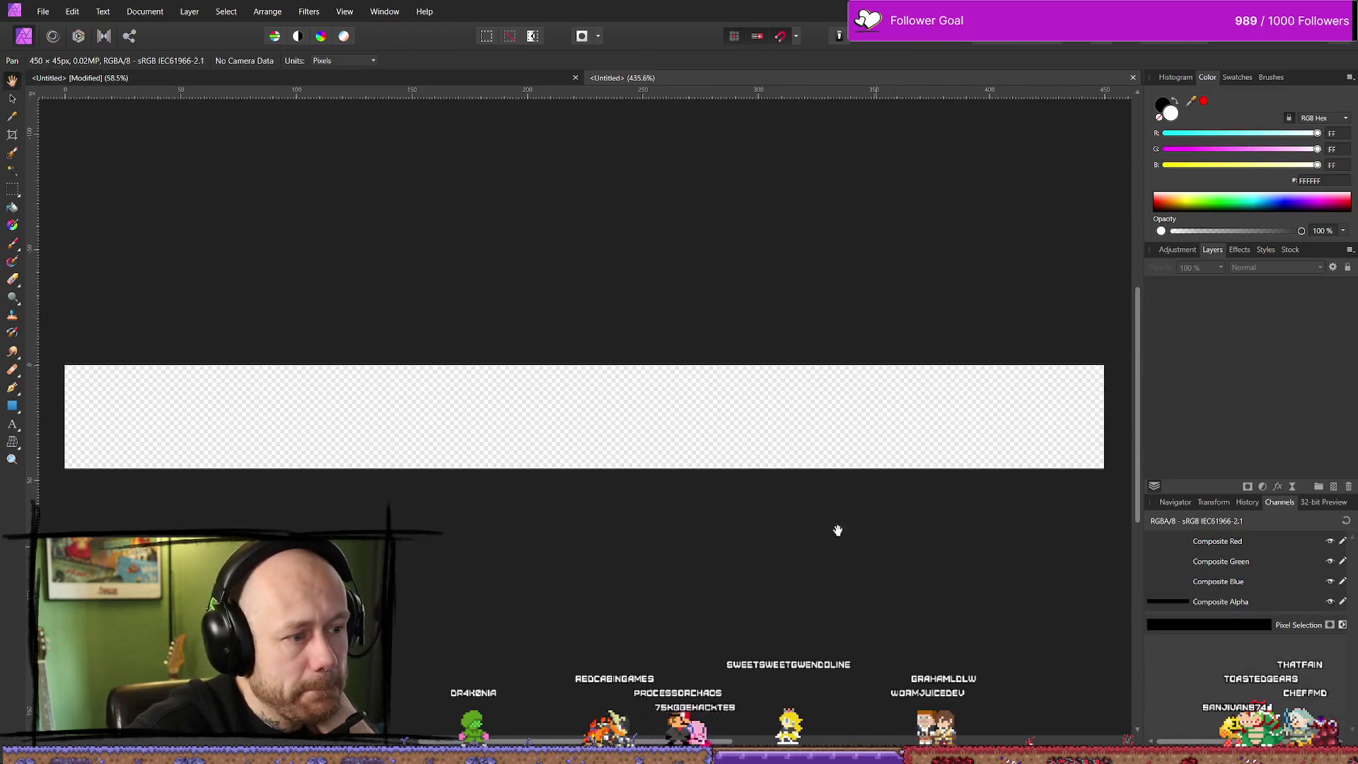
Open Document > Resize Document for the 450 × 45 px image and launch Windows Calculator
left_click(56, 13)
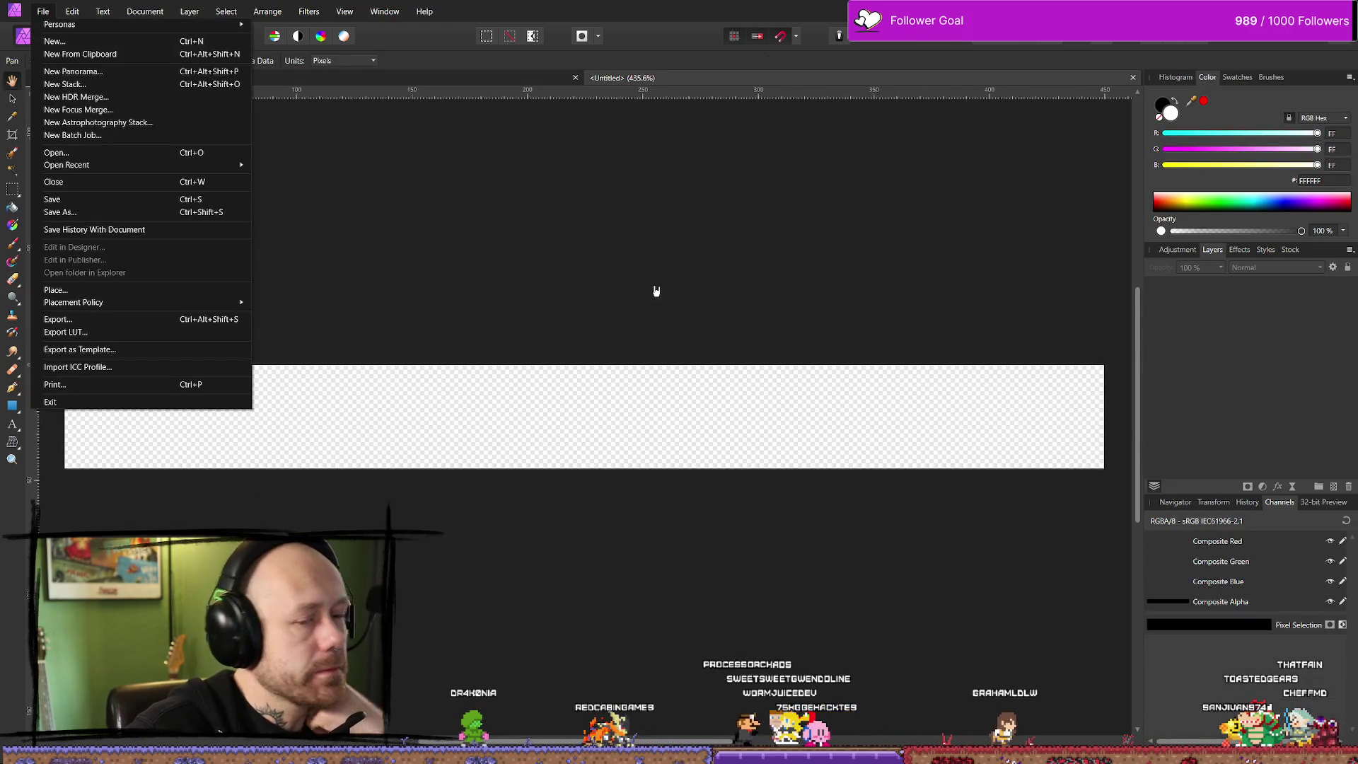
scroll(623, 290, "down", 2)
scroll(592, 255, "down", 5)
left_click(640, 304)
scroll(640, 303, "up", 3)
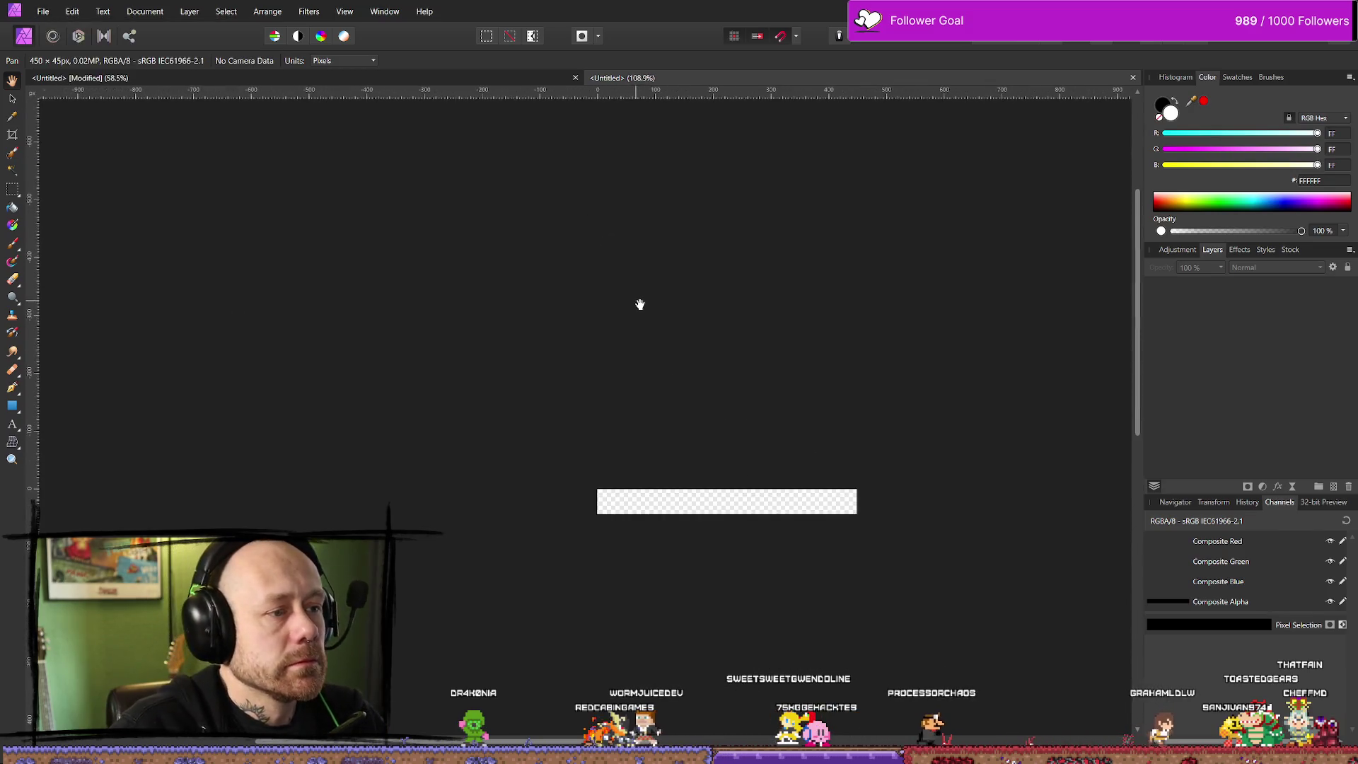
scroll(695, 427, "up", 2)
scroll(681, 390, "down", 2)
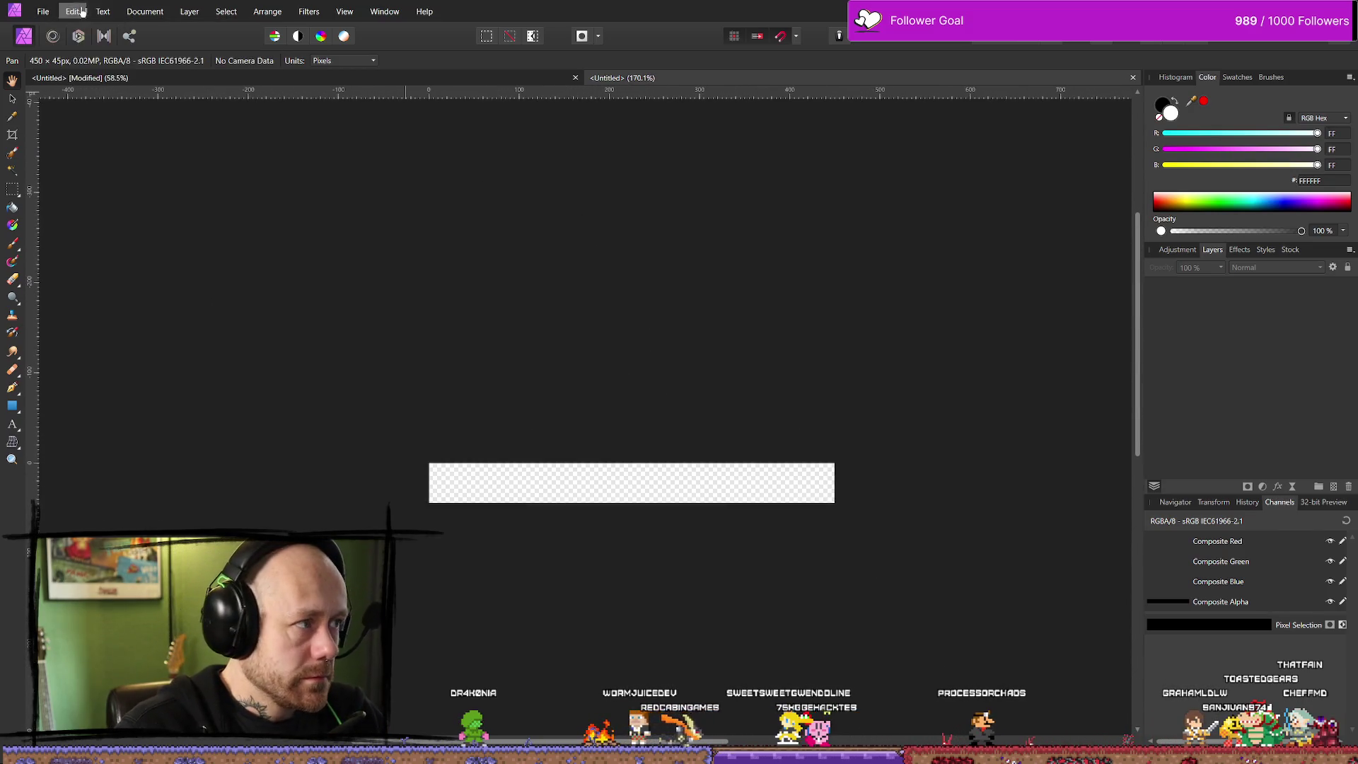
left_click(43, 11)
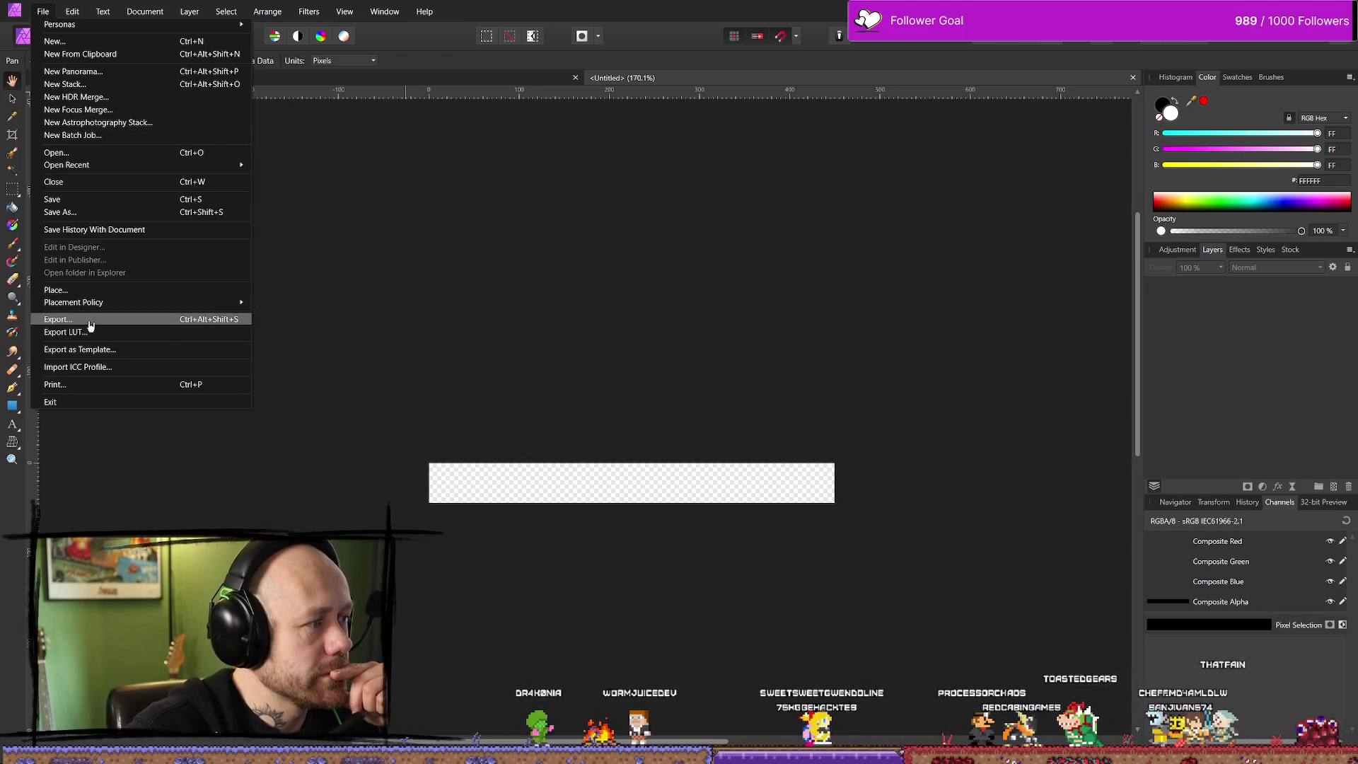
mouse_move(145, 11)
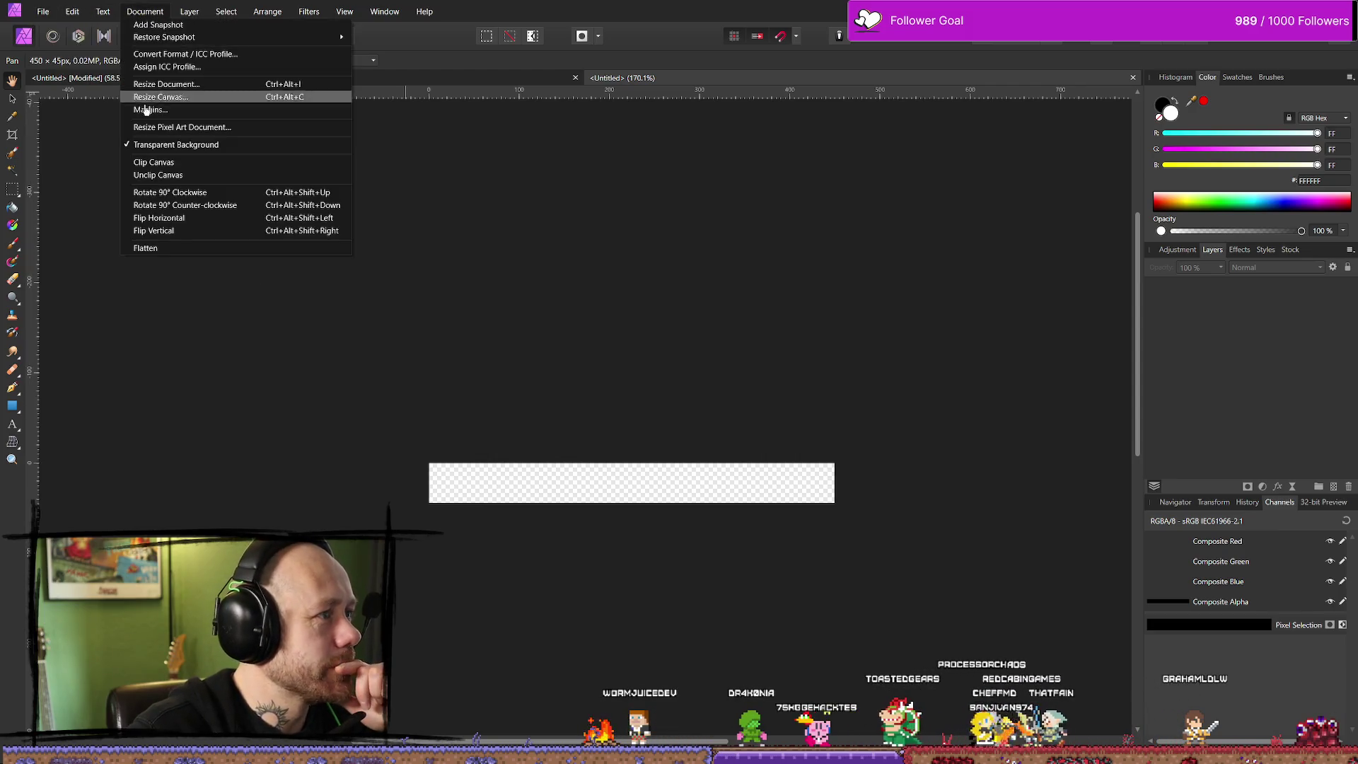
left_click(177, 84)
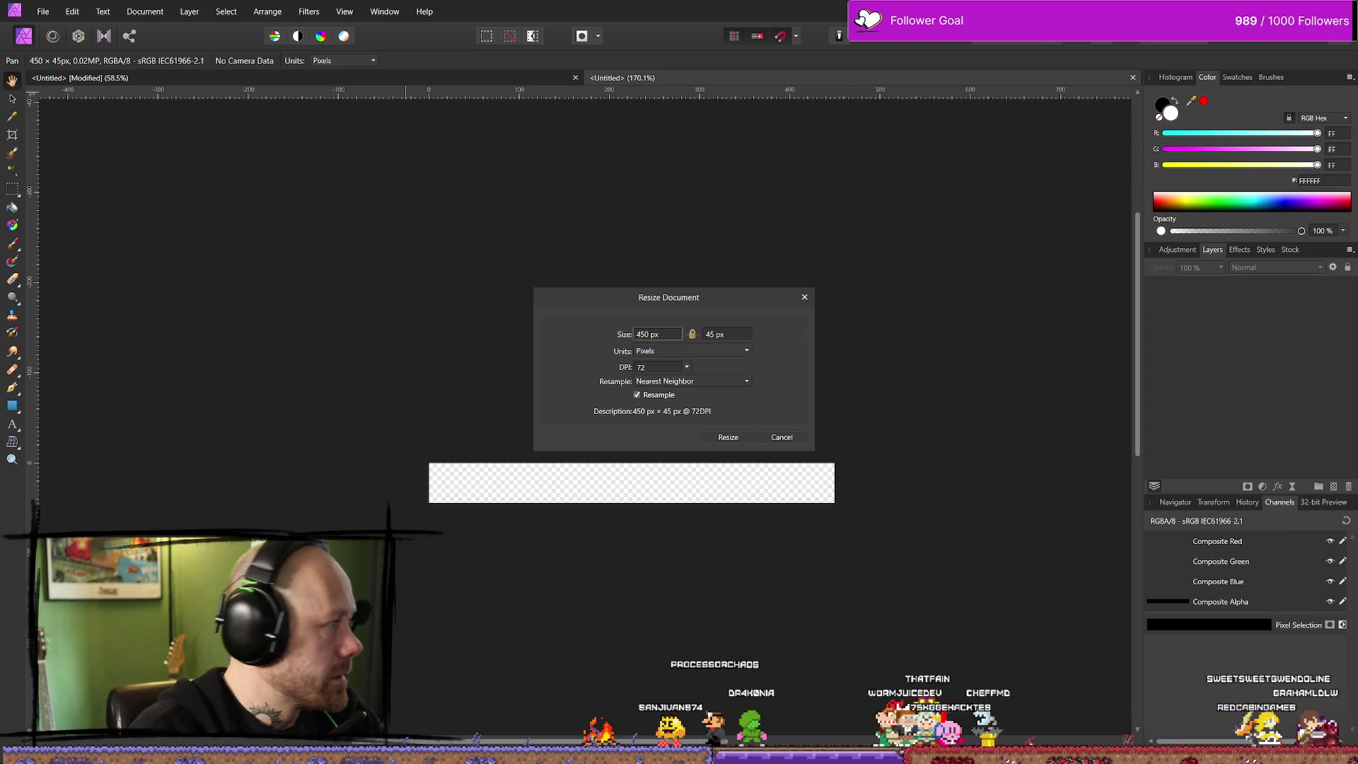
key("XF86Calculator")
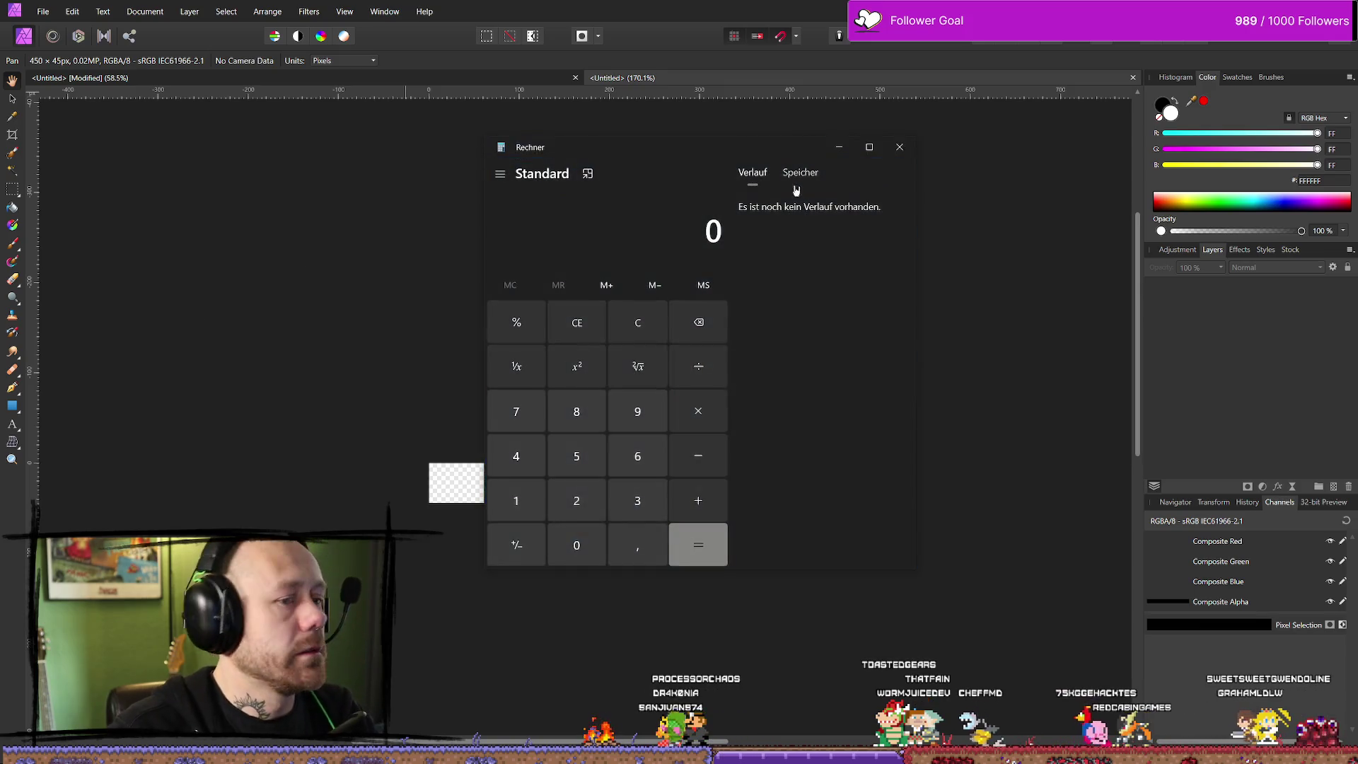
Close Windows Calculator, leaving the resize settings at 1350 × 135 px
key("alt+F4")
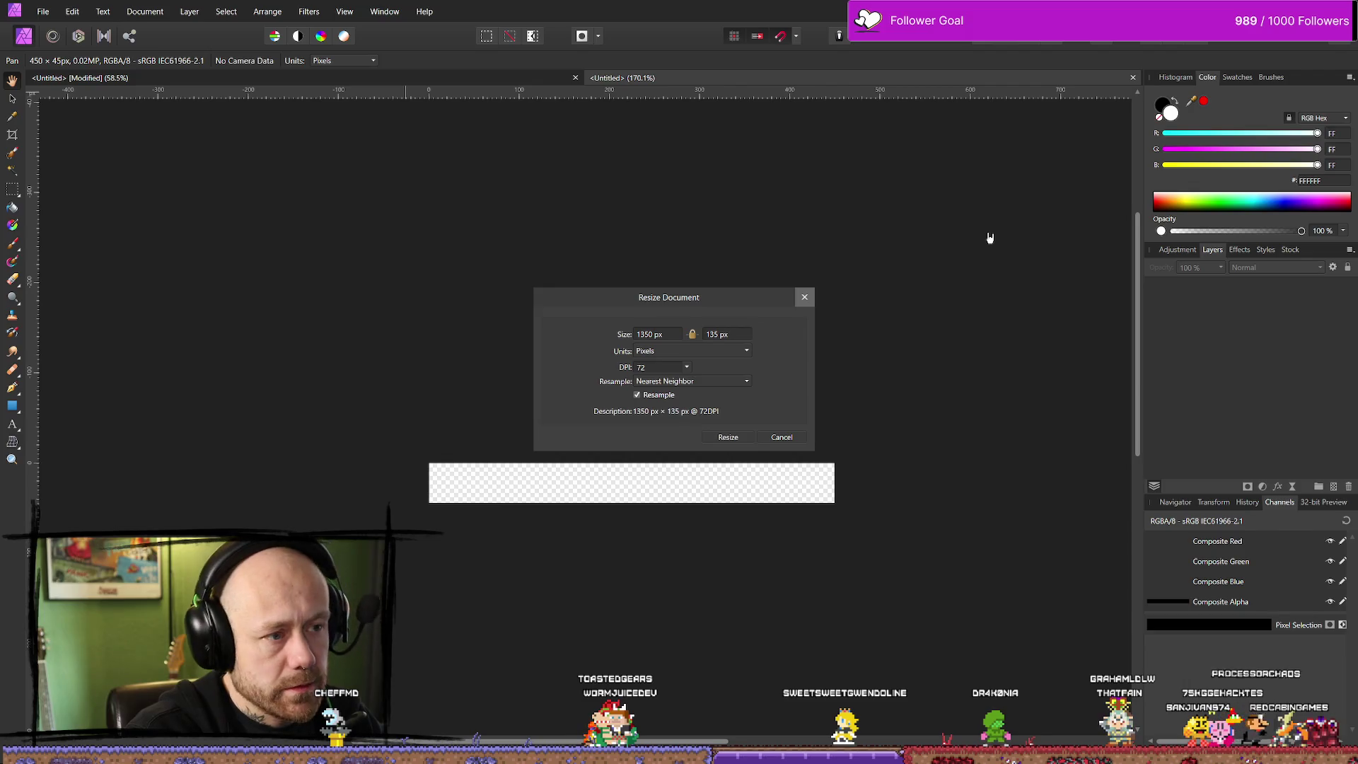
Apply the 1350 × 135 px document size and centre the banner in view
left_click(730, 437)
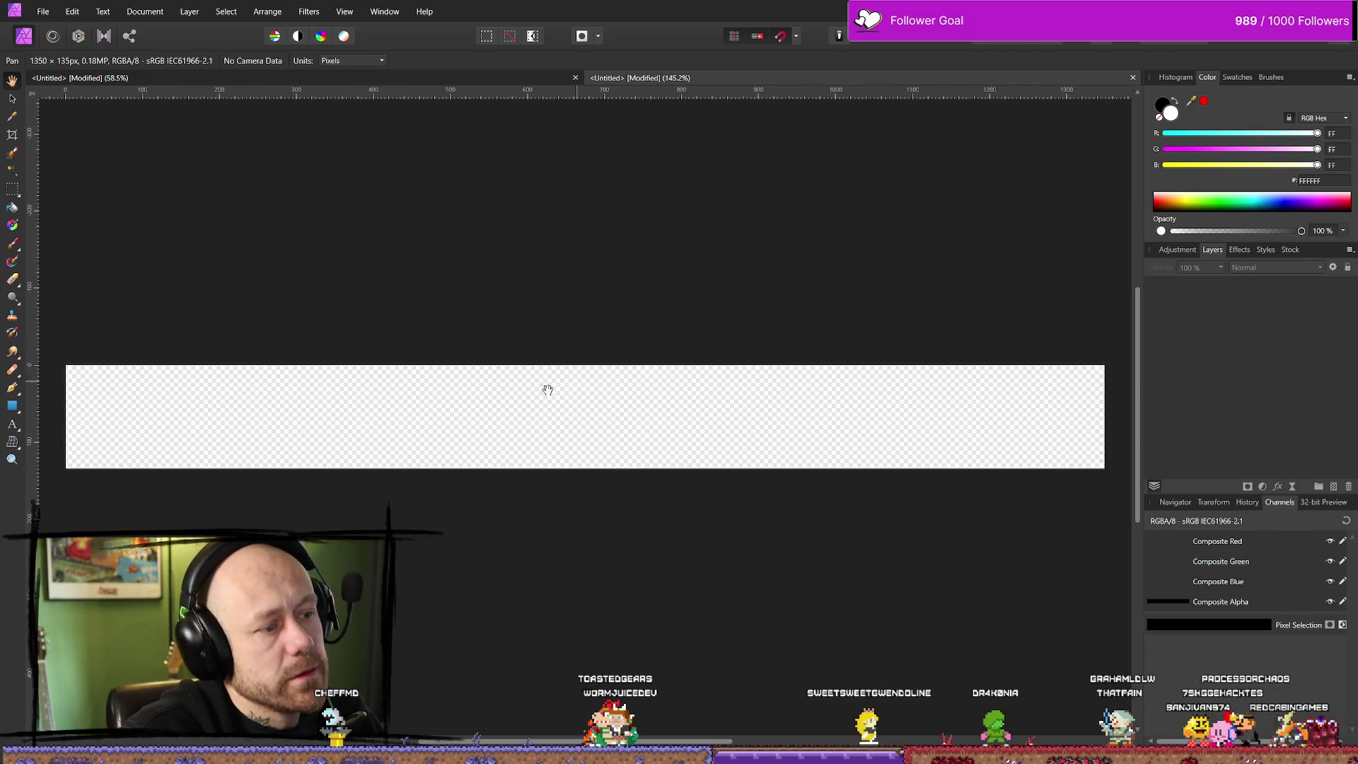
scroll(545, 388, "down", 2)
scroll(524, 391, "up", 1)
left_click_drag(467, 394, 389, 399)
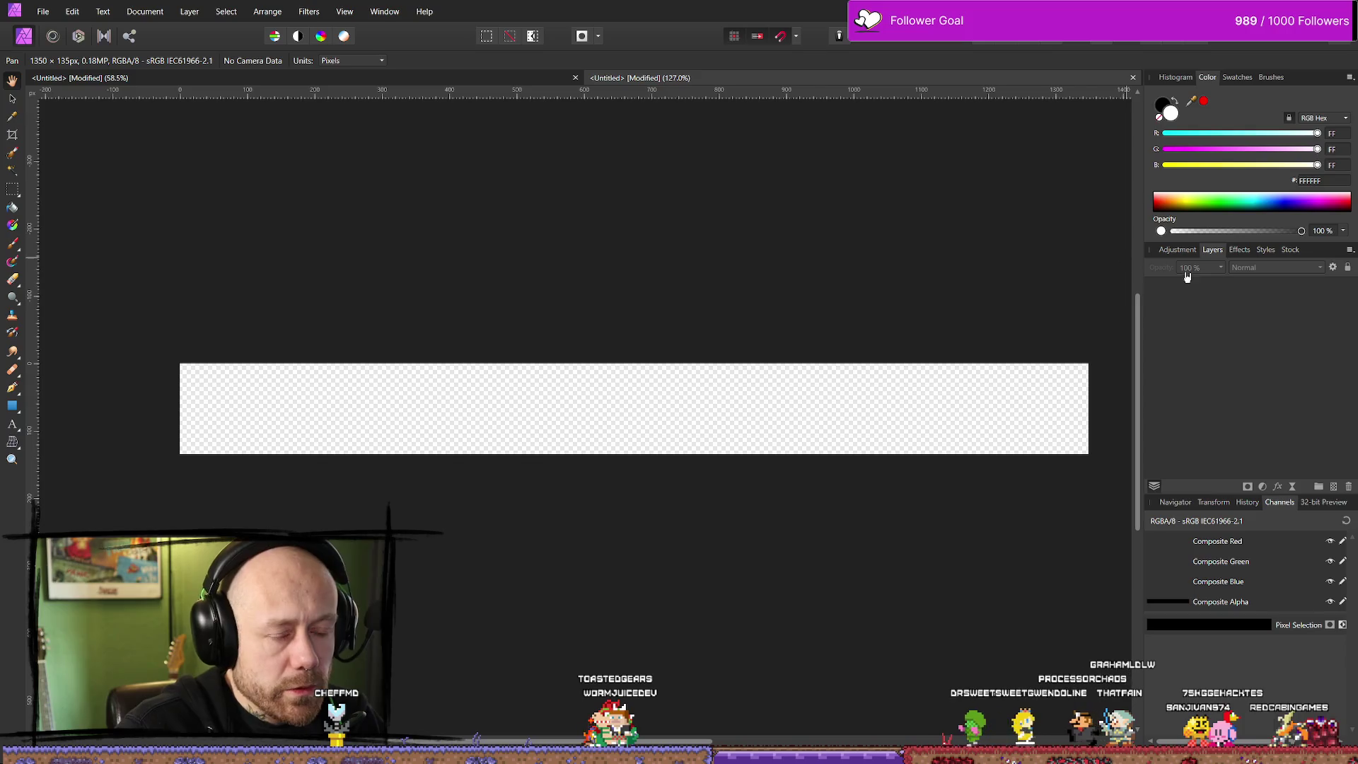
Add a new empty pixel layer and flood-fill the lower layer white
left_click(1336, 486)
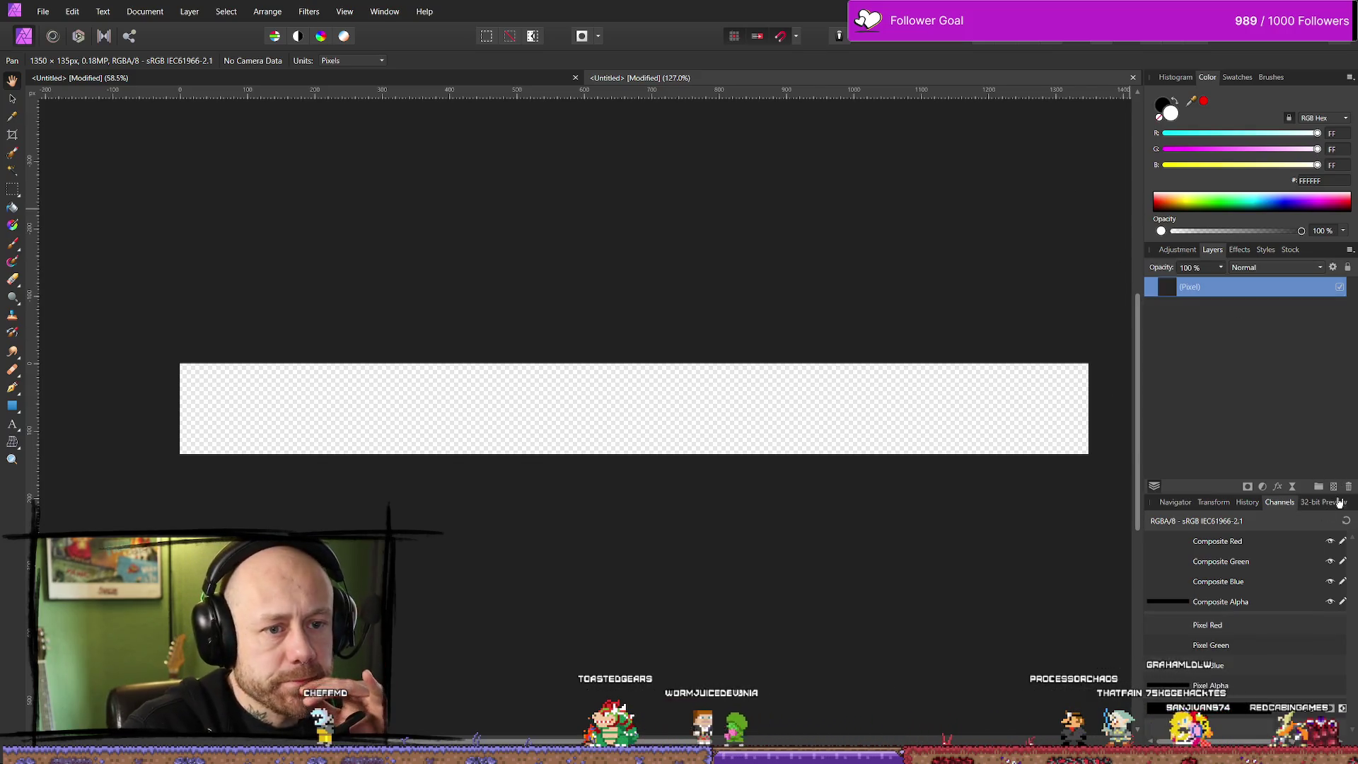
left_click(1245, 311)
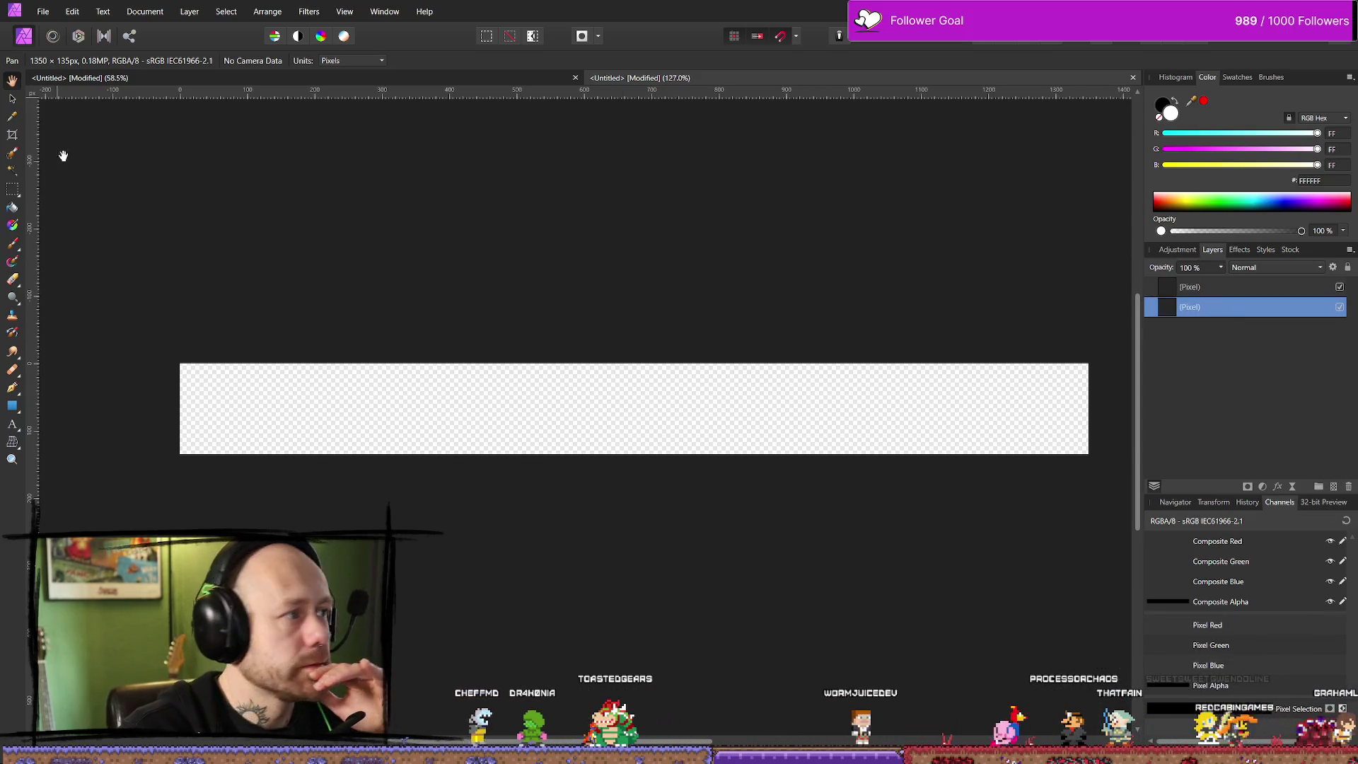
left_click(12, 206)
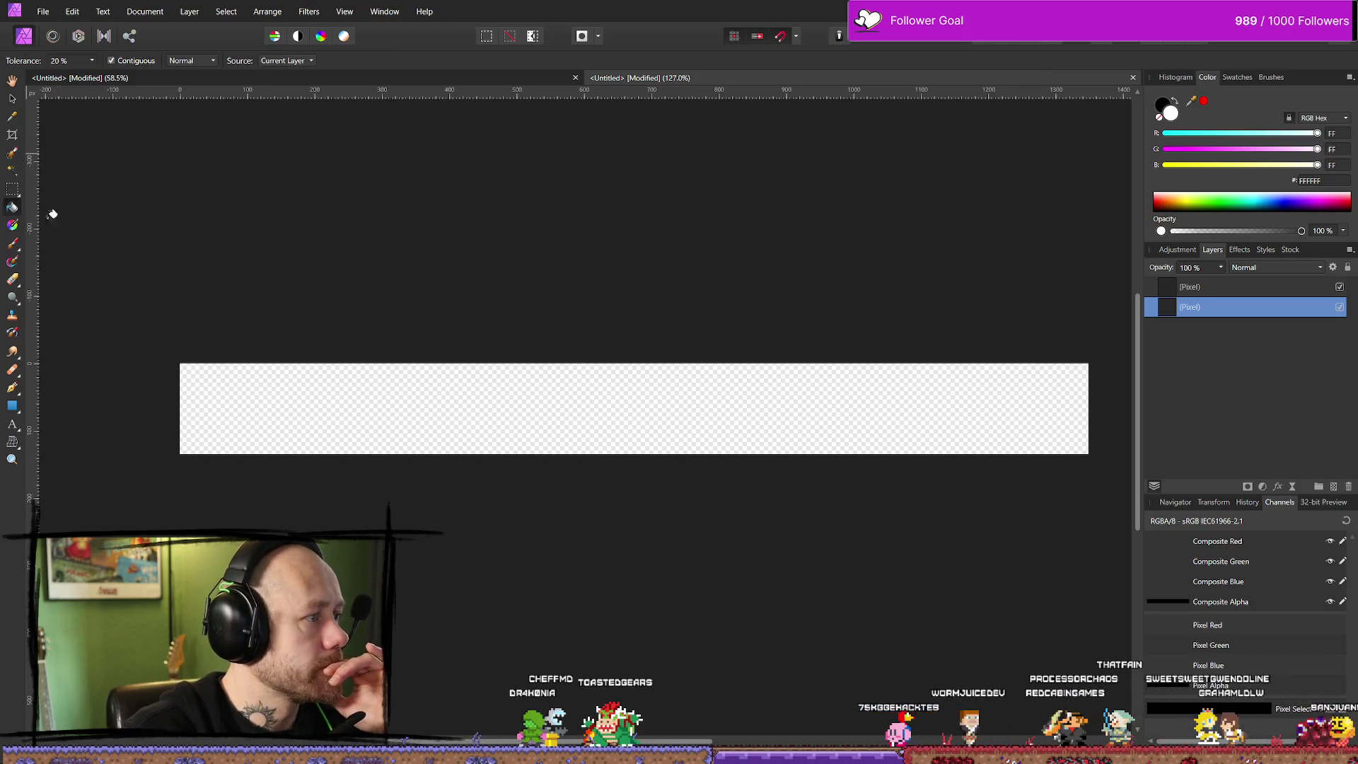
left_click(406, 368)
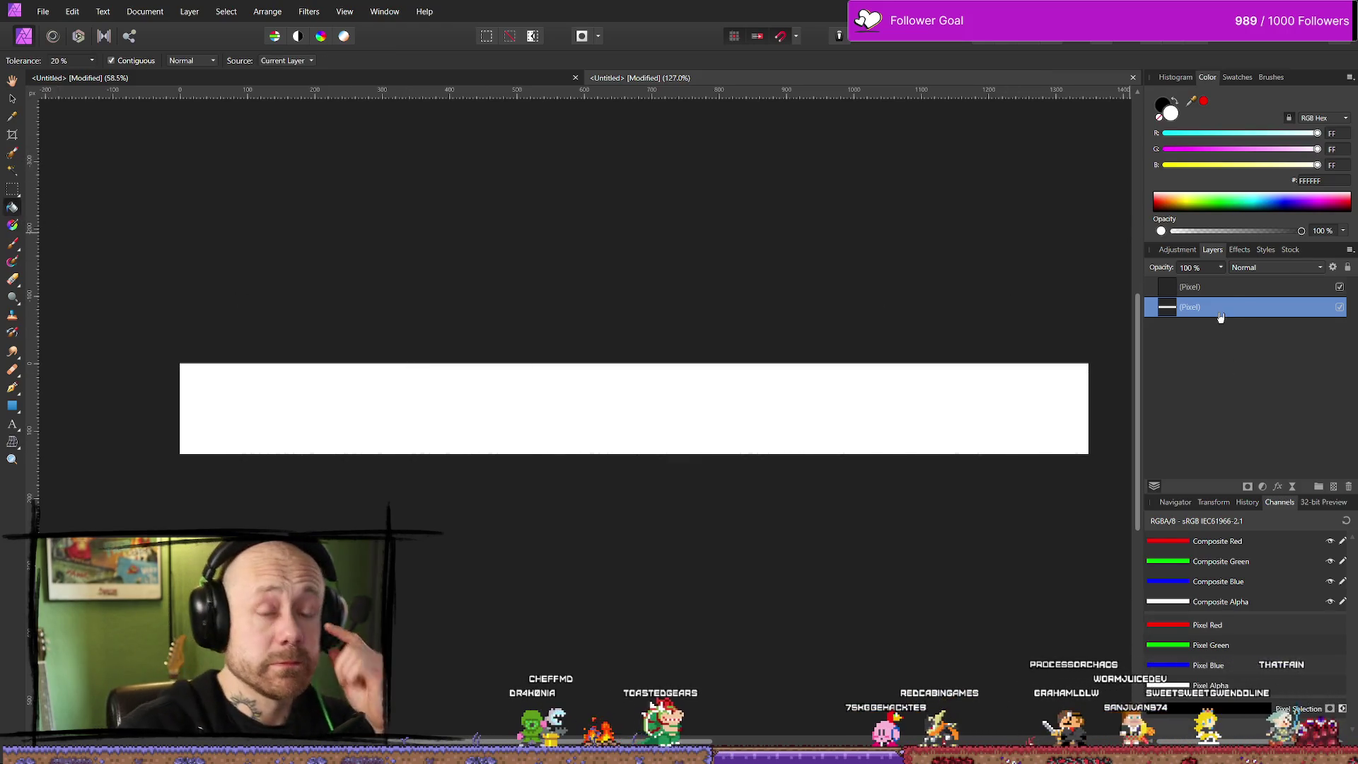
Select the top layer and start painting with a black Paint Brush
left_click(1217, 288)
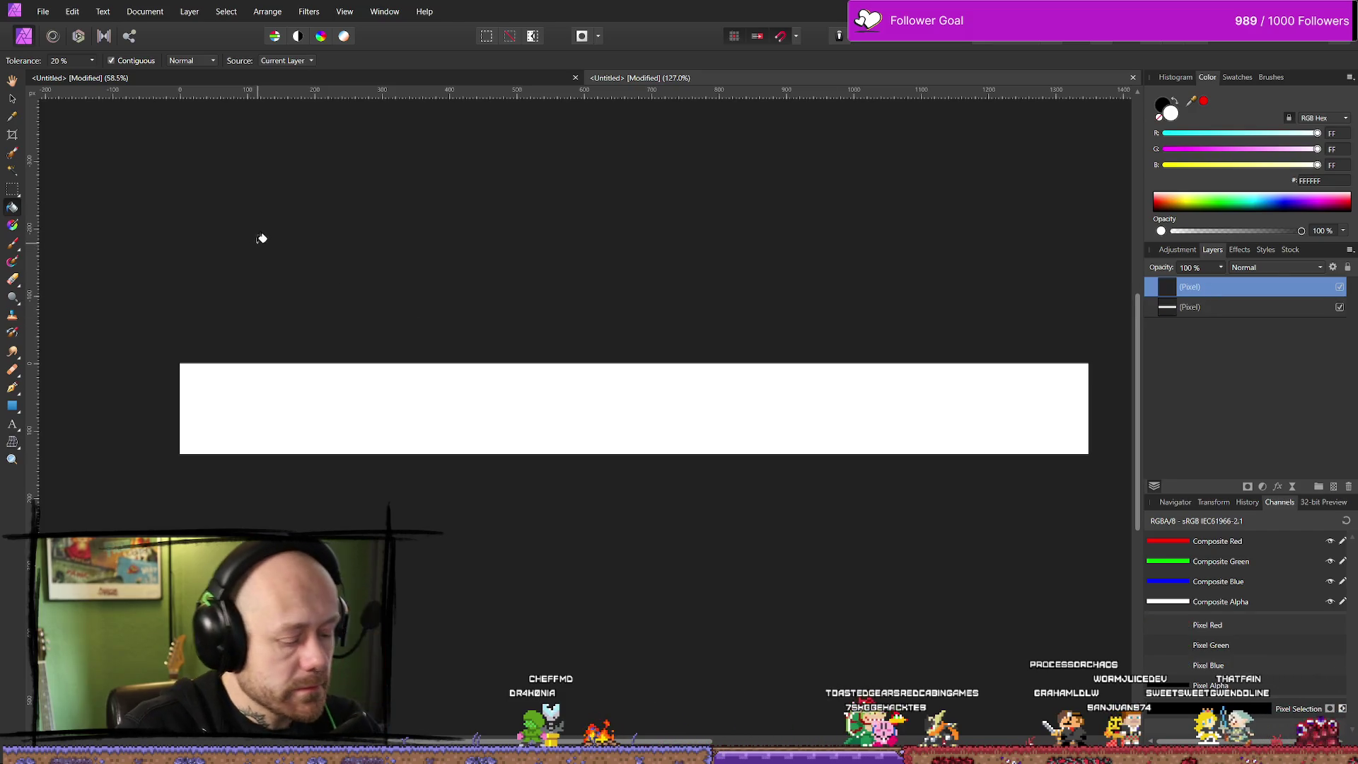
key("b")
key("x")
left_click_drag(218, 394, 420, 382)
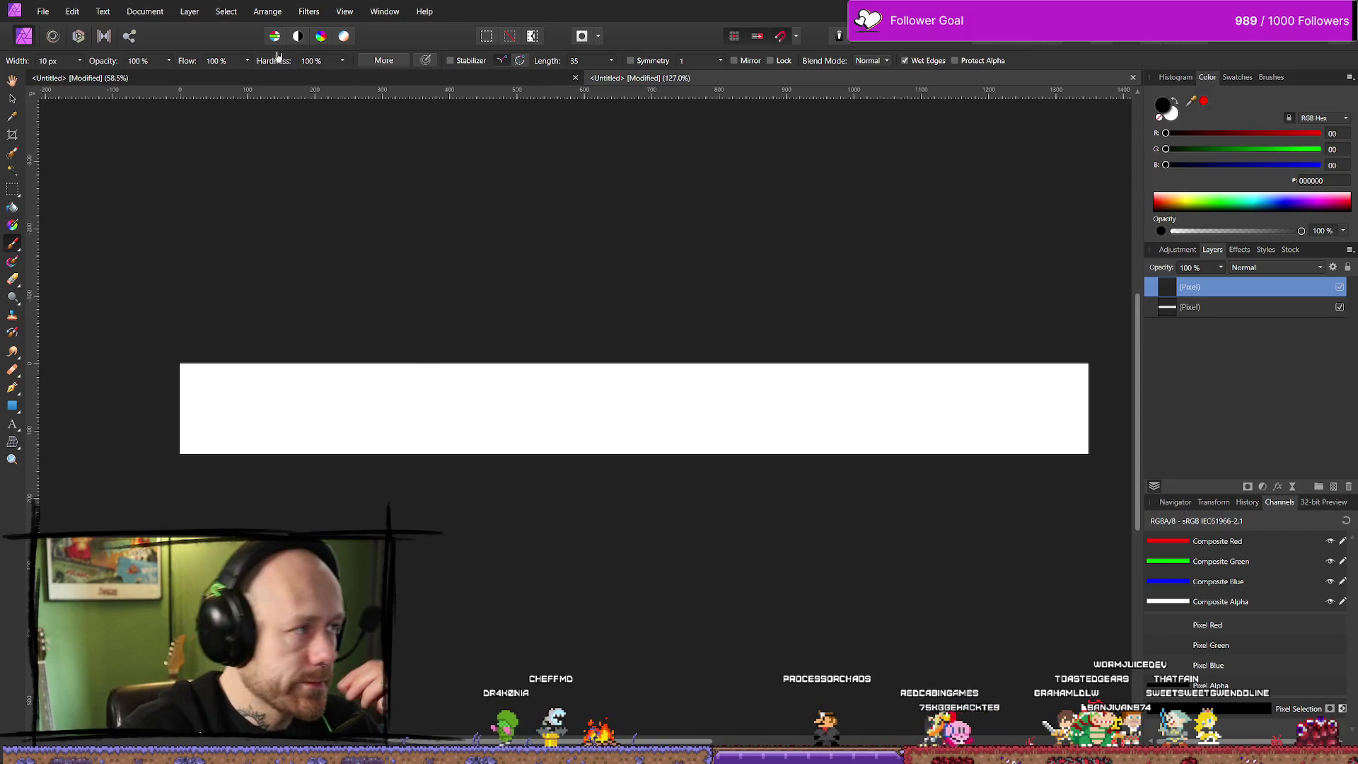
Enlarge the canvas to 1550 × 155 px with a centre anchor
left_click(145, 12)
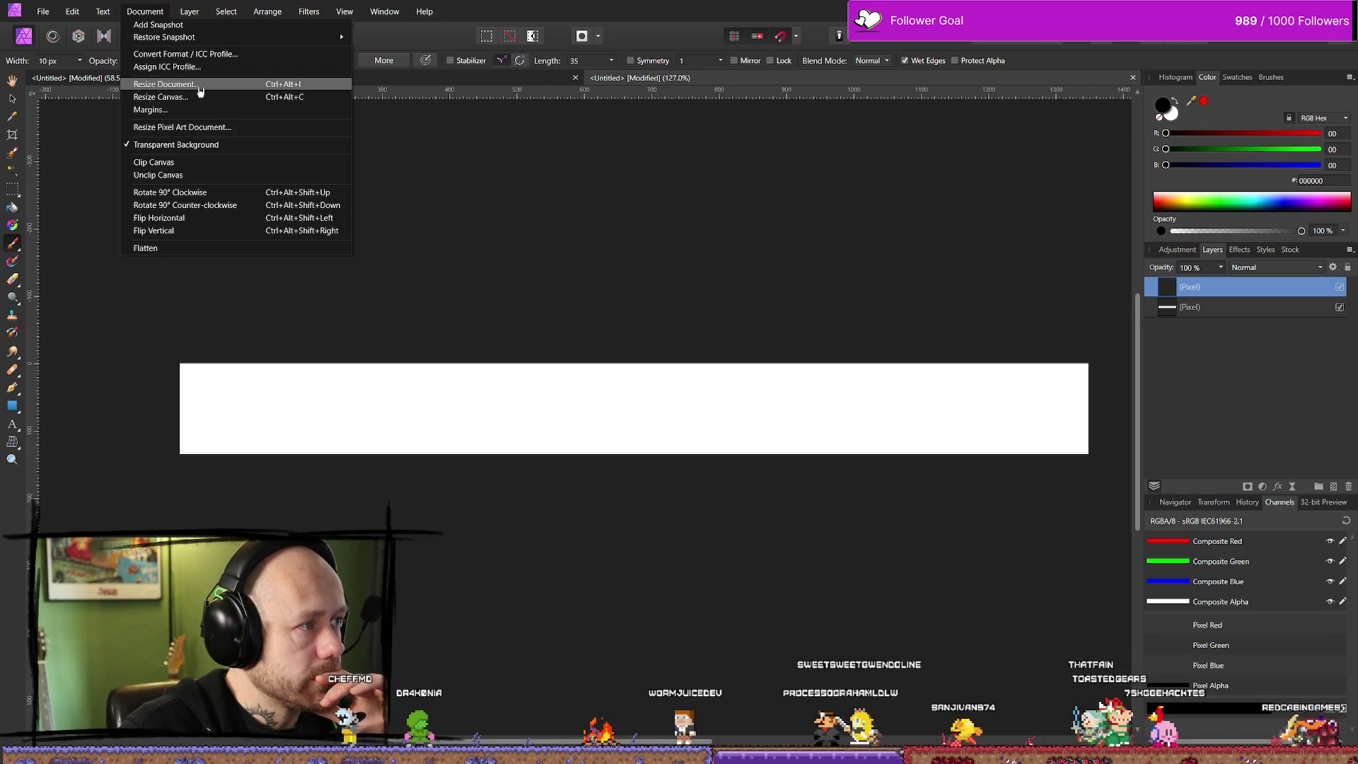
left_click(192, 99)
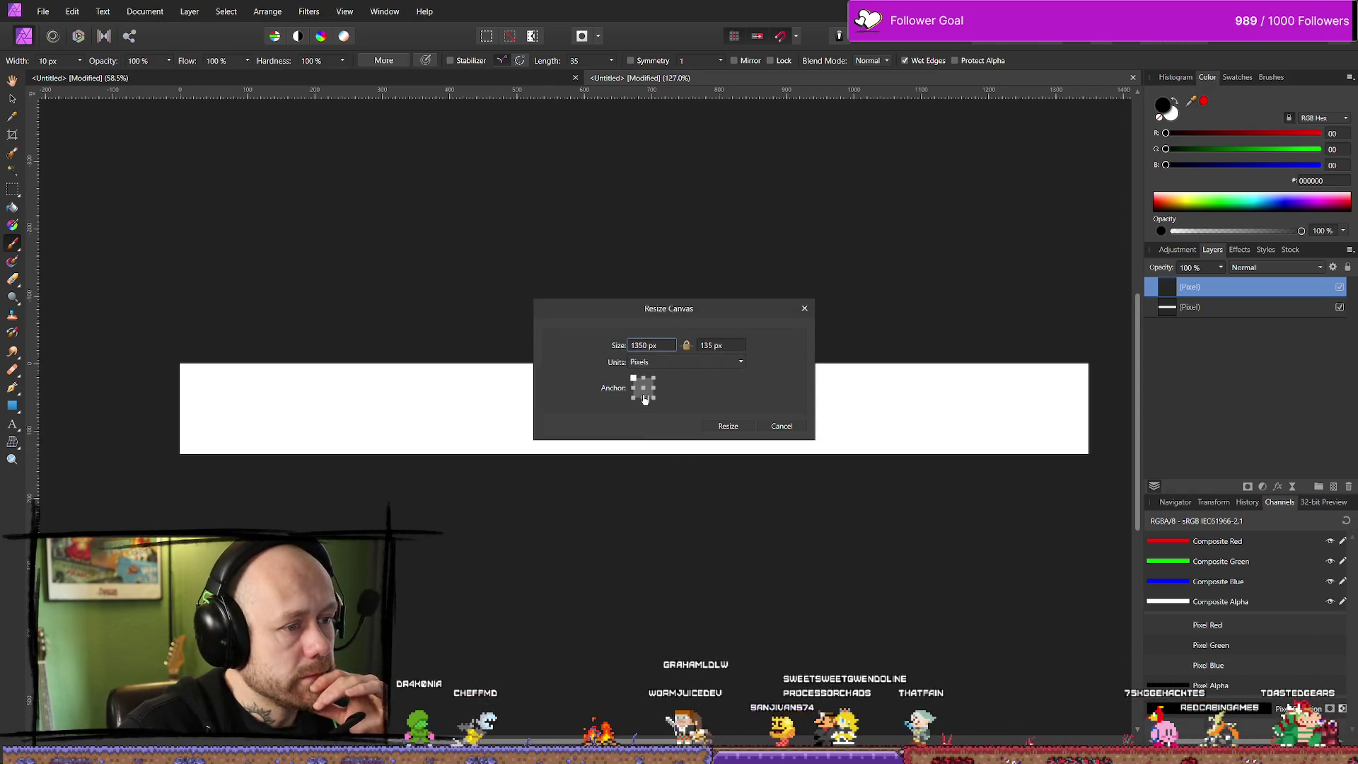
left_click(635, 345)
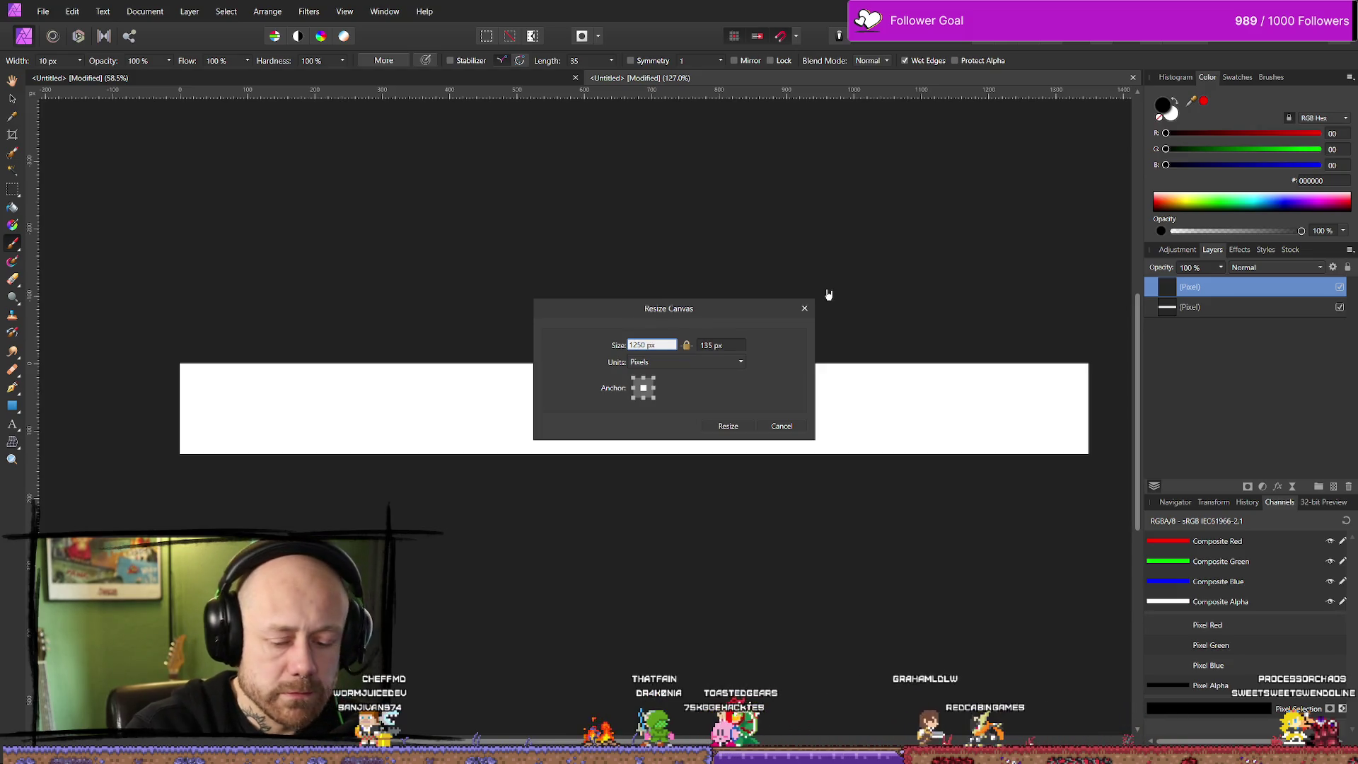
left_click(722, 345)
type("155")
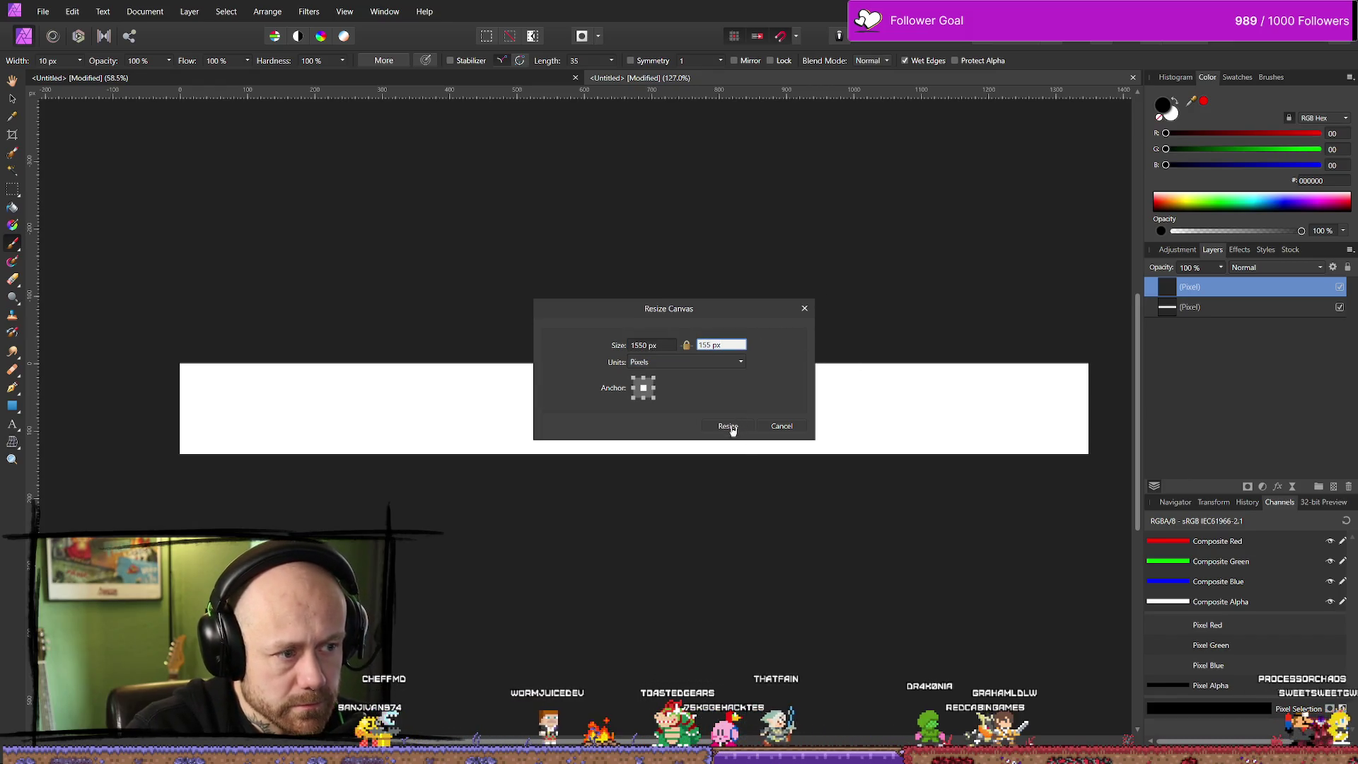
left_click(731, 427)
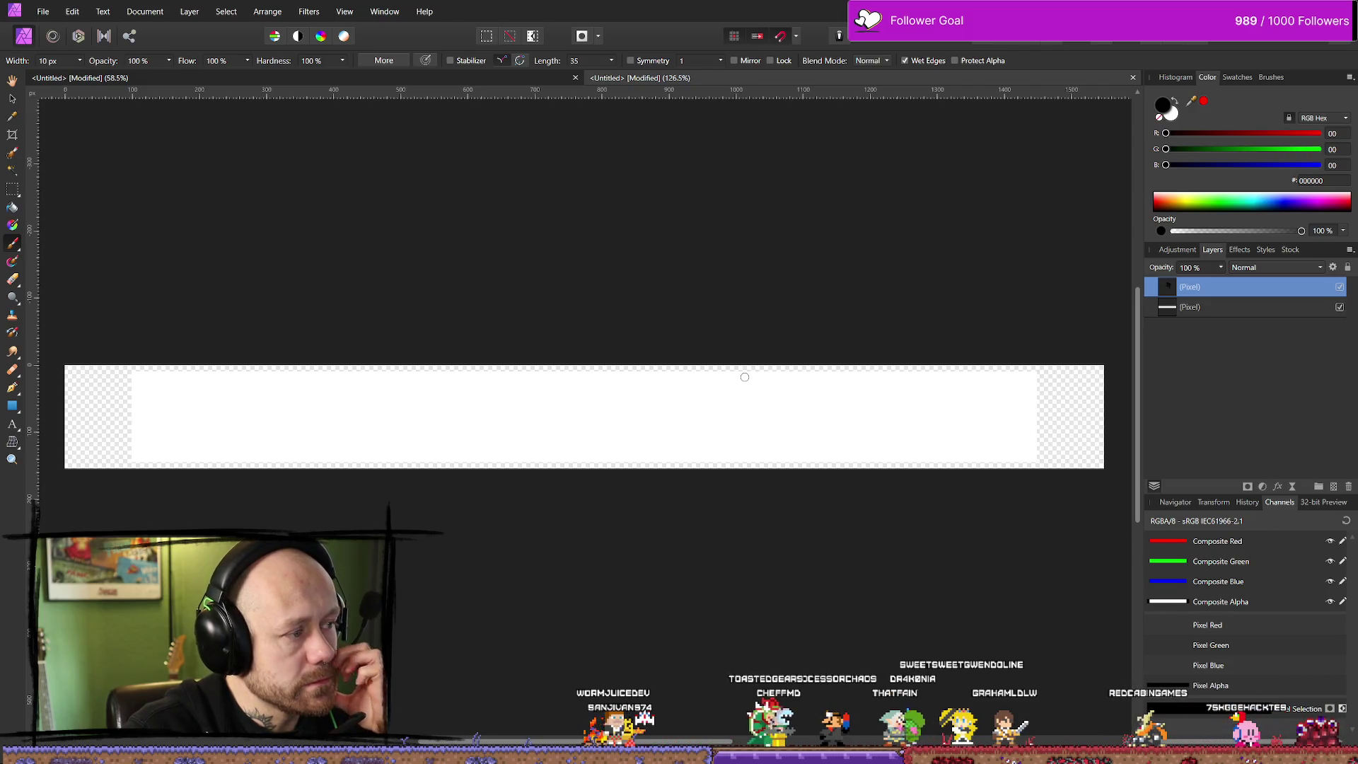
scroll(759, 375, "up", 2)
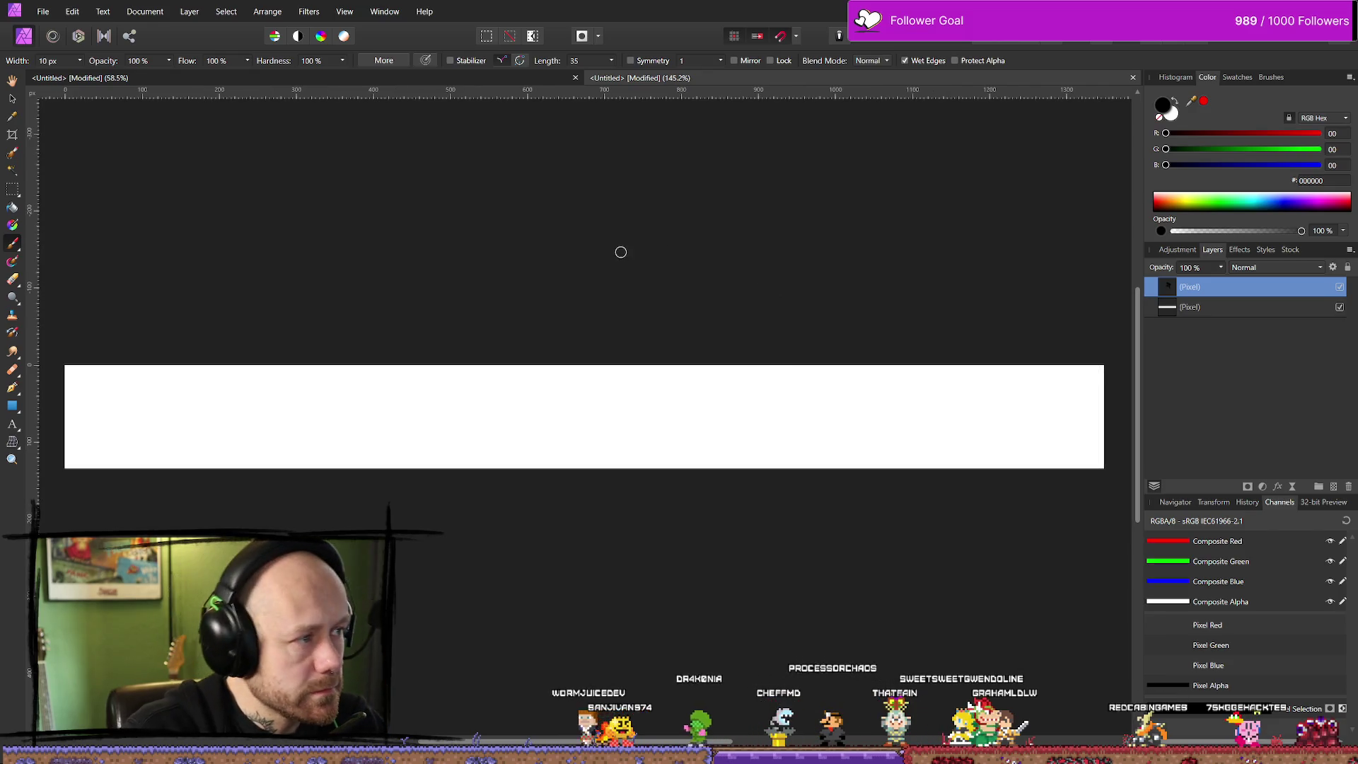
left_click(145, 11)
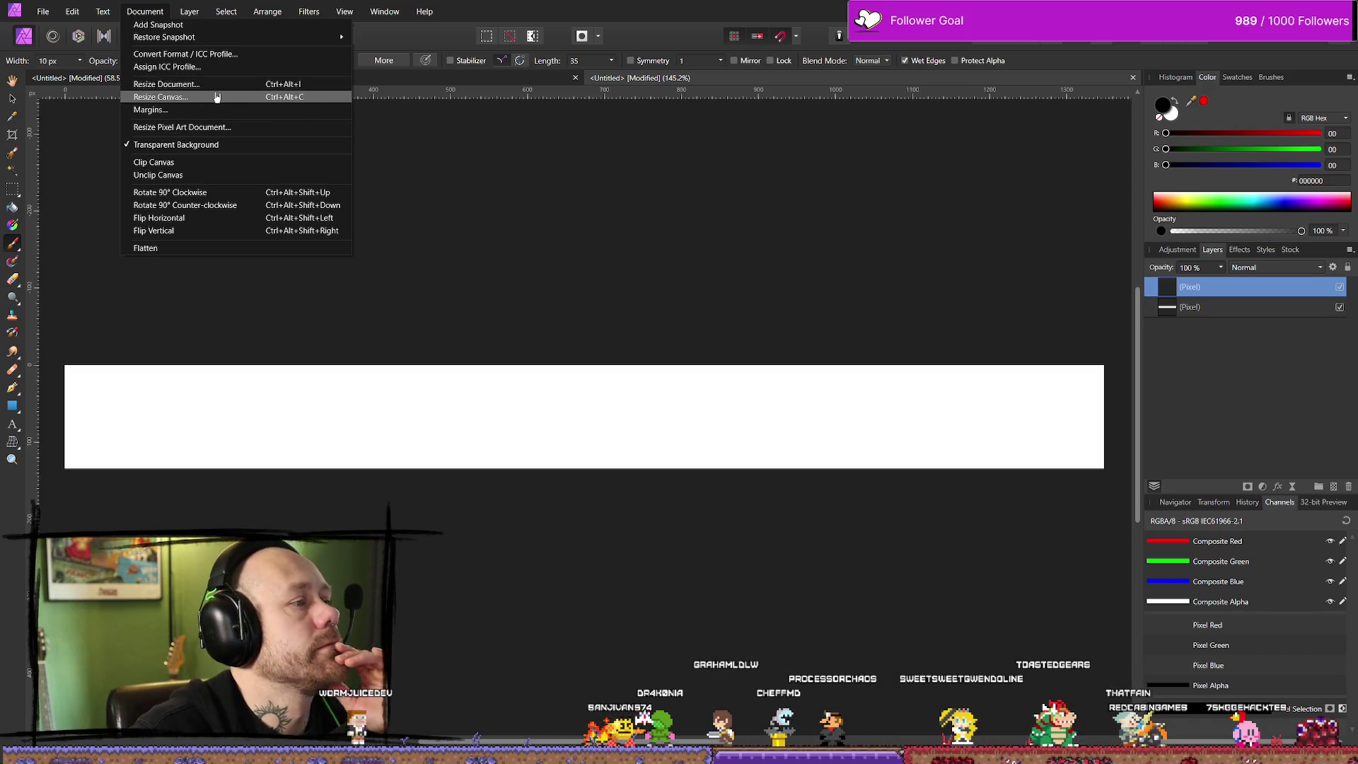
Resize the canvas to a much taller height, keeping the 1550 px width
left_click(217, 97)
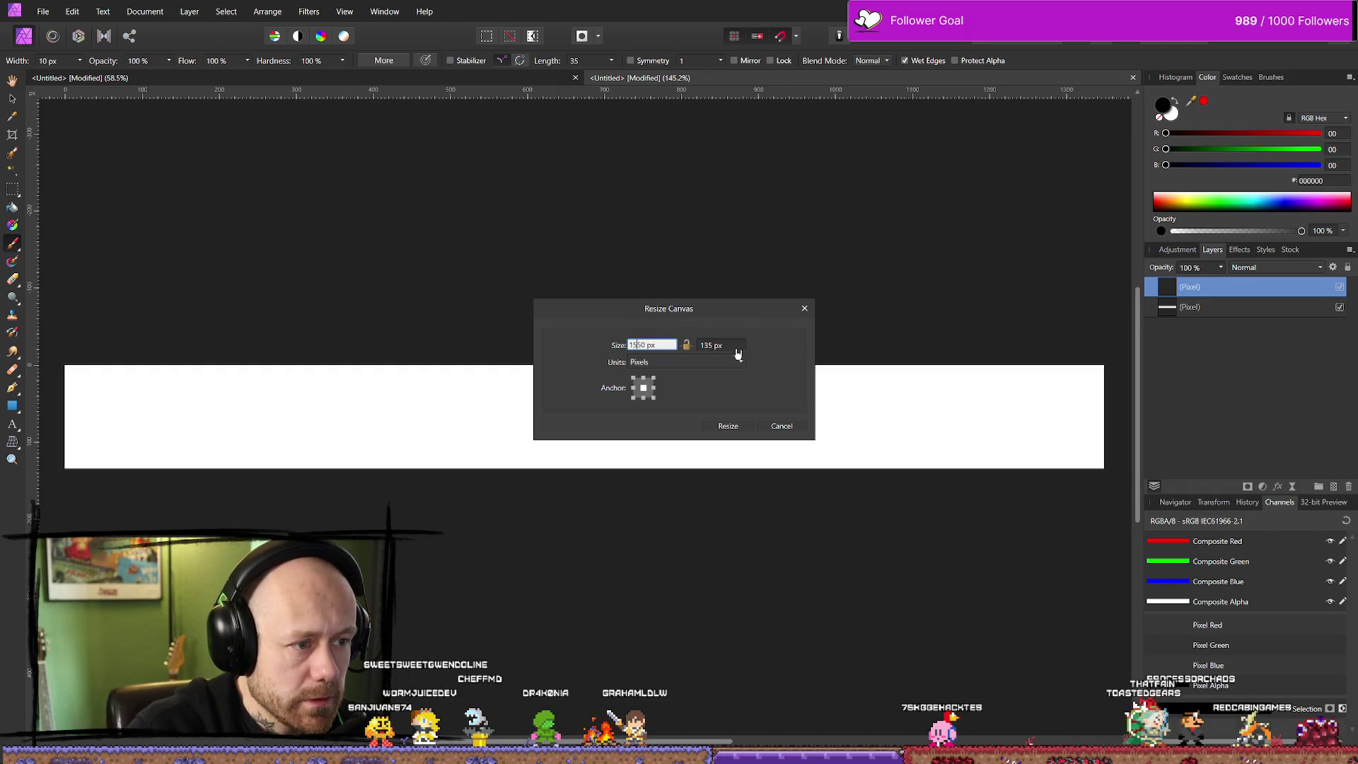
left_click(706, 347)
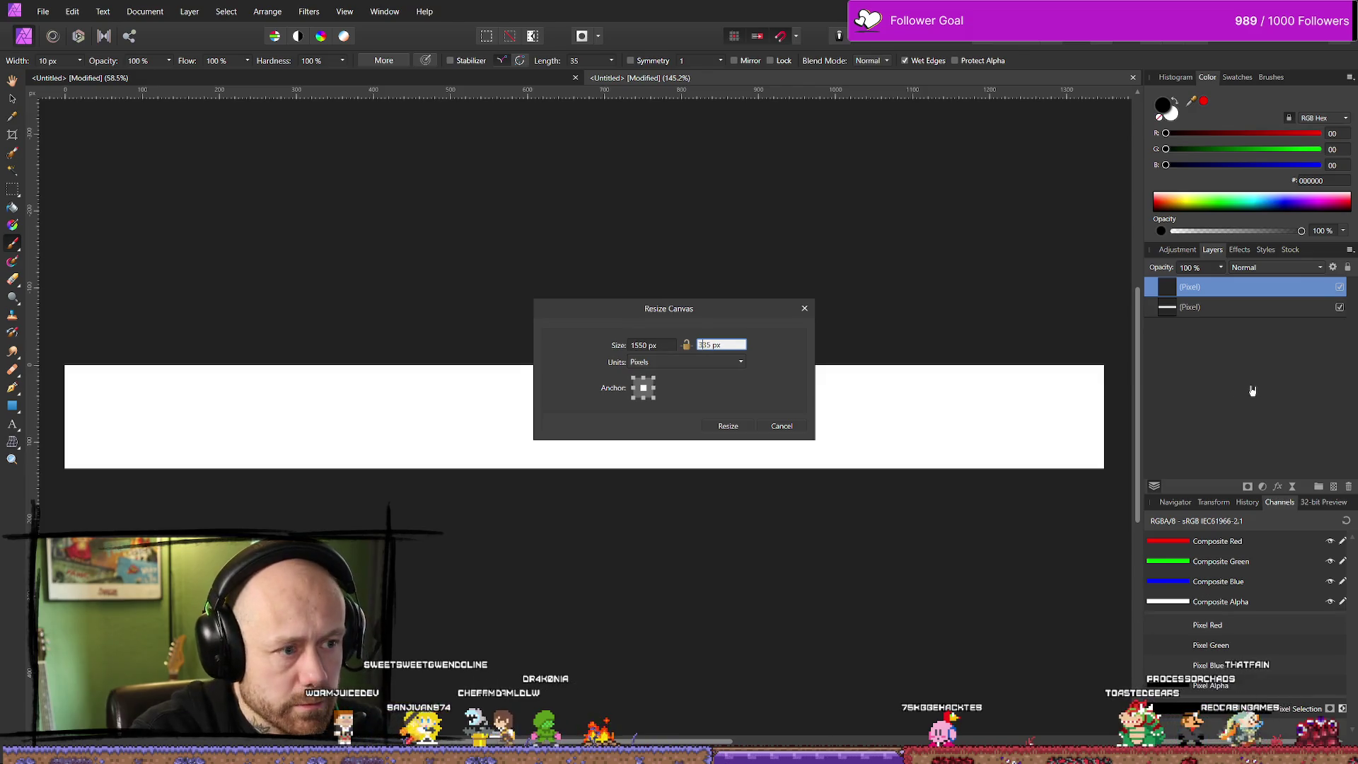
left_click(728, 426)
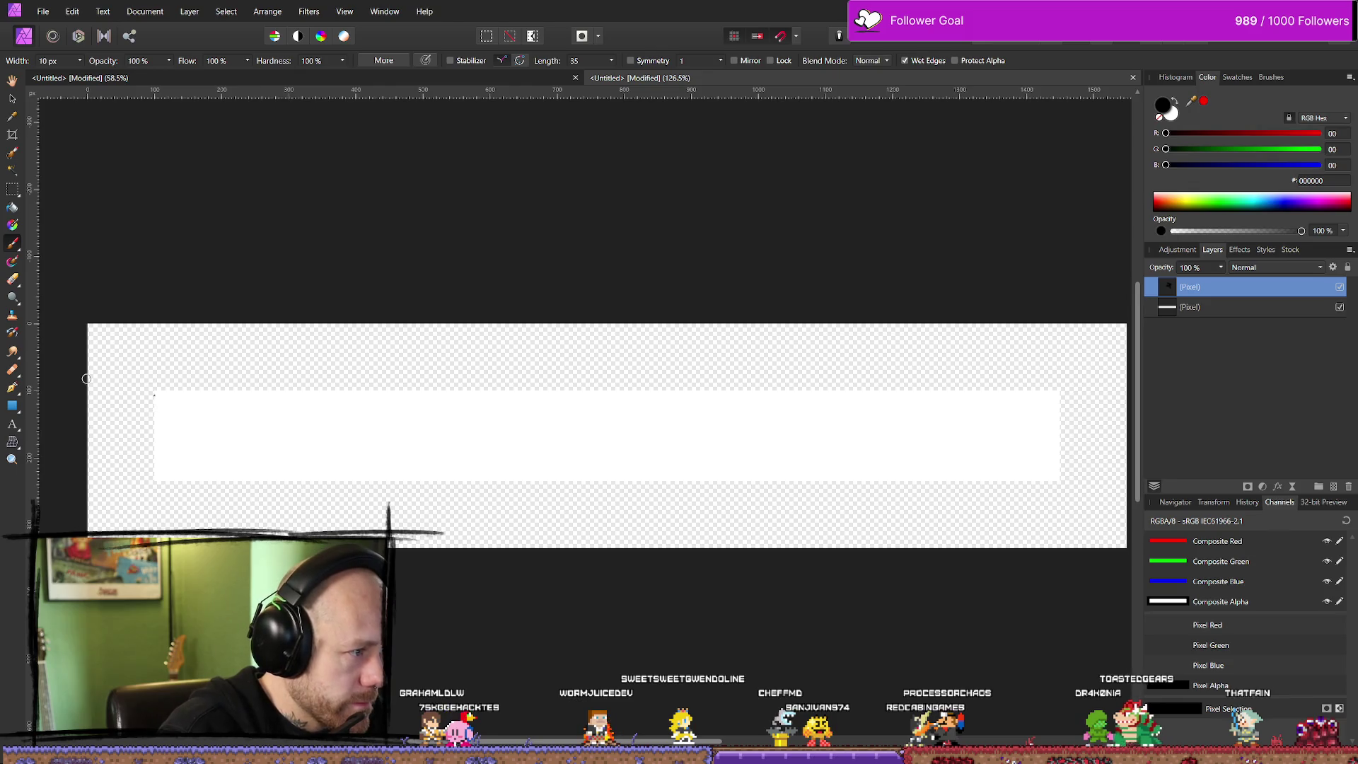
Redraw the left frame edge thicker and the top frame line as a straighter stroke
left_click_drag(155, 384, 162, 502)
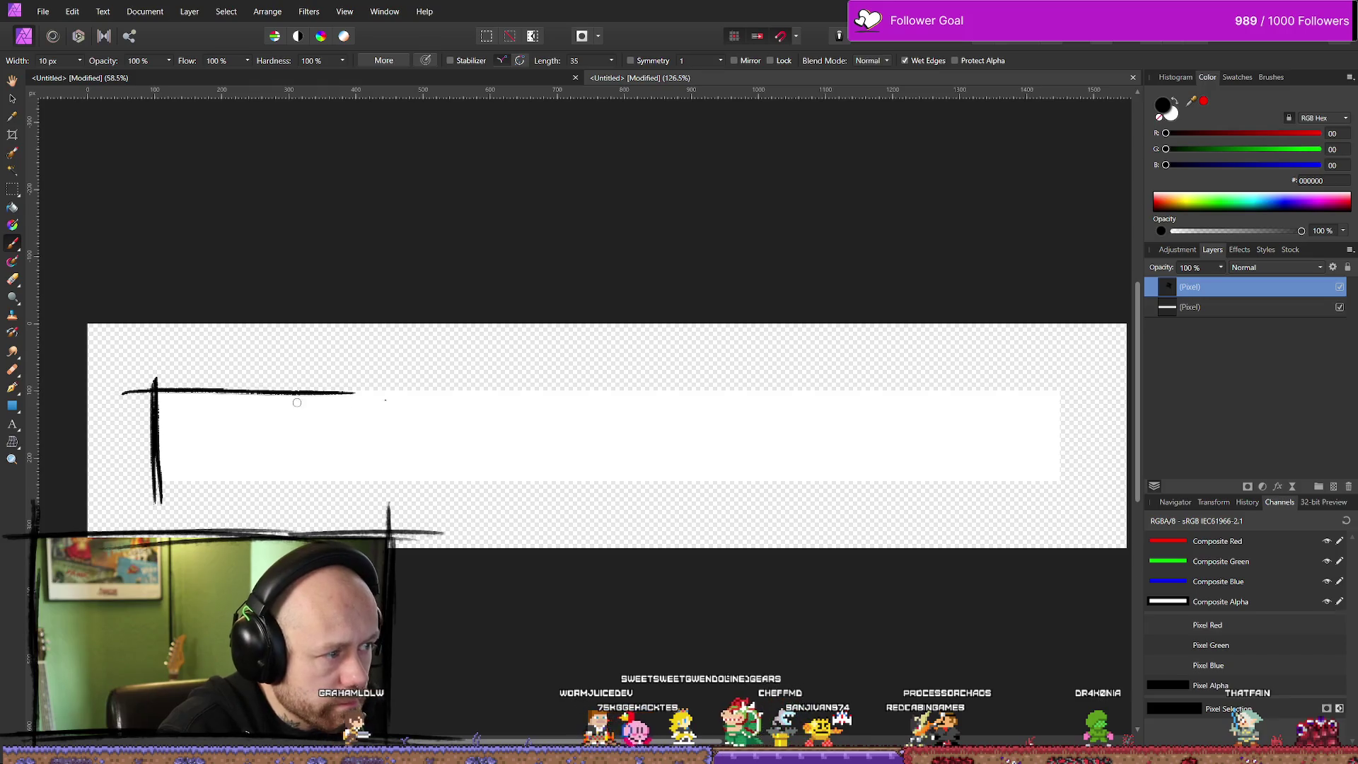
mouse_move(318, 392)
left_mouse_down()
mouse_move(920, 382)
mouse_move(620, 397)
mouse_move(892, 397)
left_mouse_up()
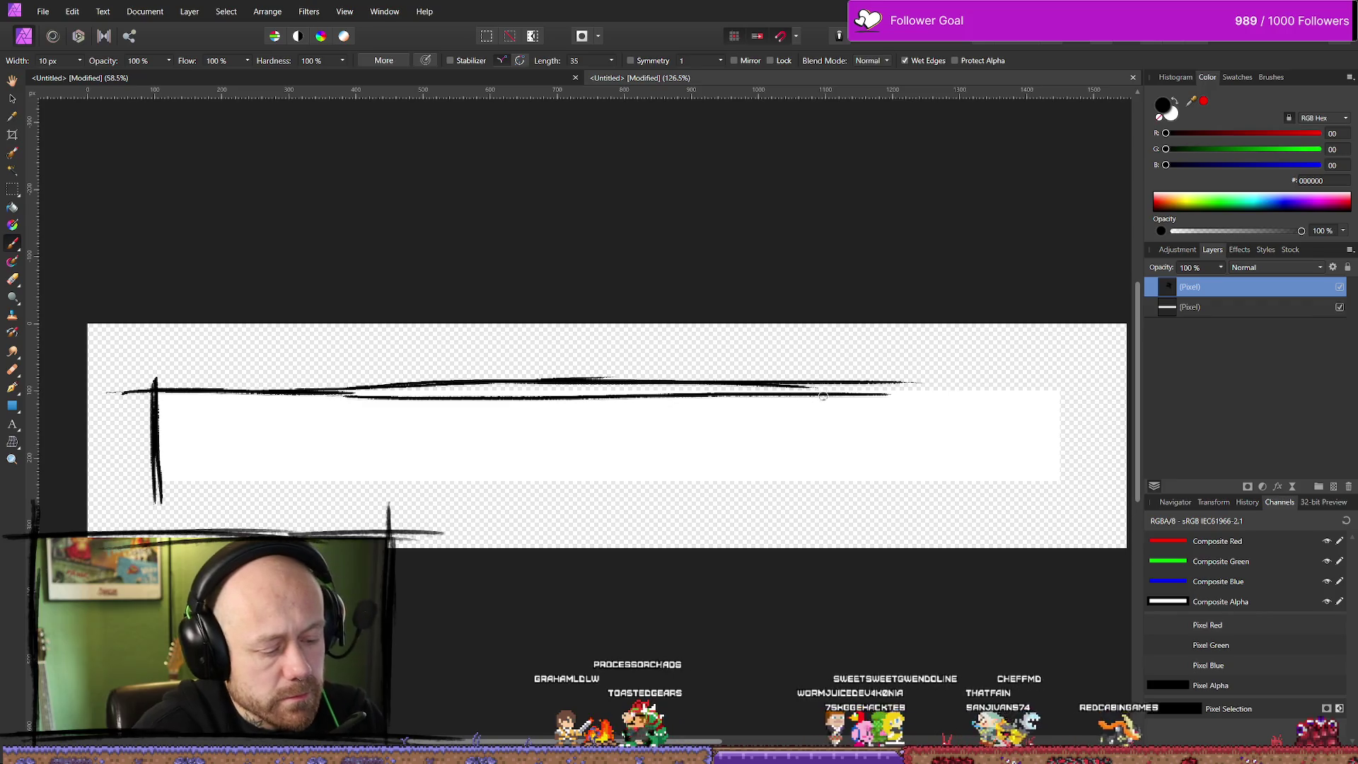
key("ctrl+z")
key("ctrl+z")
key("ctrl+z")
key("ctrl+z")
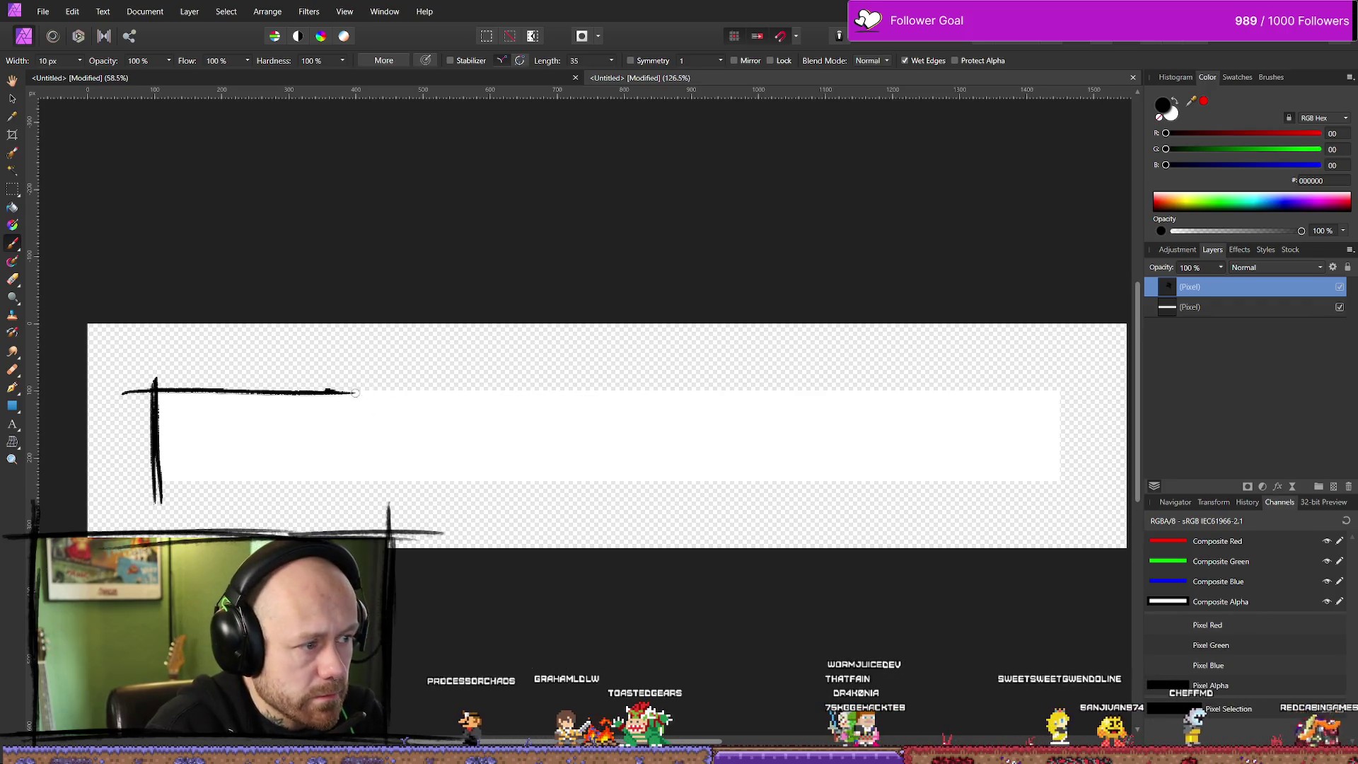
left_click_drag(325, 391, 754, 391)
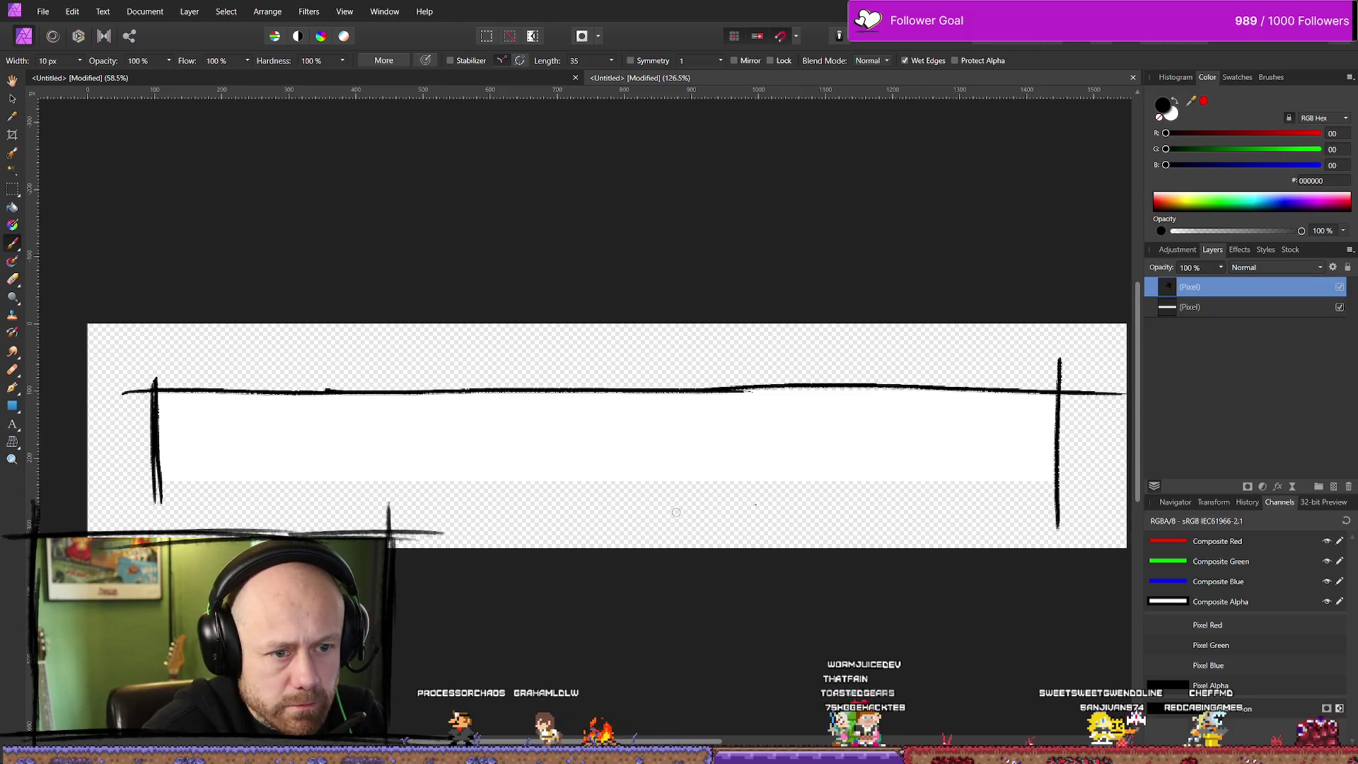
Paint several rough black strokes along the banner's bottom edge
left_click_drag(134, 477, 563, 461)
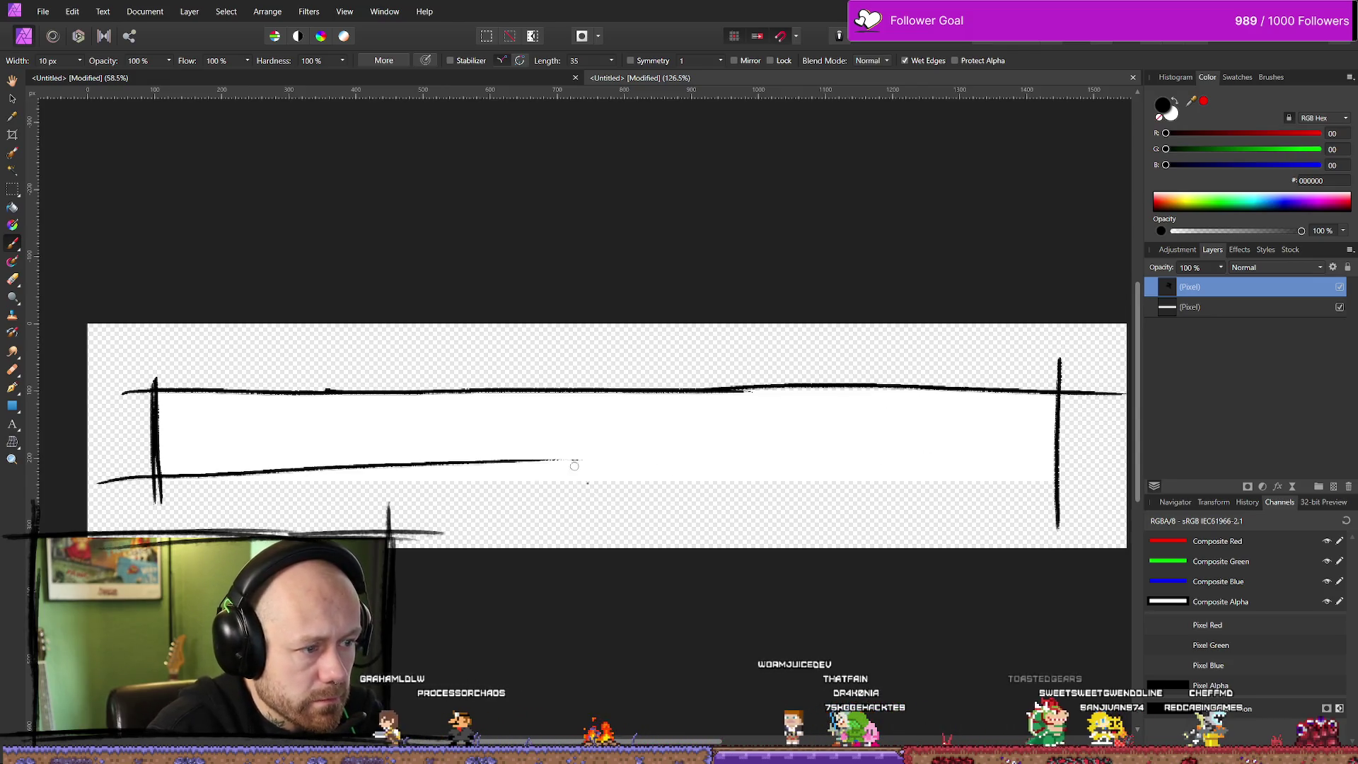
key("ctrl+z")
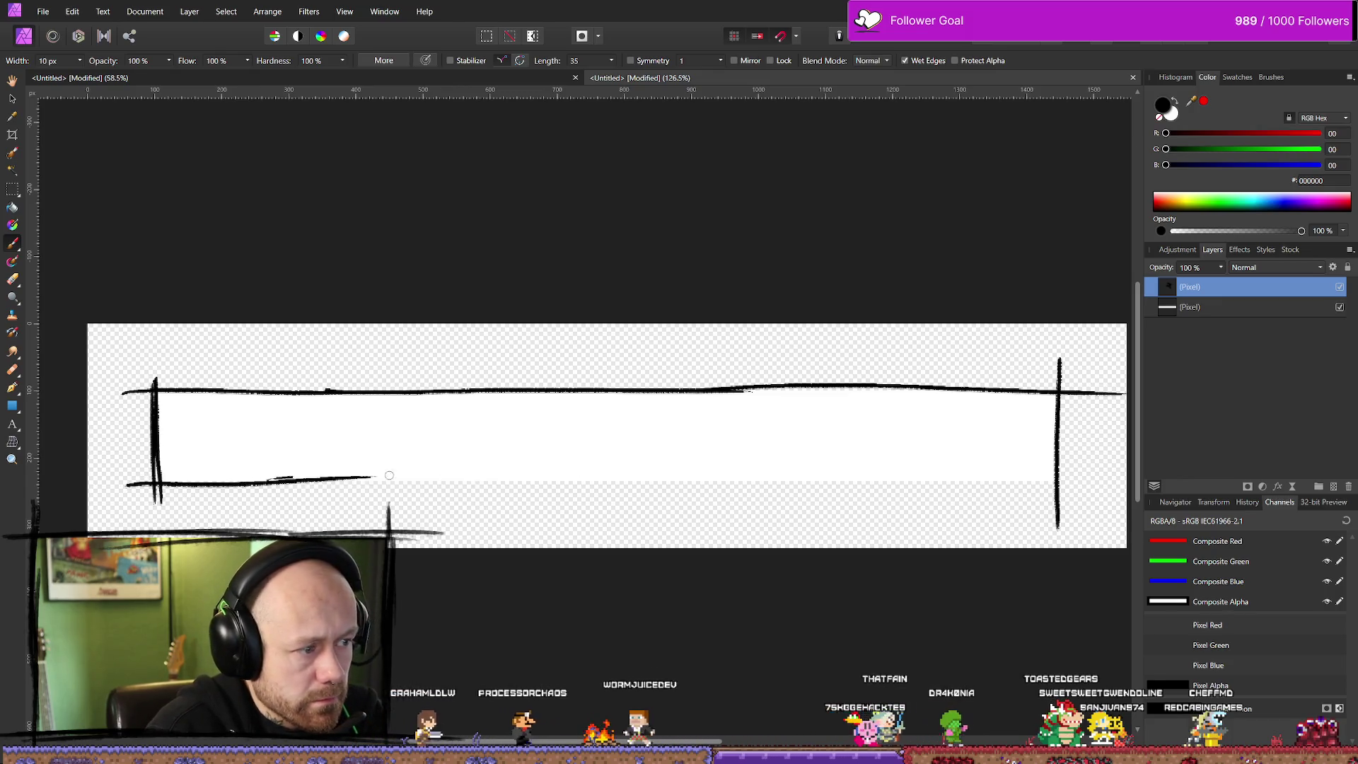
left_click_drag(268, 475, 616, 473)
left_click_drag(332, 482, 881, 504)
left_click_drag(607, 497, 1100, 480)
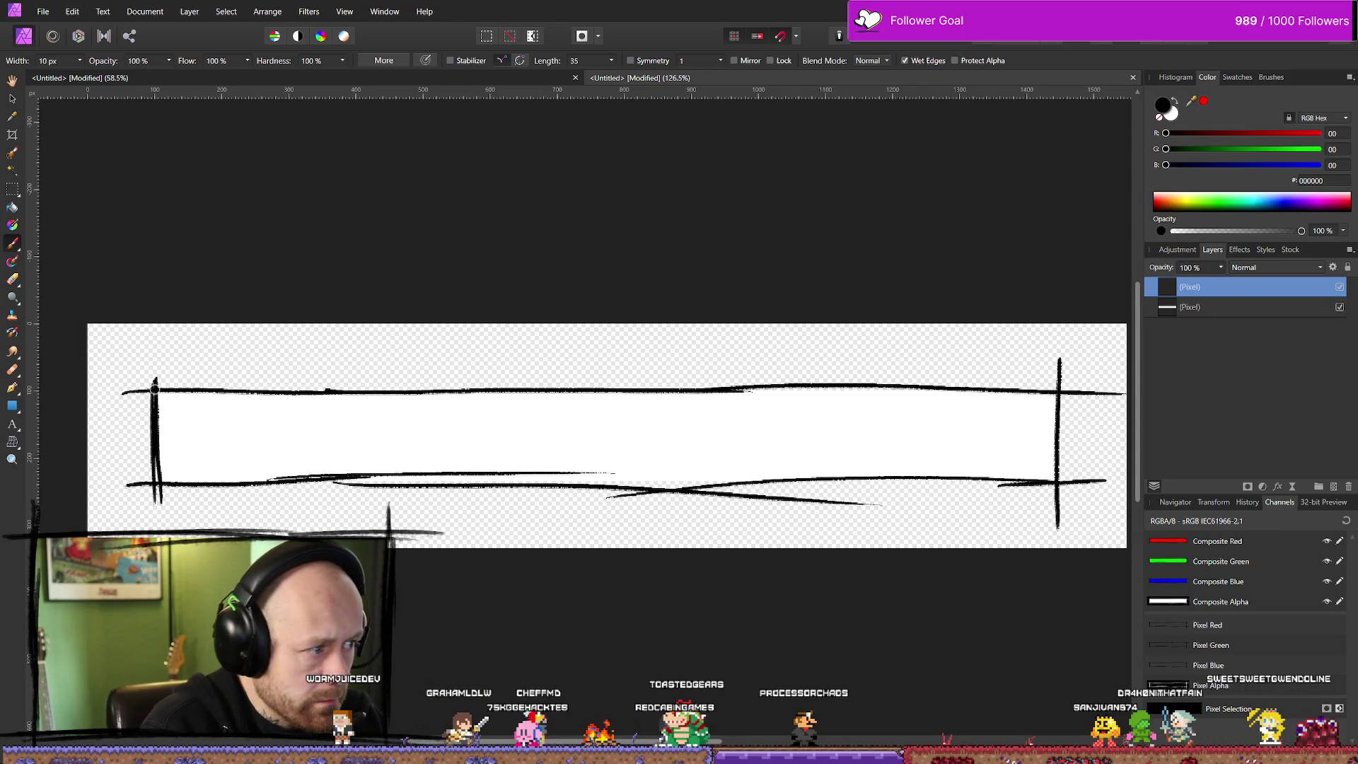
Erase the right tip of the top stroke with the Eraser
key("e")
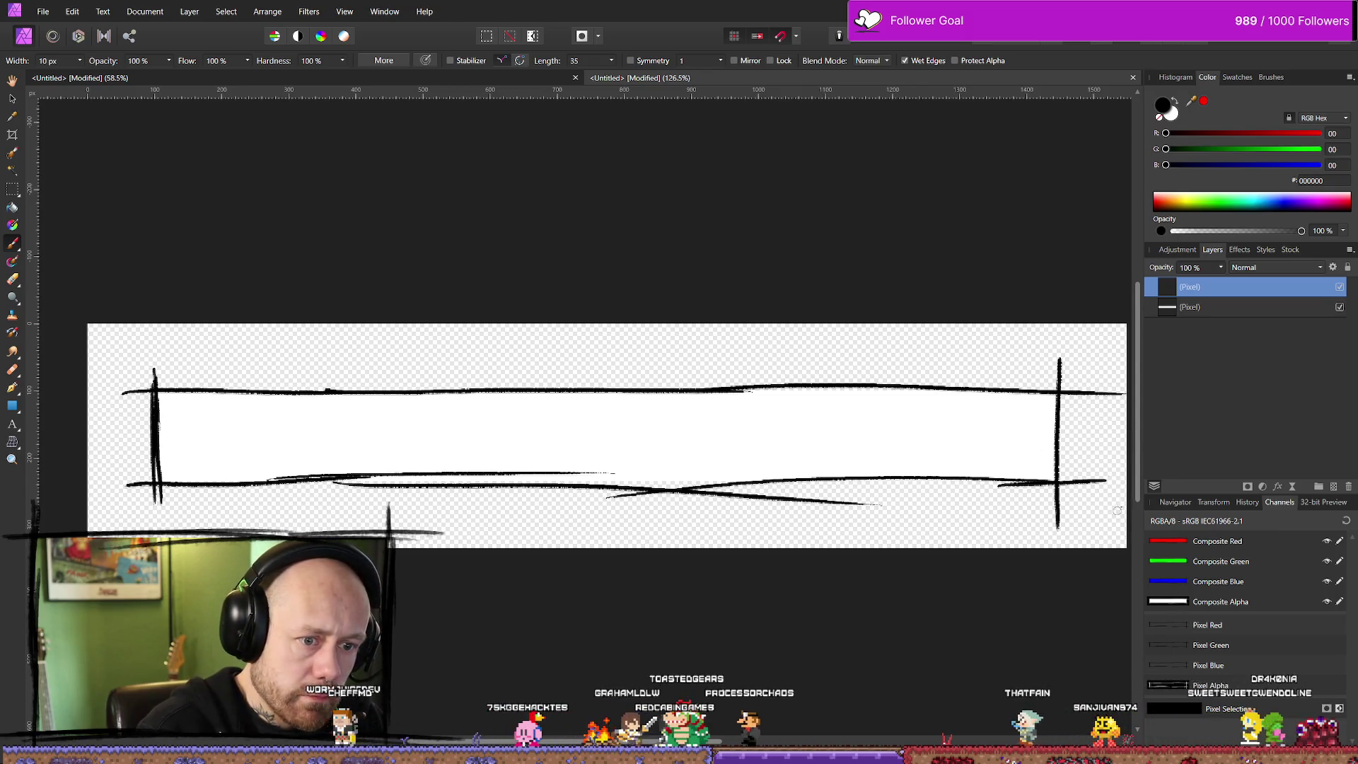
mouse_move(1102, 394)
left_mouse_down()
mouse_move(1114, 397)
mouse_move(1089, 424)
mouse_move(1084, 484)
left_mouse_up()
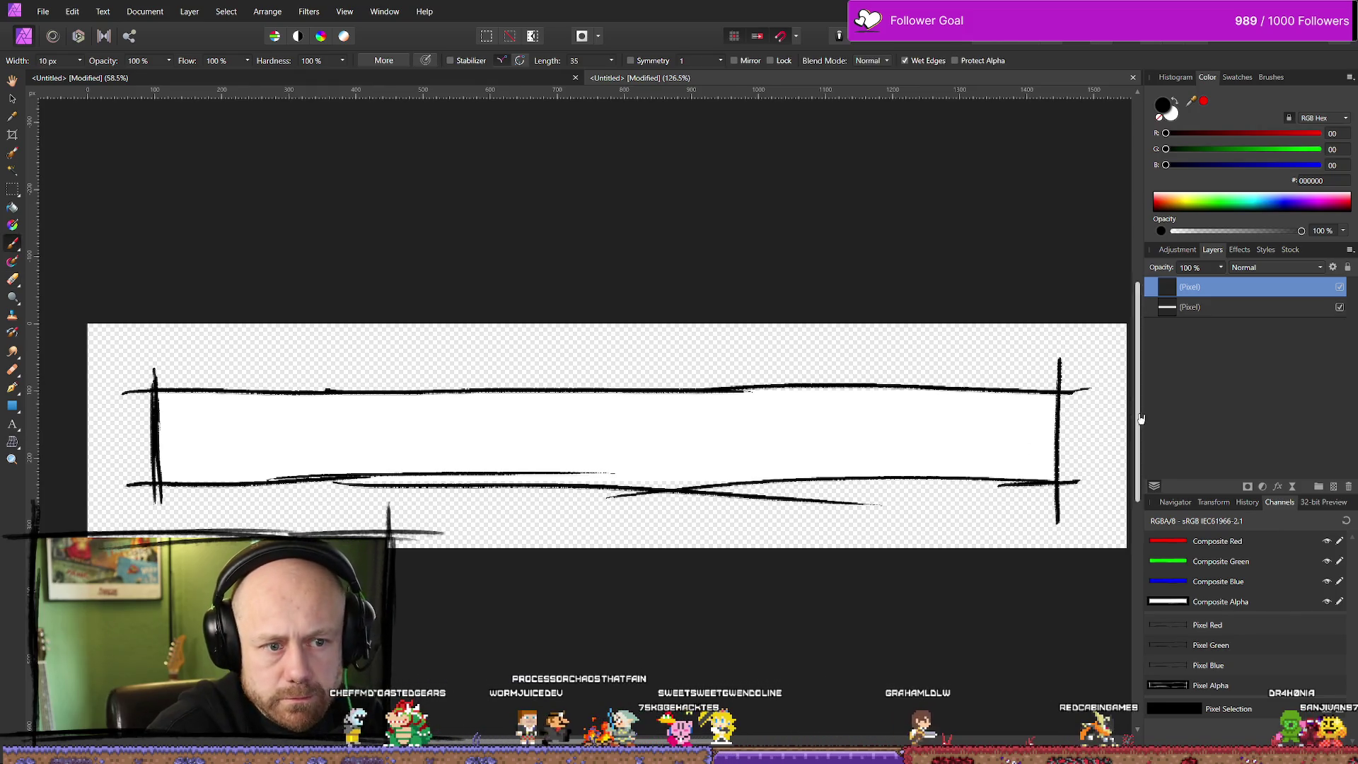
key("alt+Tab")
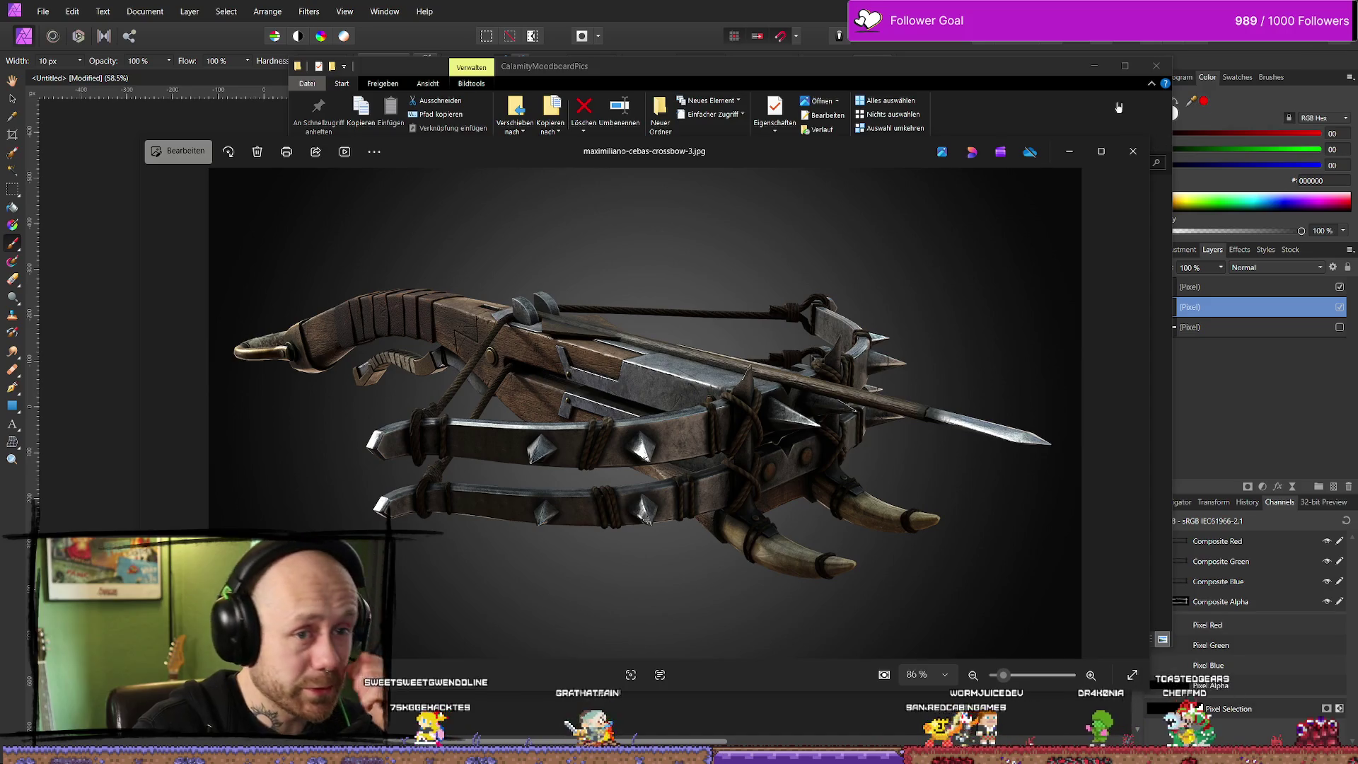
Close the crossbow photo and the CalamityMoodboardPics Explorer window
left_click(1132, 150)
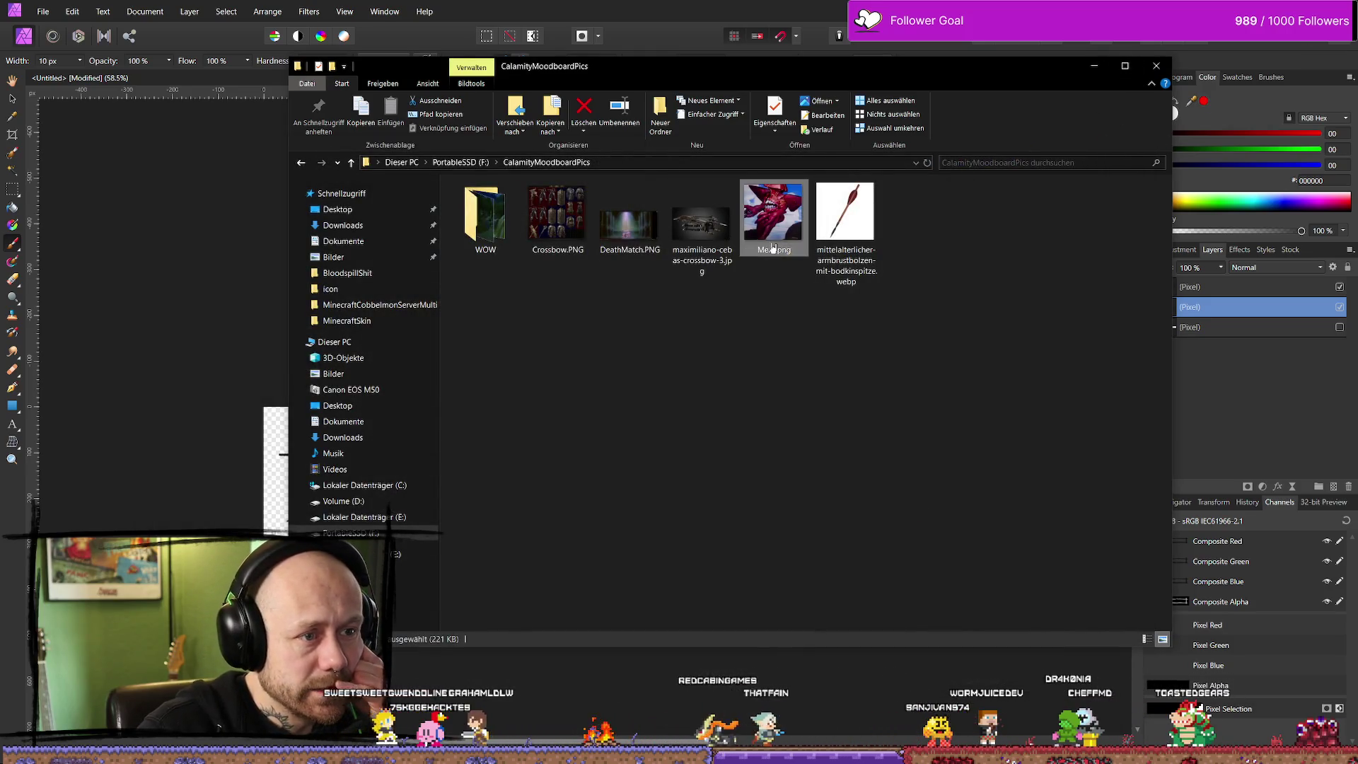
left_click(1156, 68)
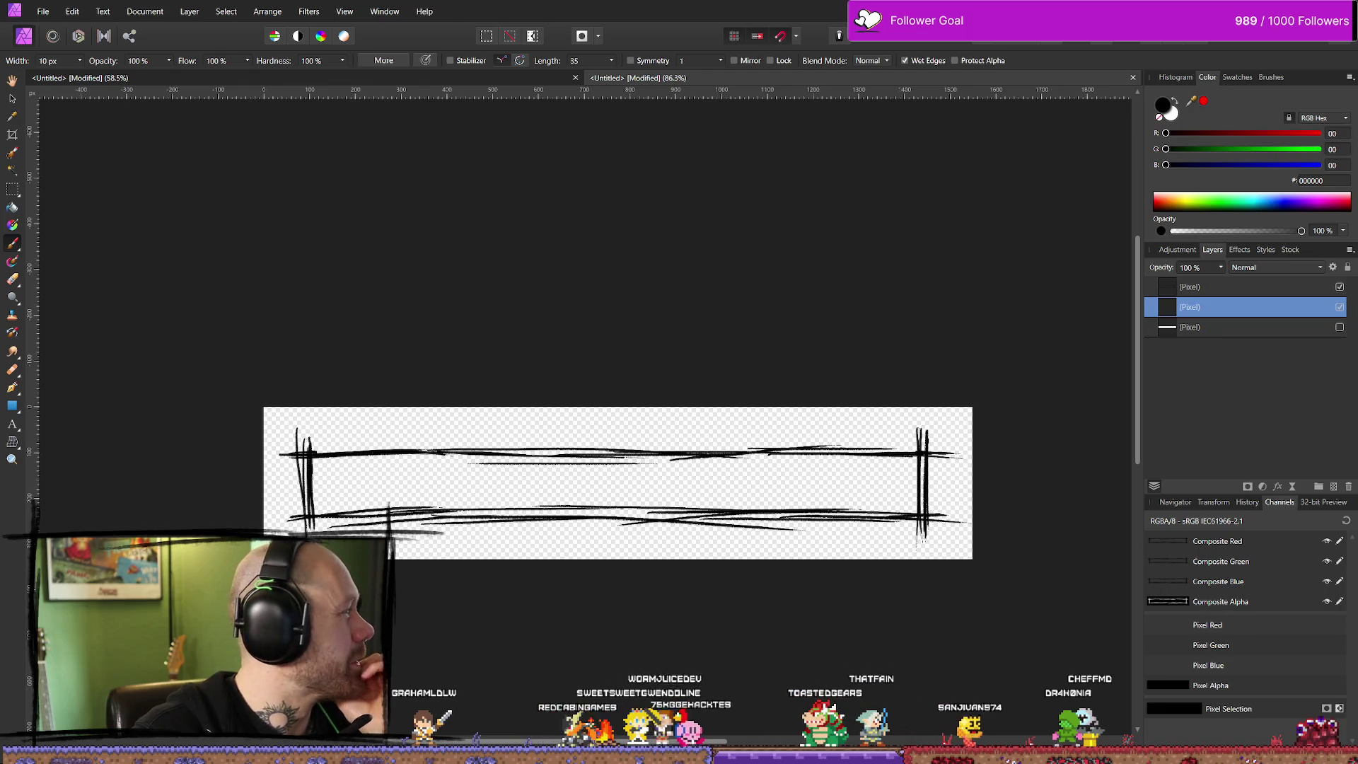
Switch to the browser and start the YouTube video 'Do nothing, the art of work in 2022.'
key("alt+Tab")
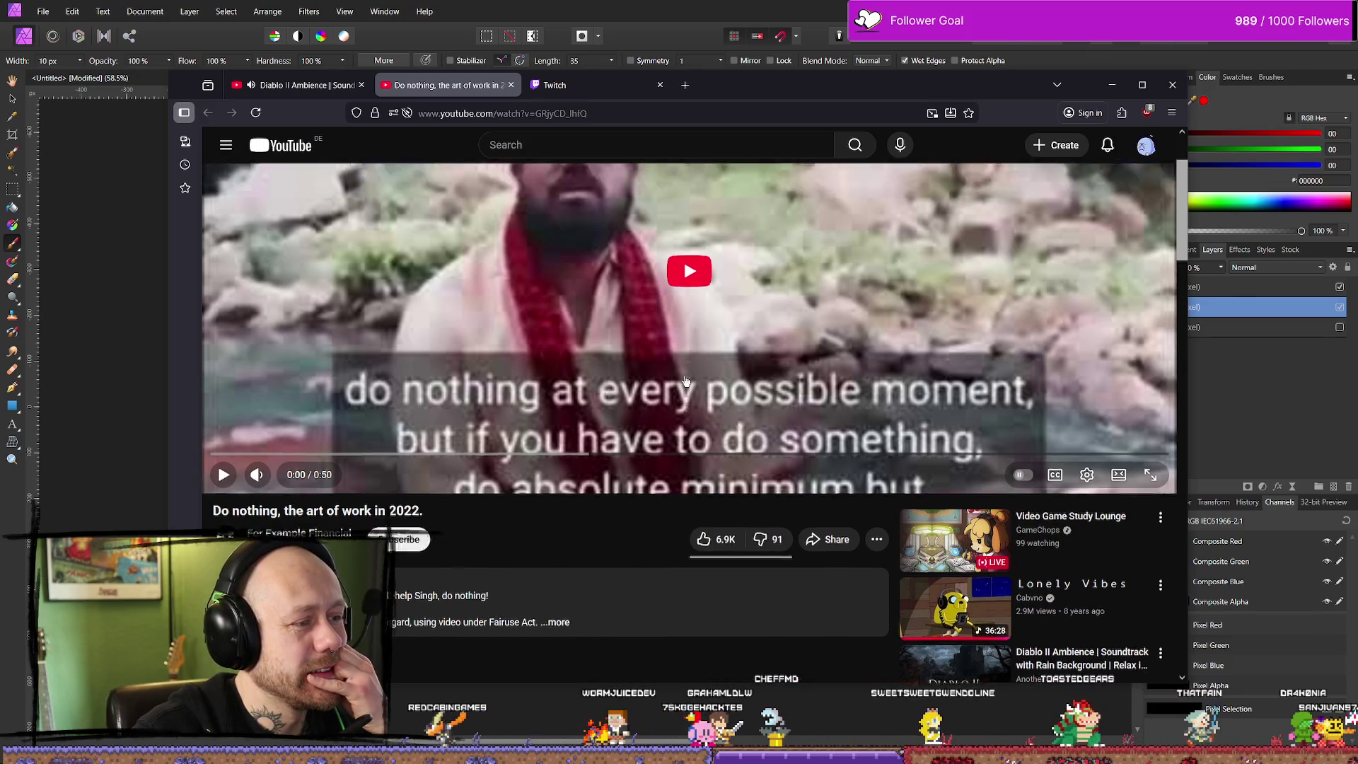
left_click(686, 382)
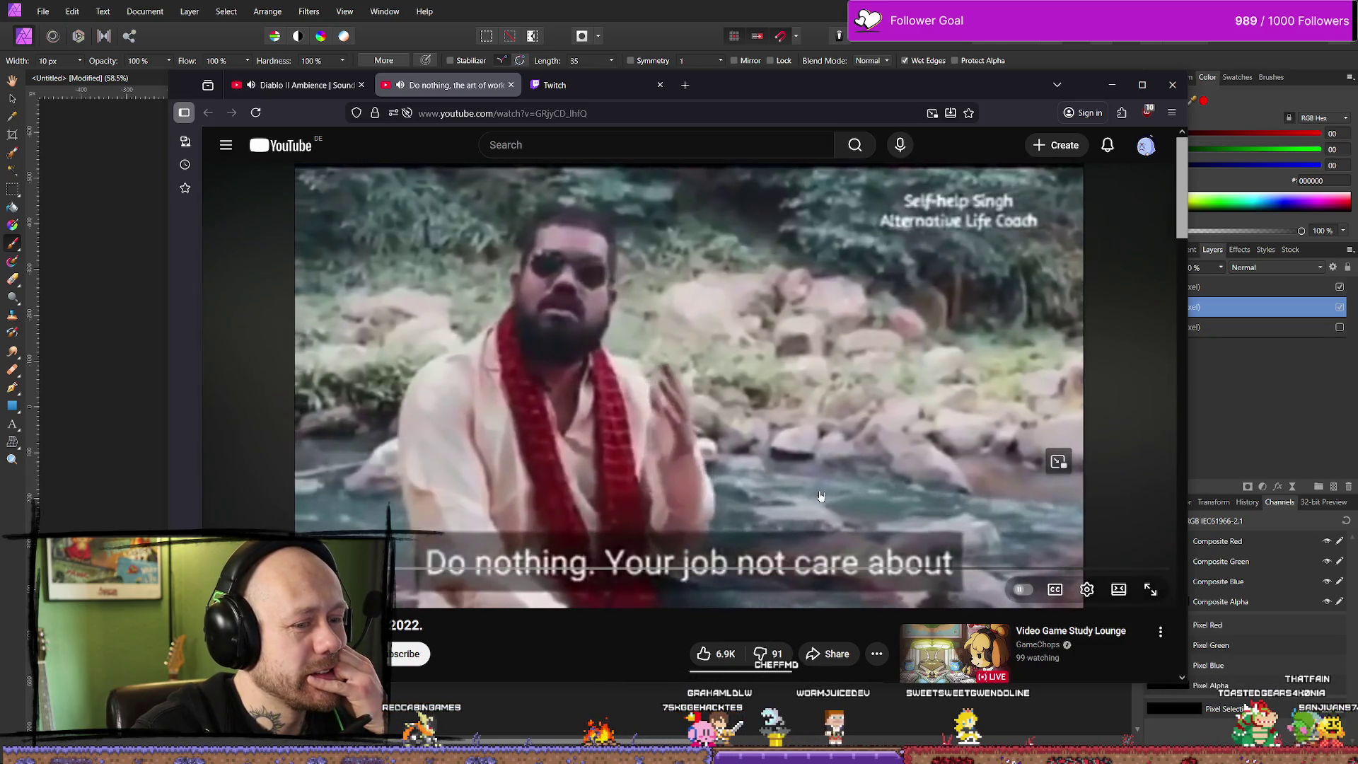
Look at the video's Quality options in the gear menu, then close them
left_click(1087, 591)
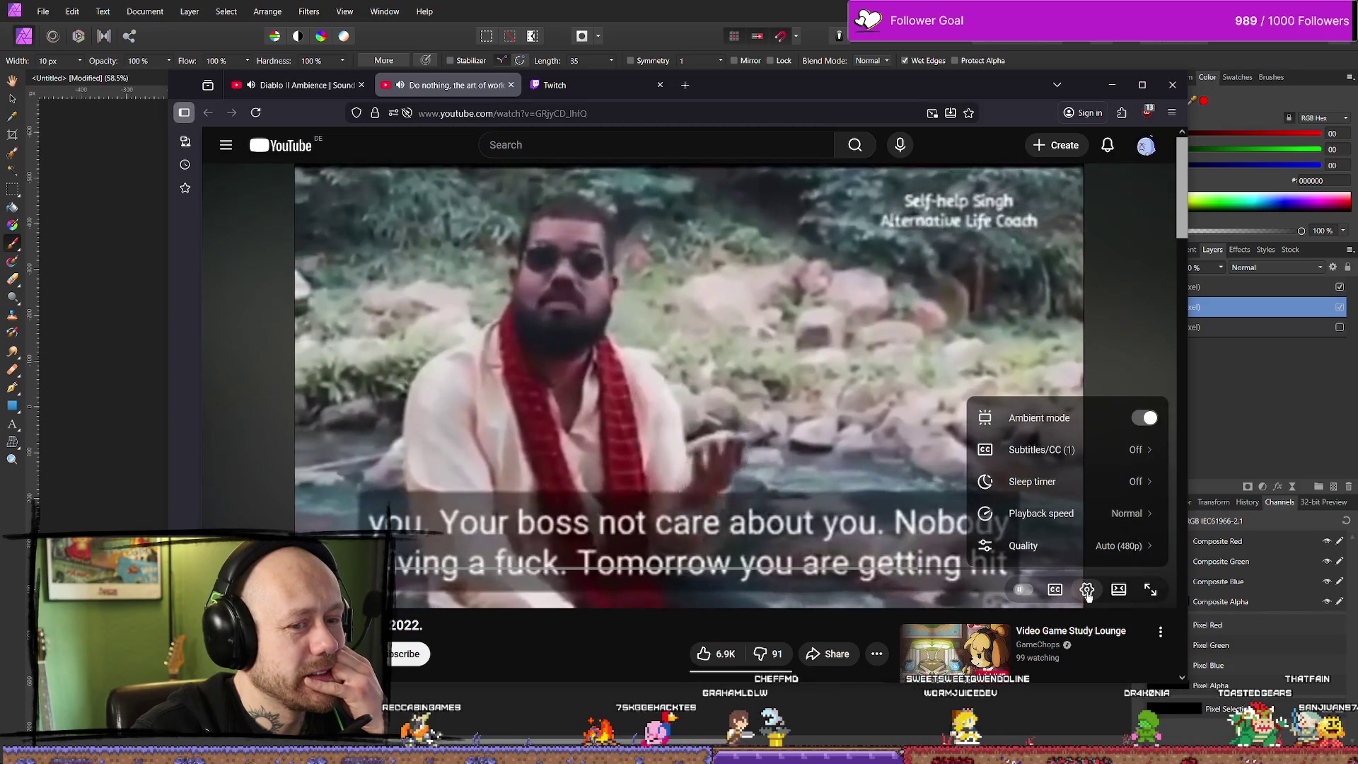
left_click(1024, 546)
left_click(1087, 591)
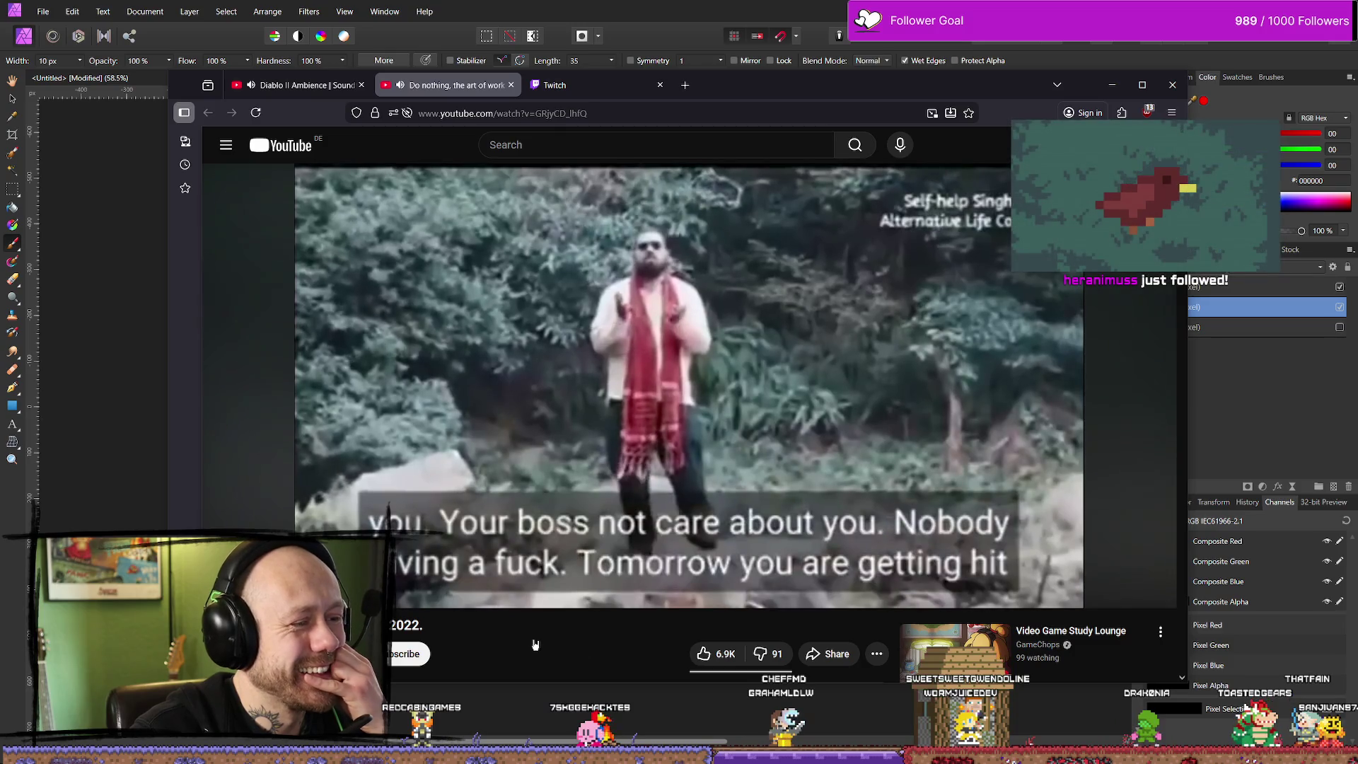
Replay the video from 0:10 and minimize the browser once it finishes
left_click(644, 386)
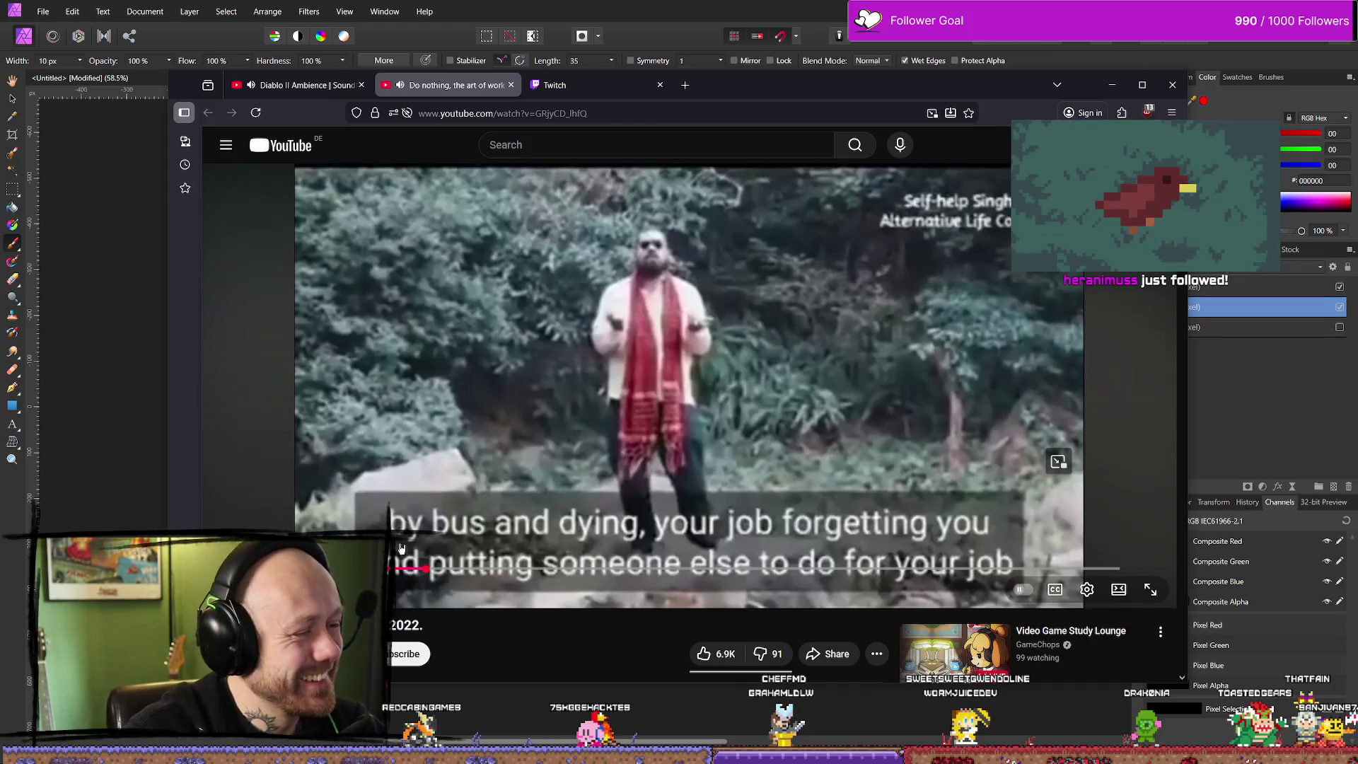
left_click(403, 570)
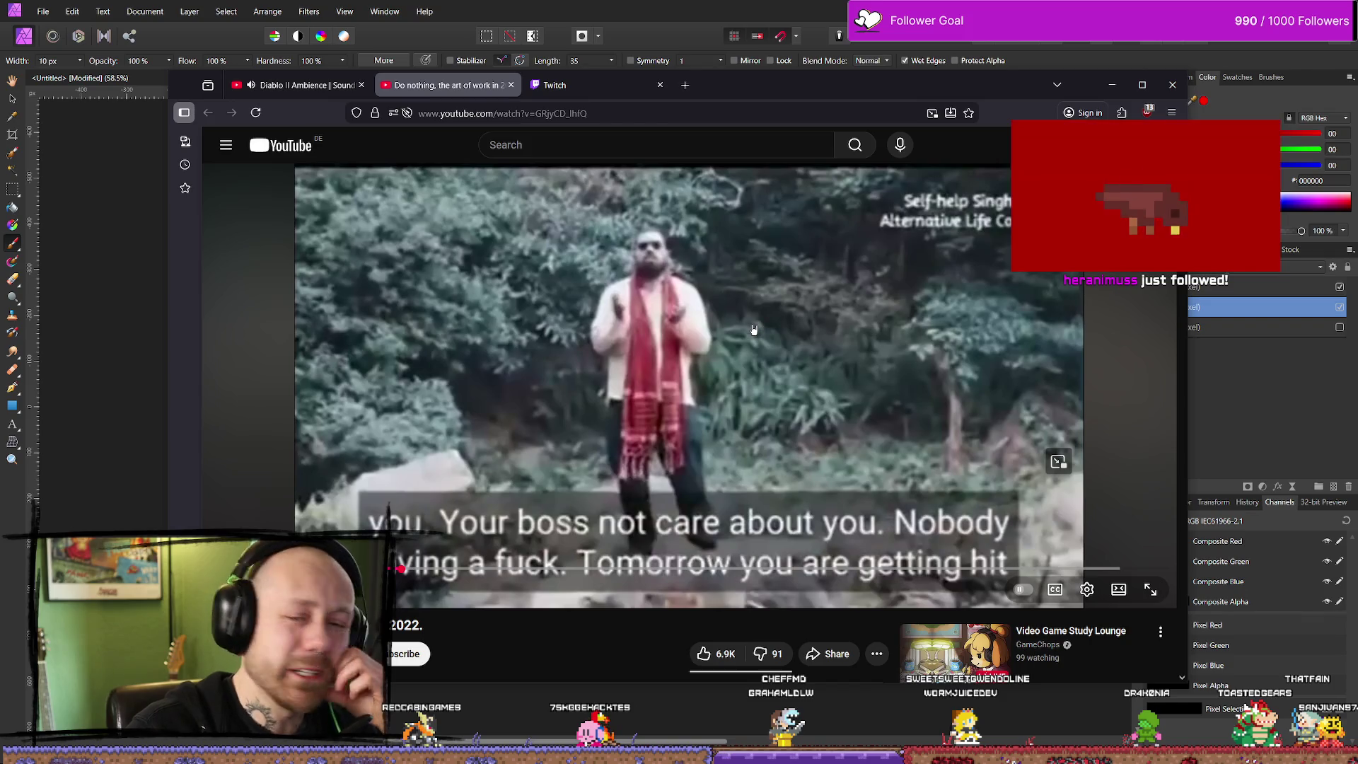
left_click(760, 326)
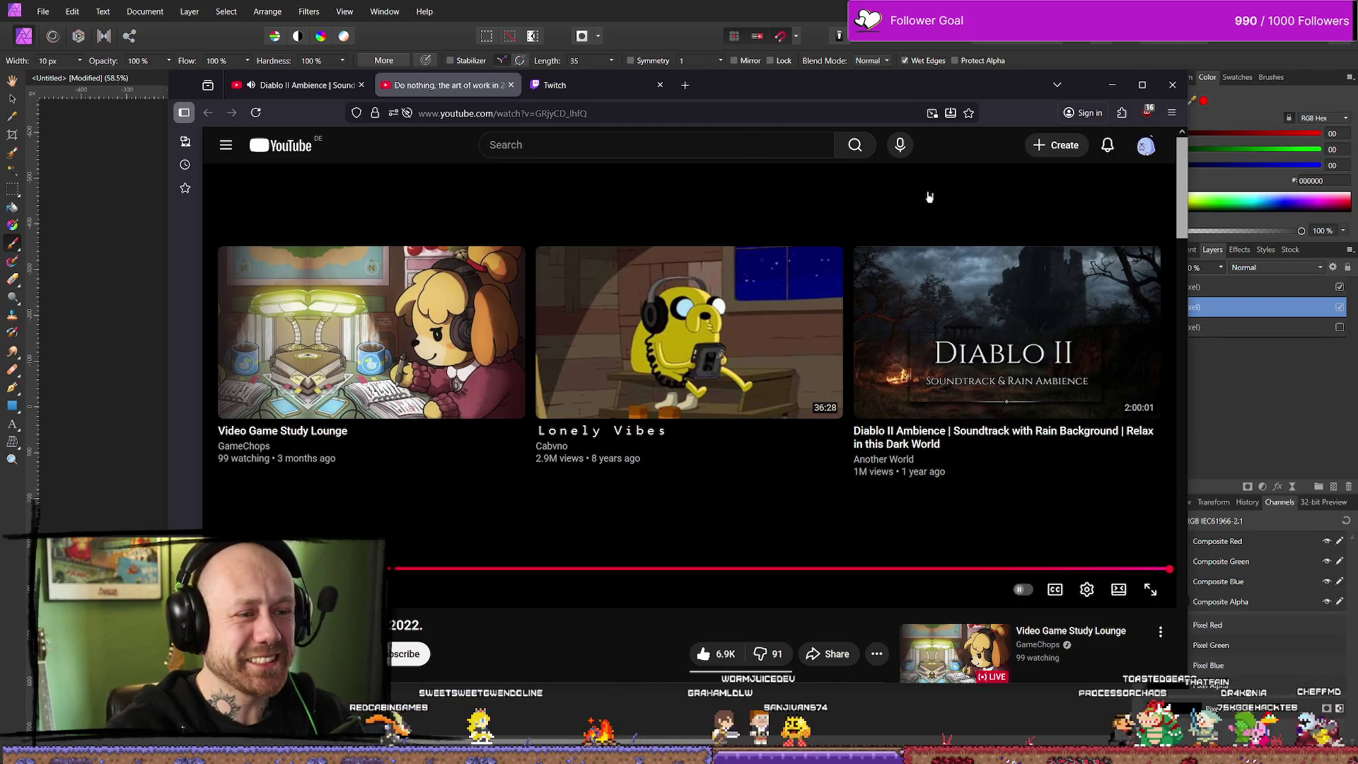
left_click(1112, 85)
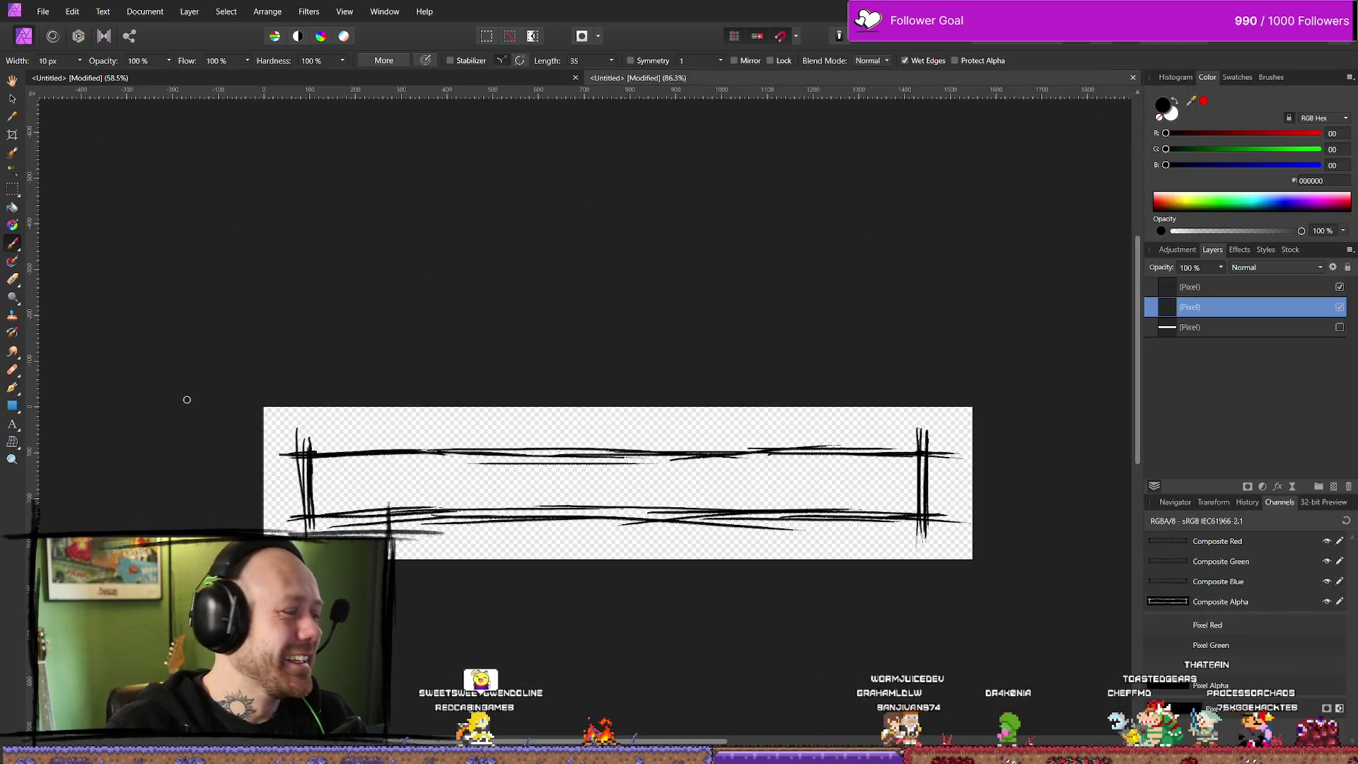
Close both YouTube video tabs and minimize the browser from the Twitch stream manager
key("alt+Tab")
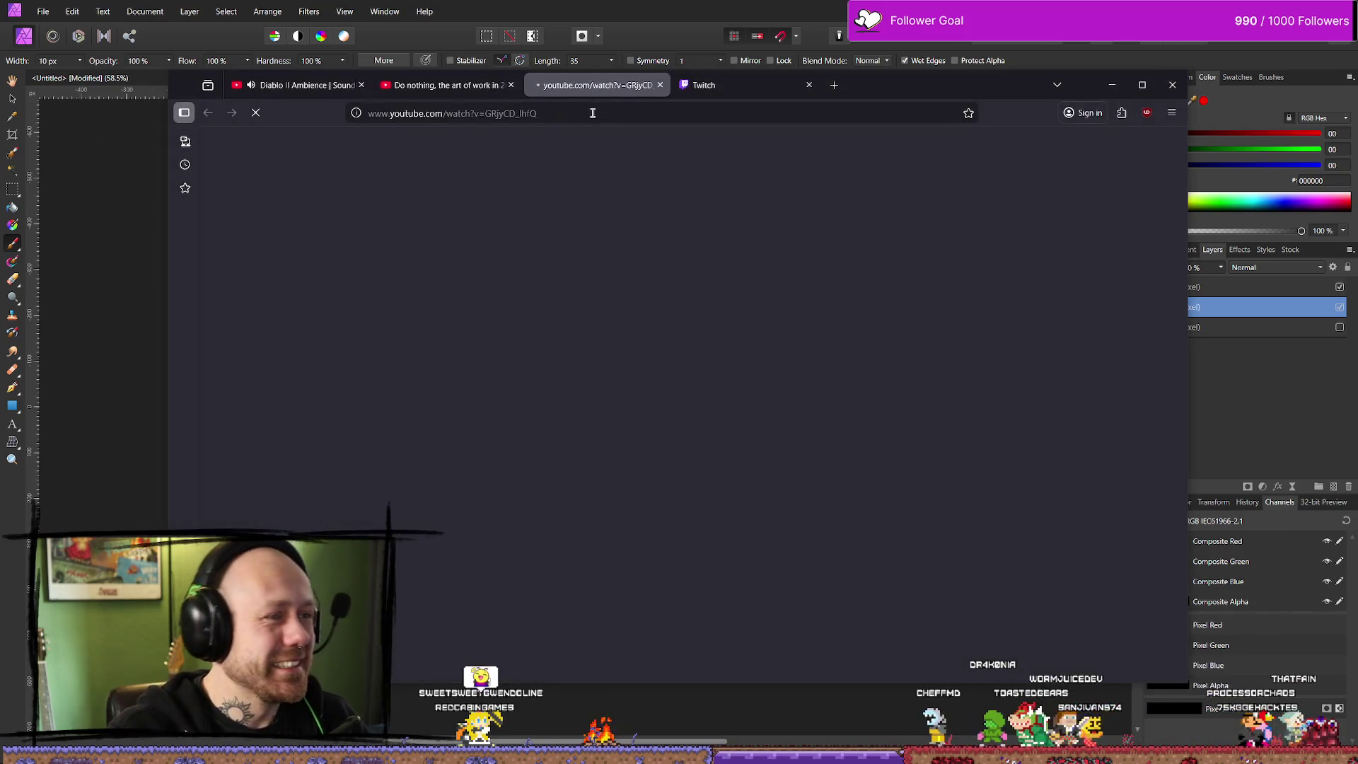
left_click(626, 116)
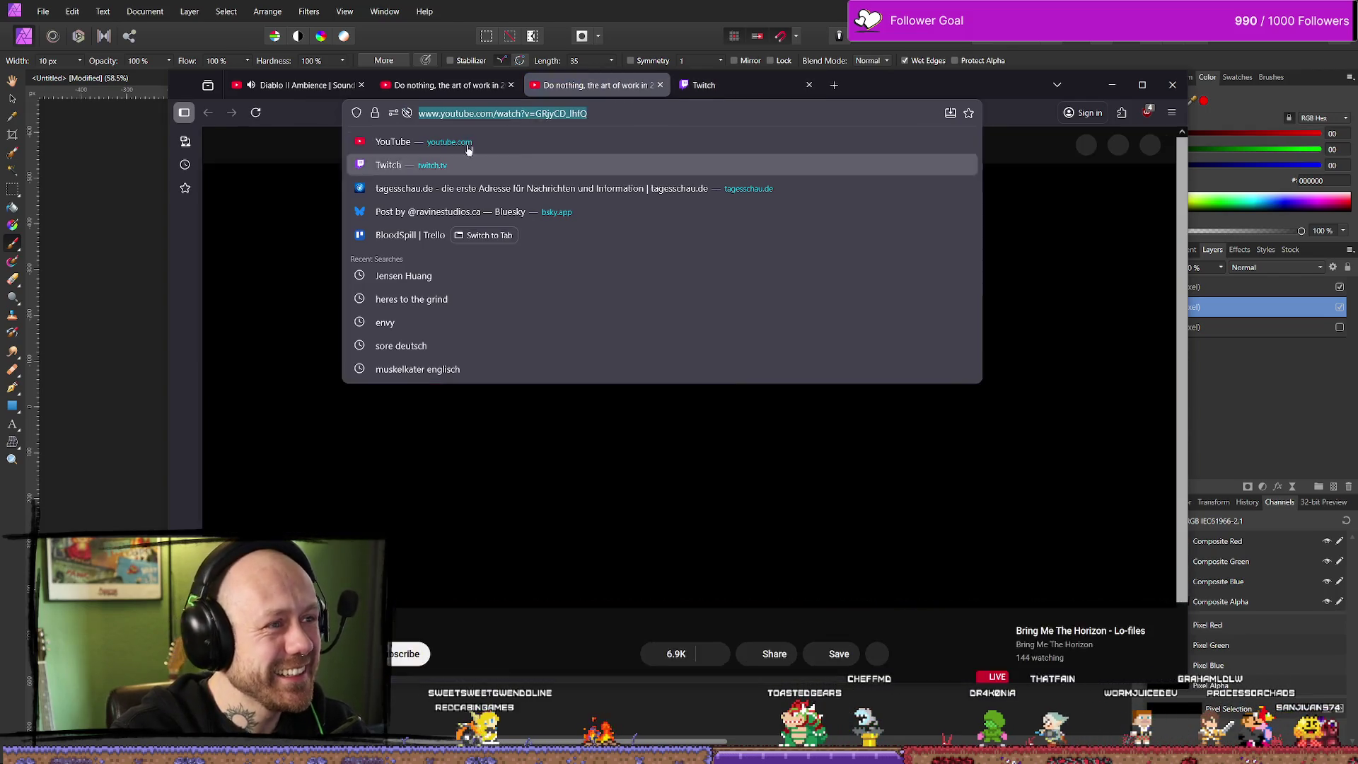
left_click(660, 85)
left_click(511, 85)
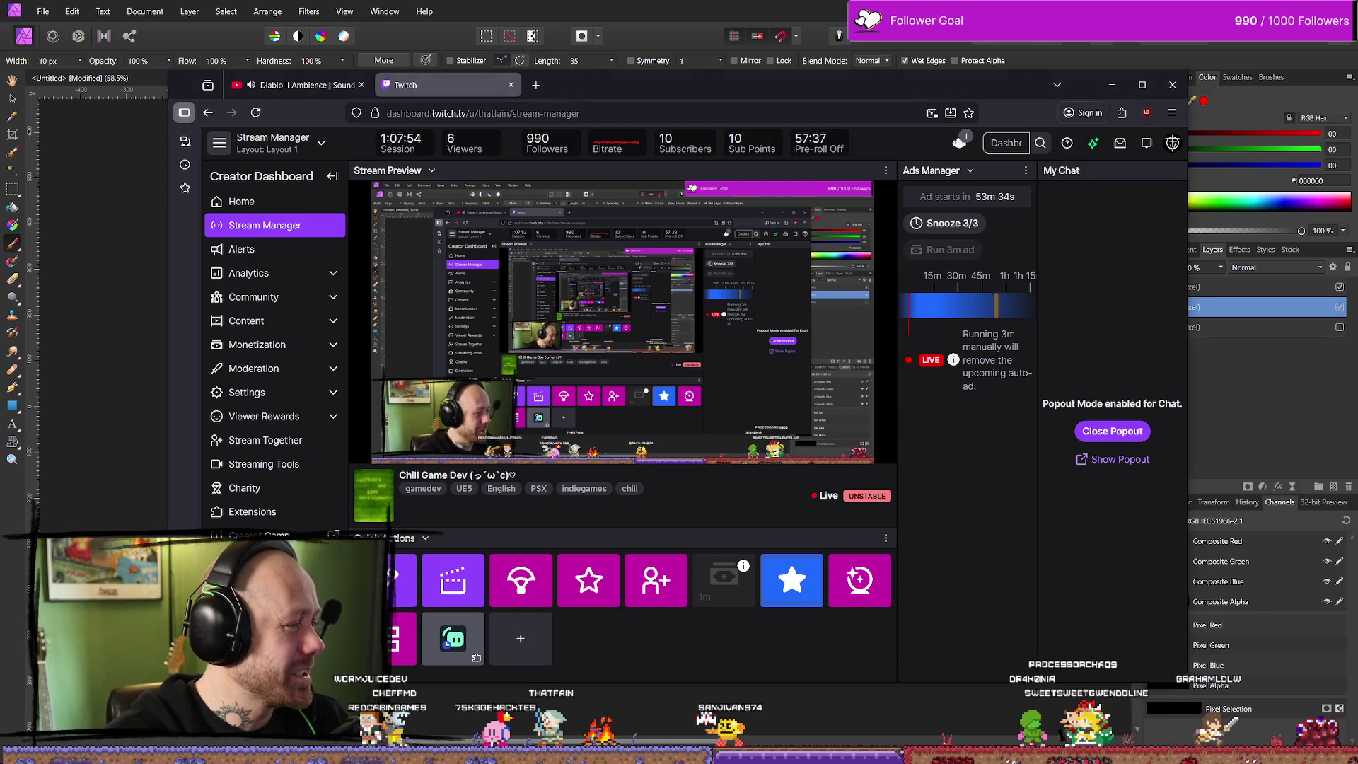
left_click(1125, 85)
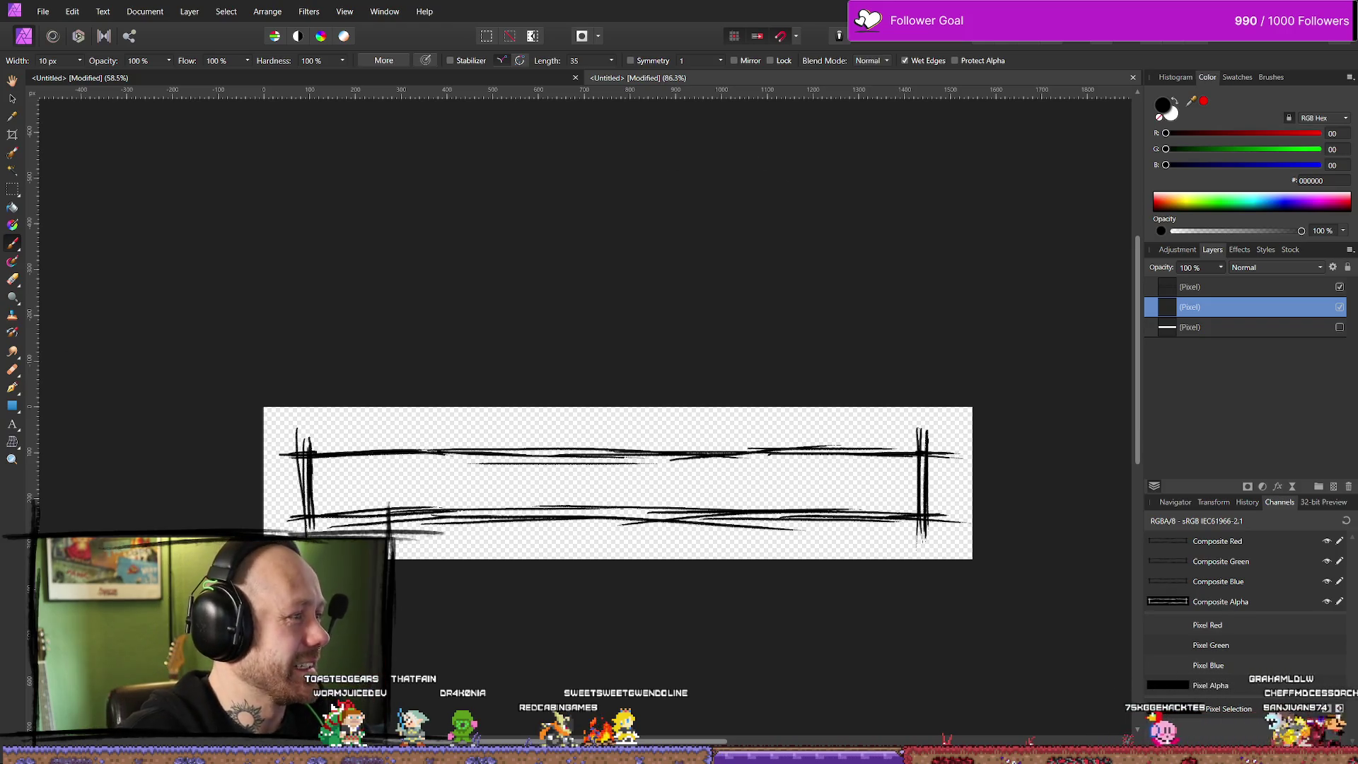
key("super+e")
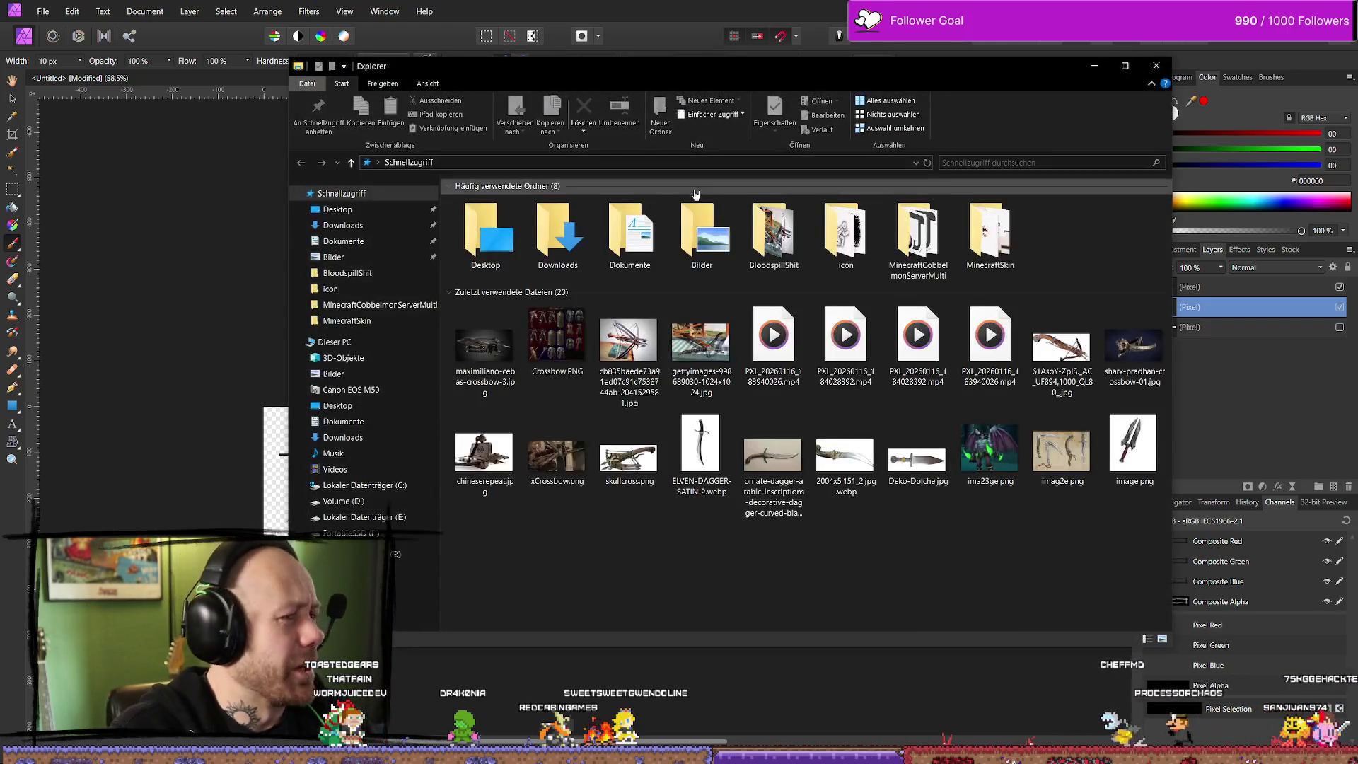
left_click(1094, 65)
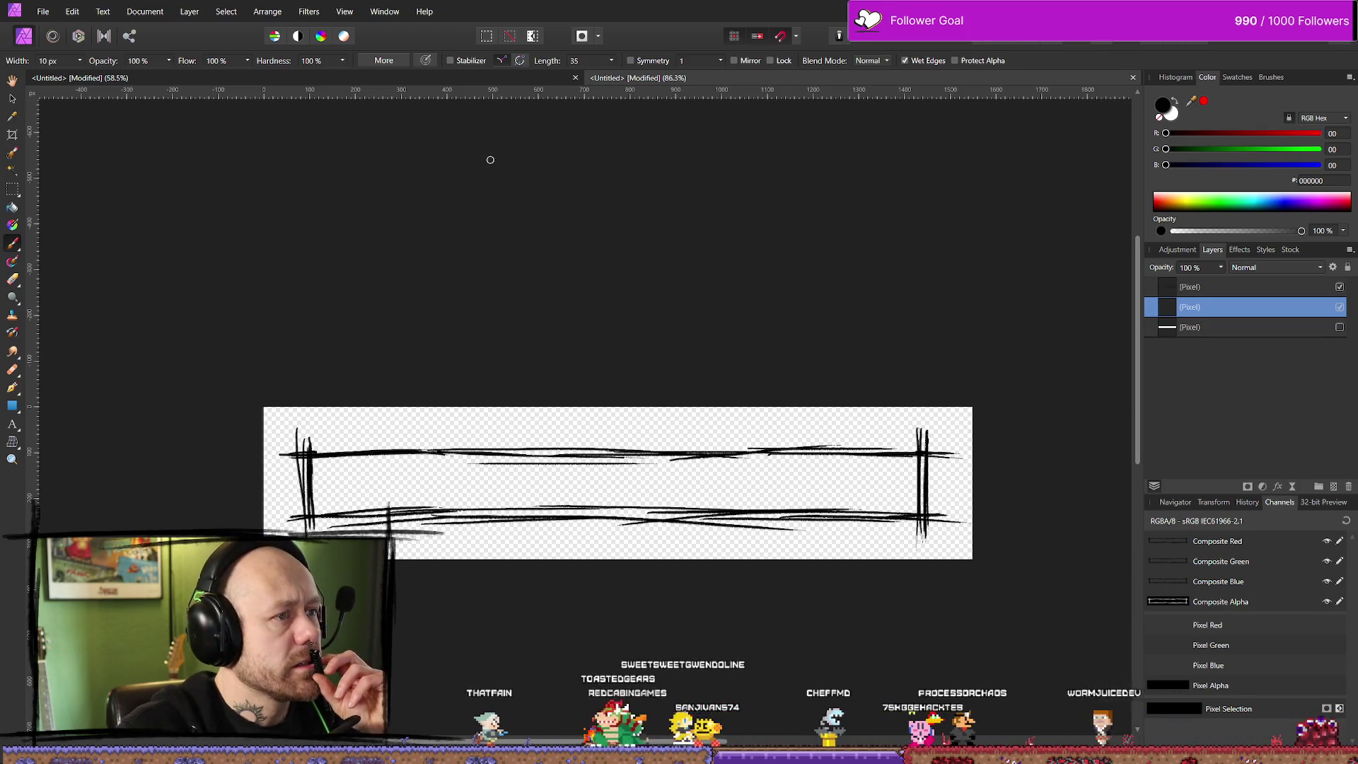
Paste ButtonQuite.afphoto into the banner as an embedded layer, then delete that layer
key("ctrl+v")
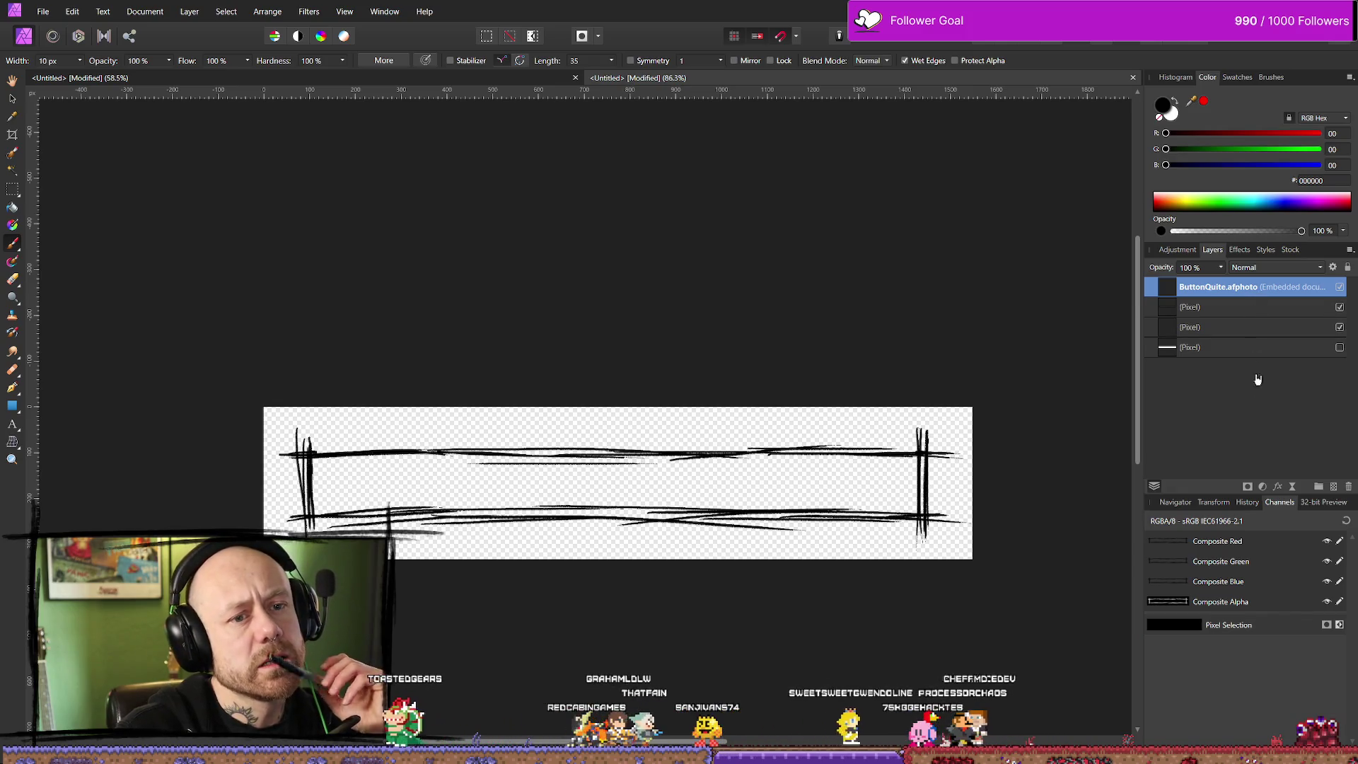
left_click(1233, 309)
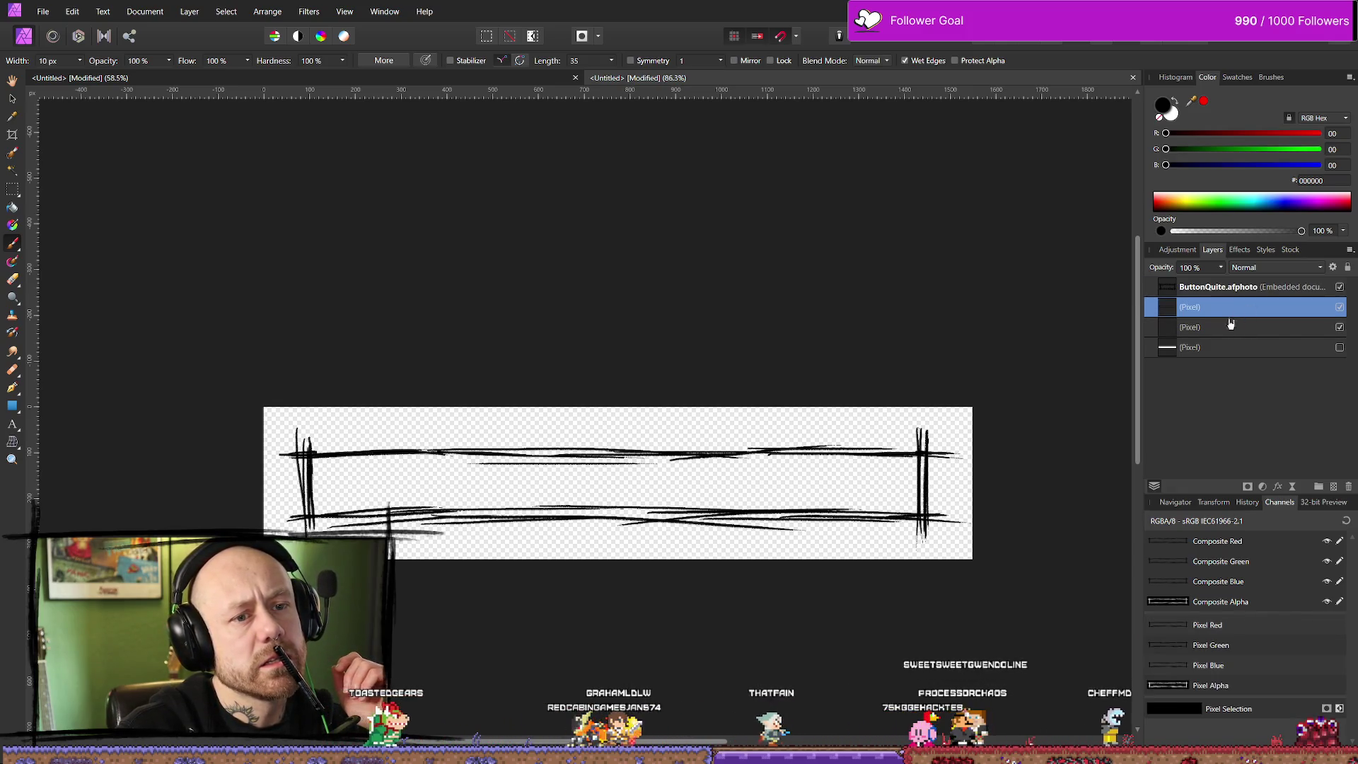
left_click(1209, 288)
key("Delete")
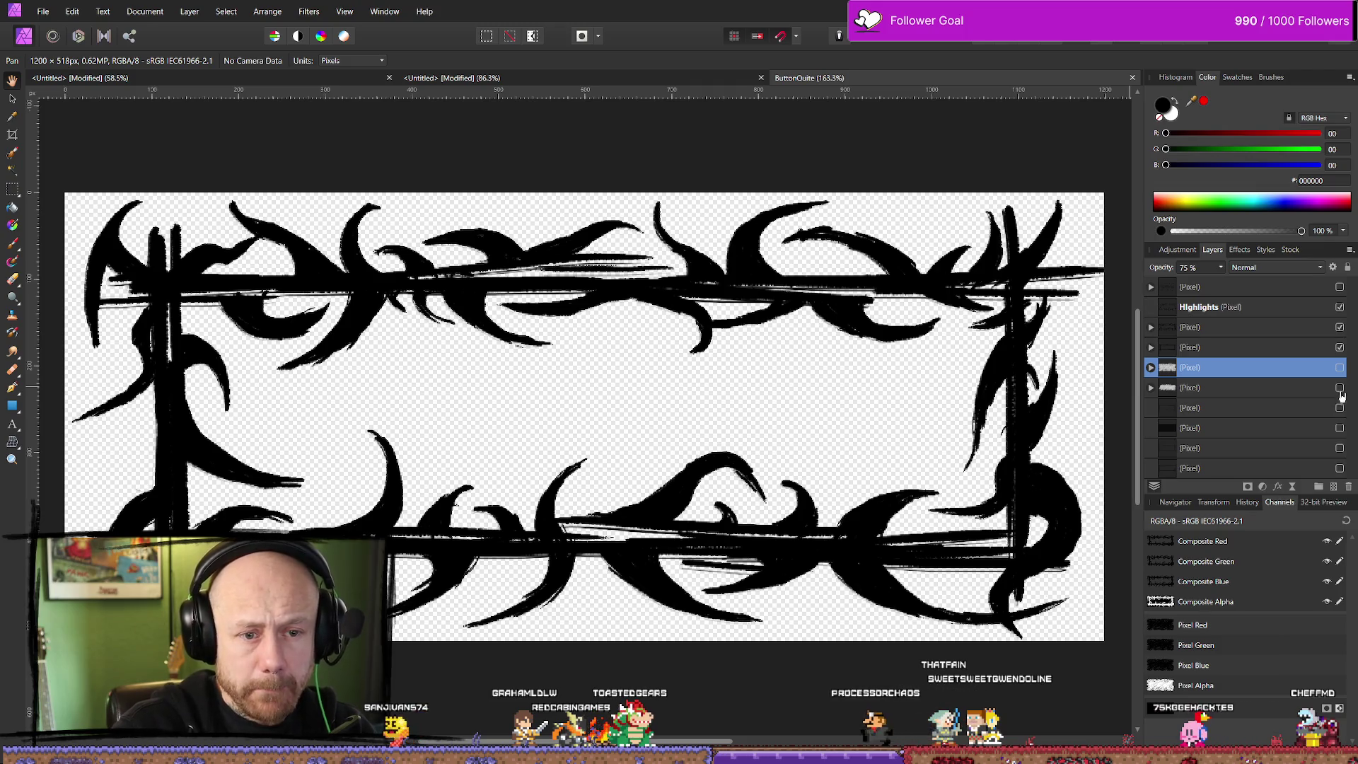
Toggle the ButtonQuite layers' visibility to isolate the black frame strokes on white
left_click(1341, 389)
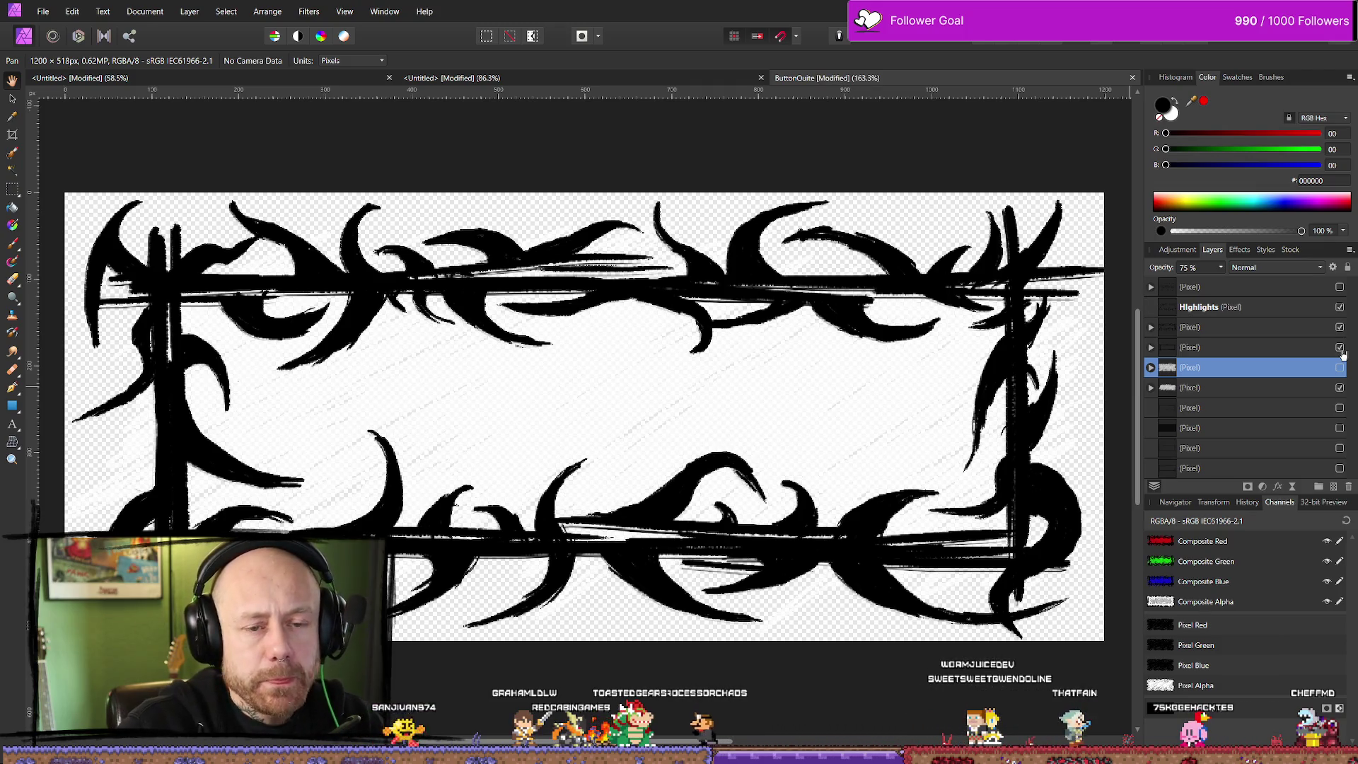
left_click(1340, 348)
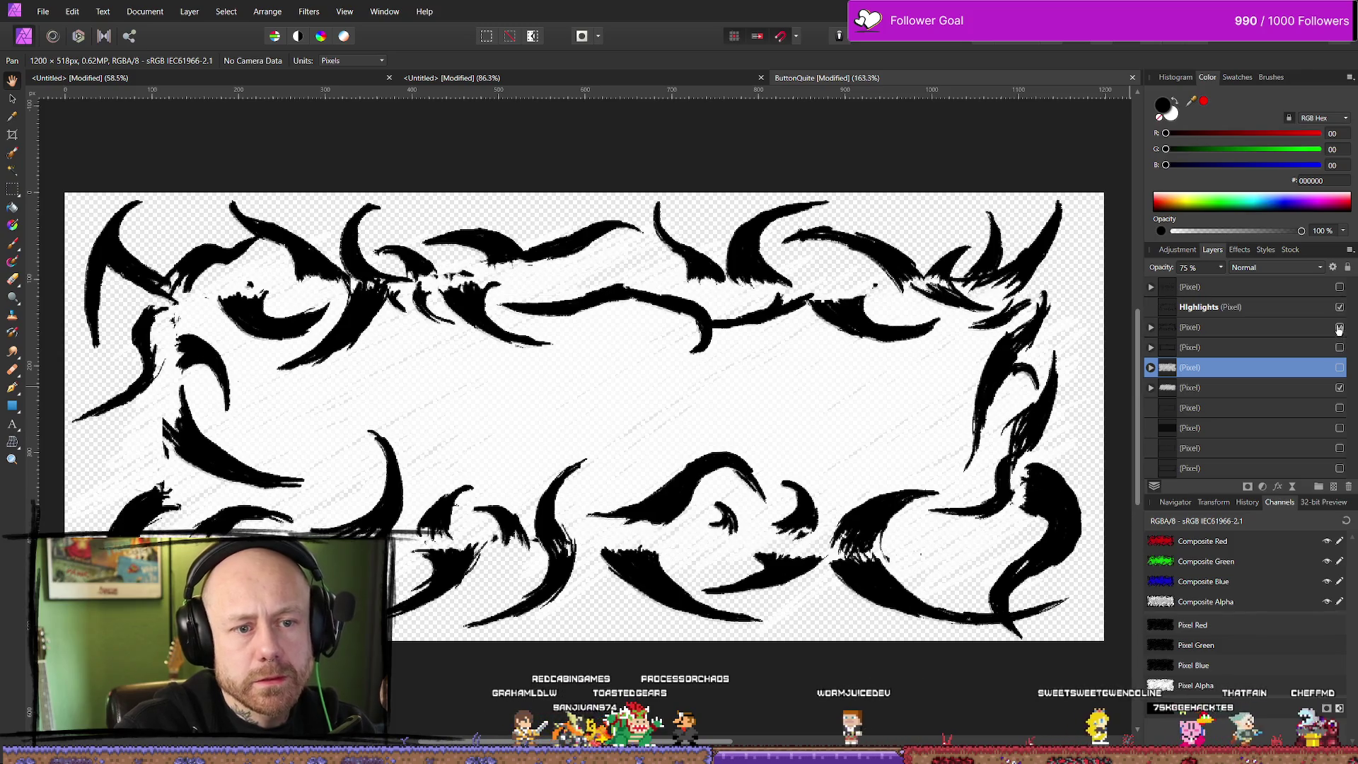
left_click(1339, 327)
left_click(1339, 307)
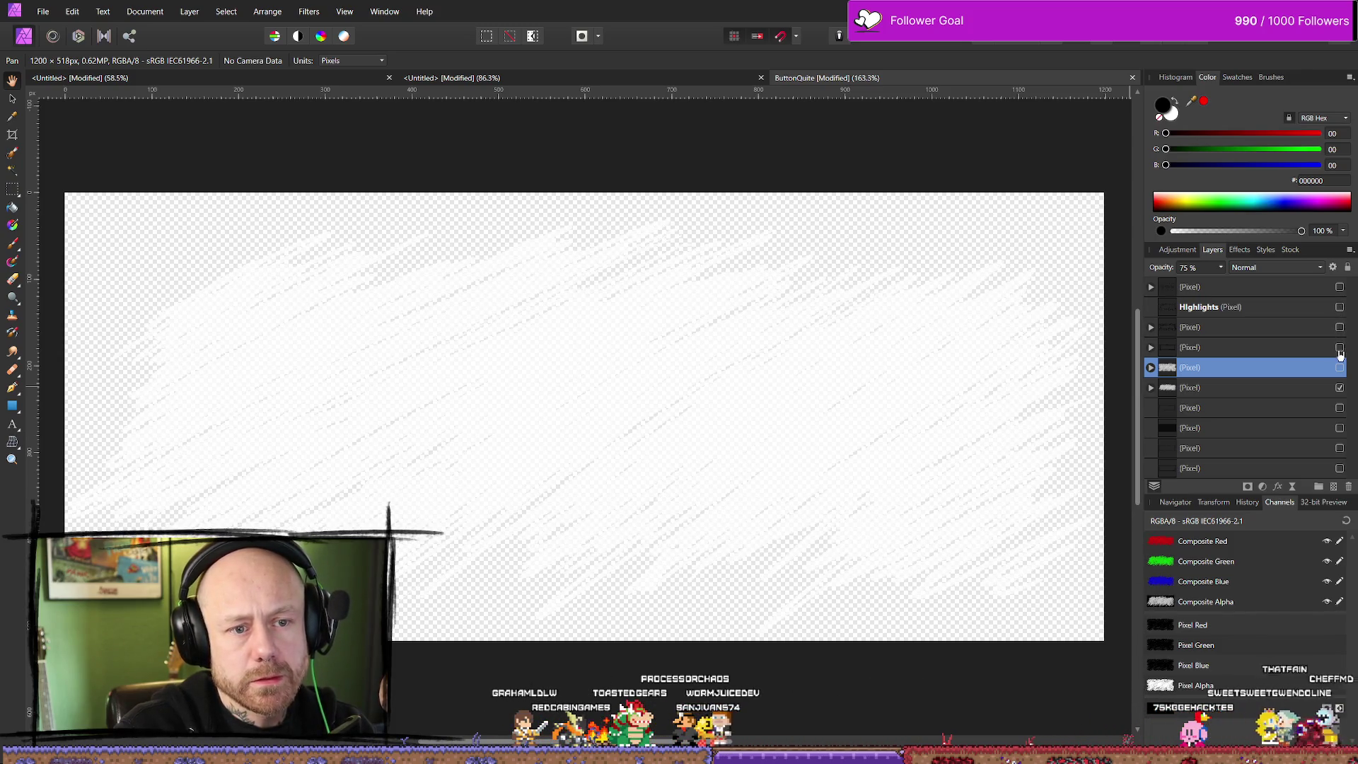
left_click(1341, 348)
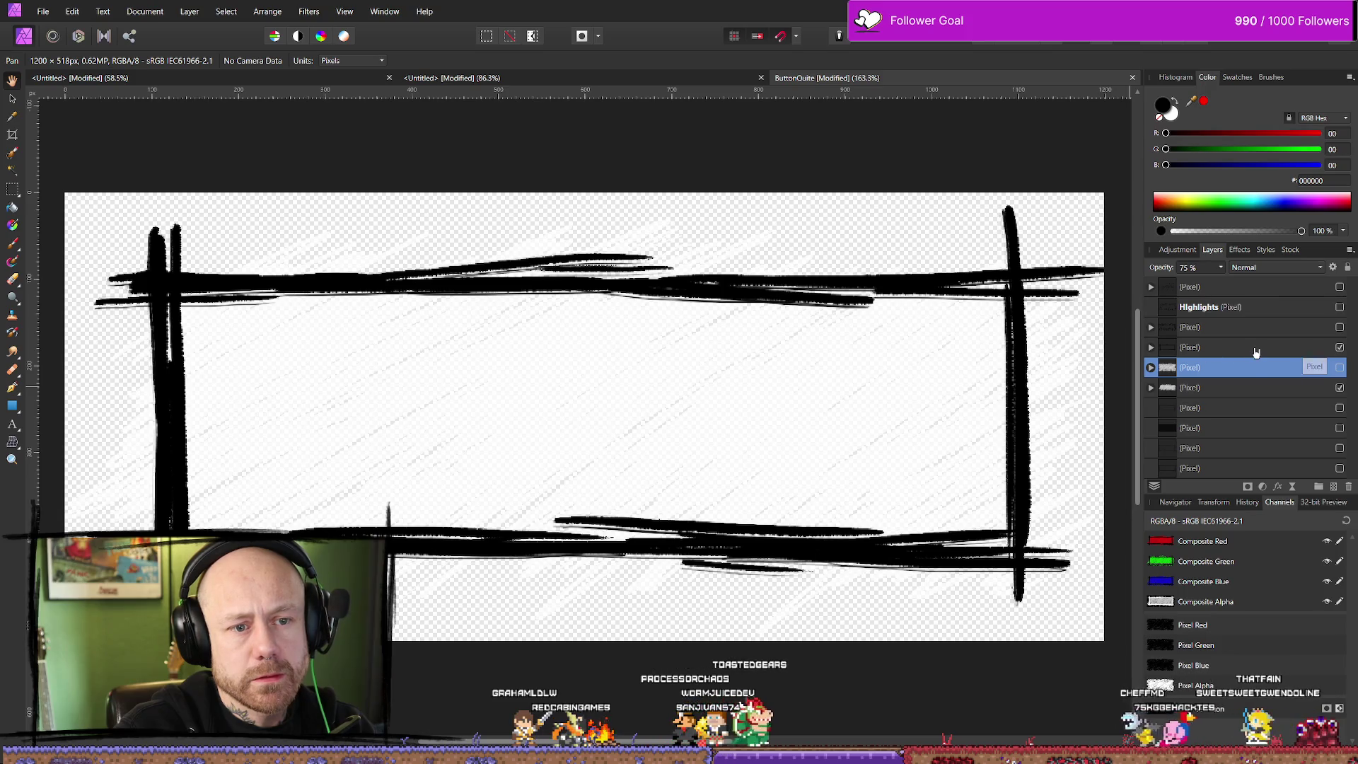
Toggle the invert adjustments to reveal the grey hatching at 75% opacity, then return to the banner
left_click(1151, 367)
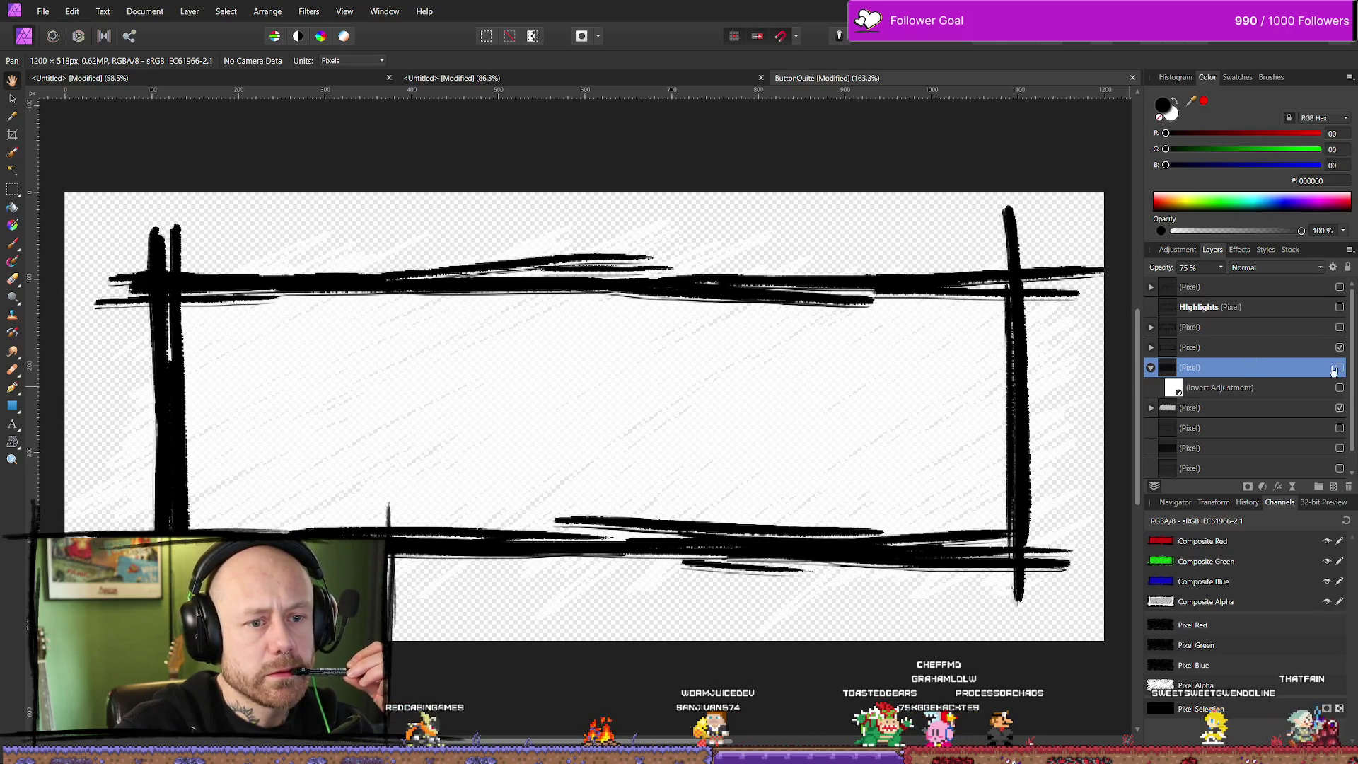
left_click(1340, 388)
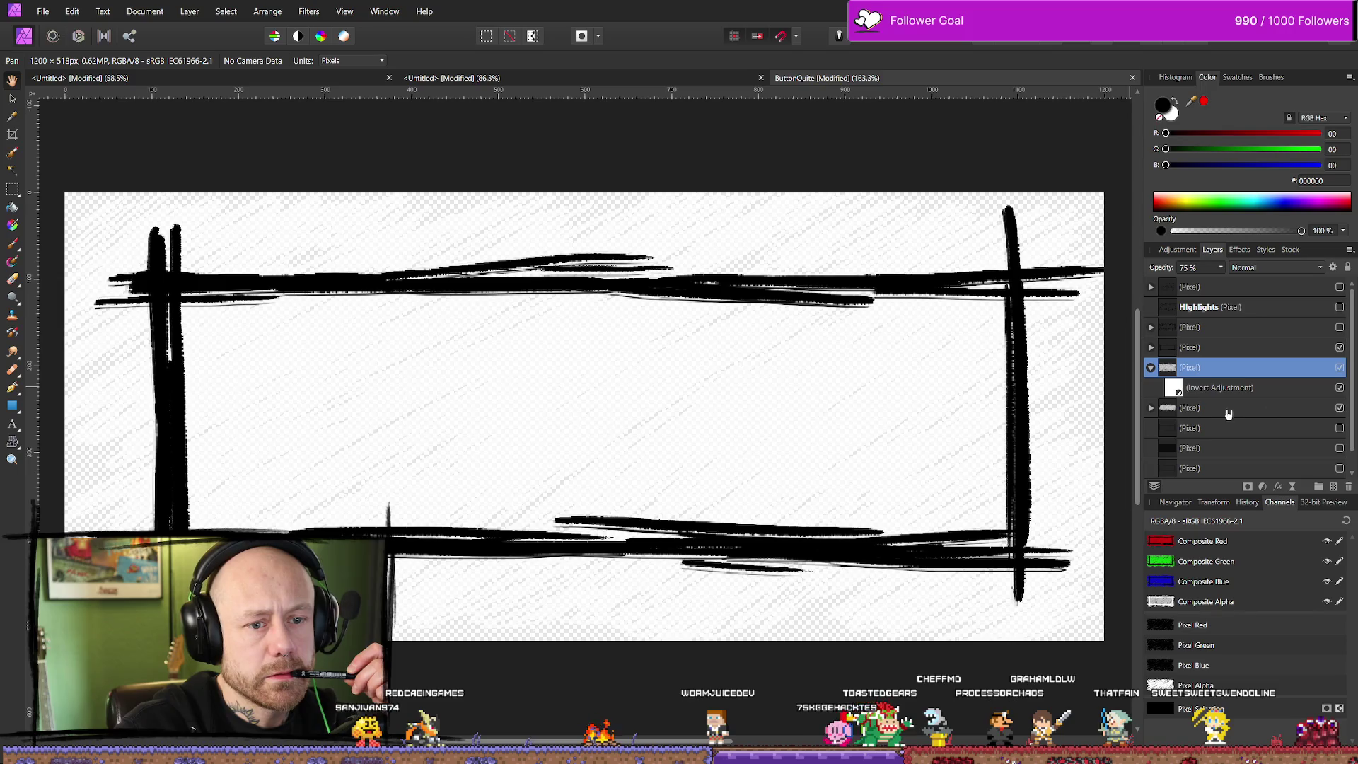
left_click(1340, 368)
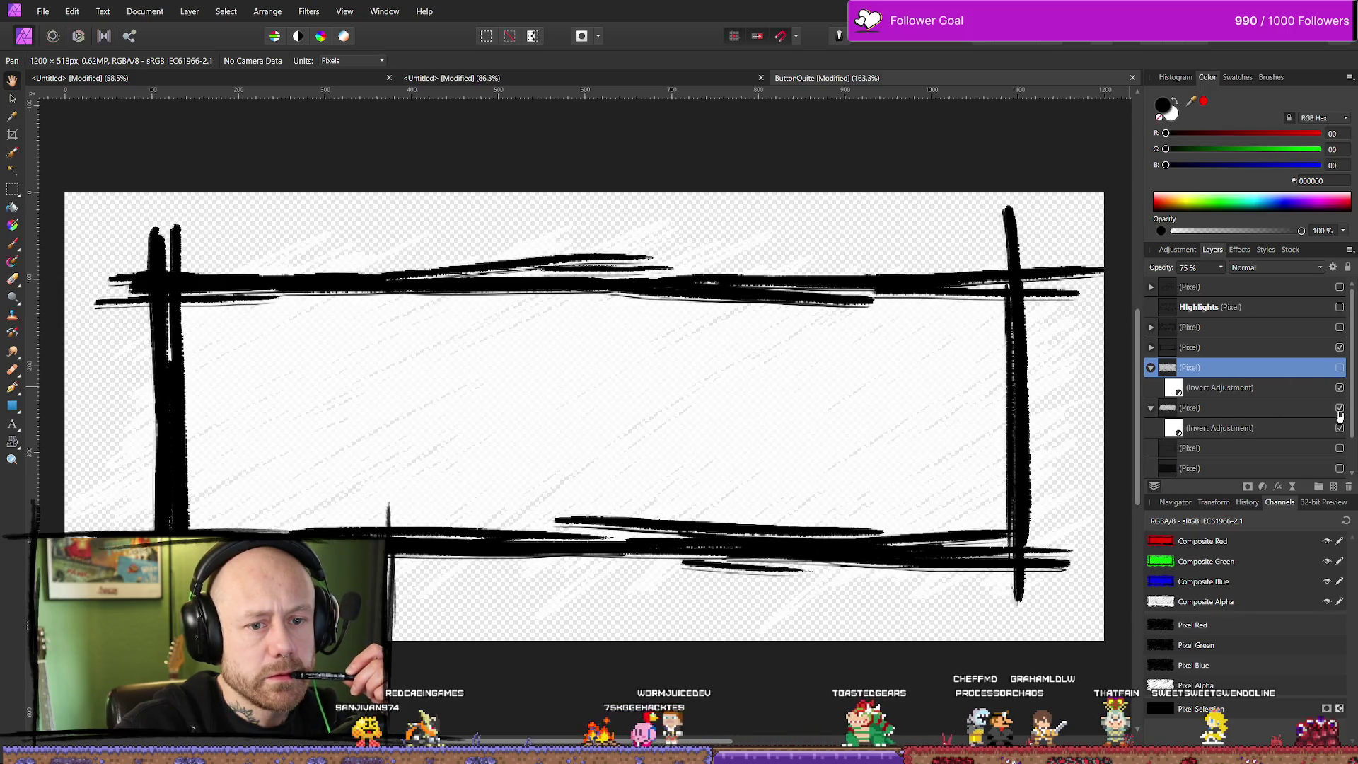
left_click(1339, 428)
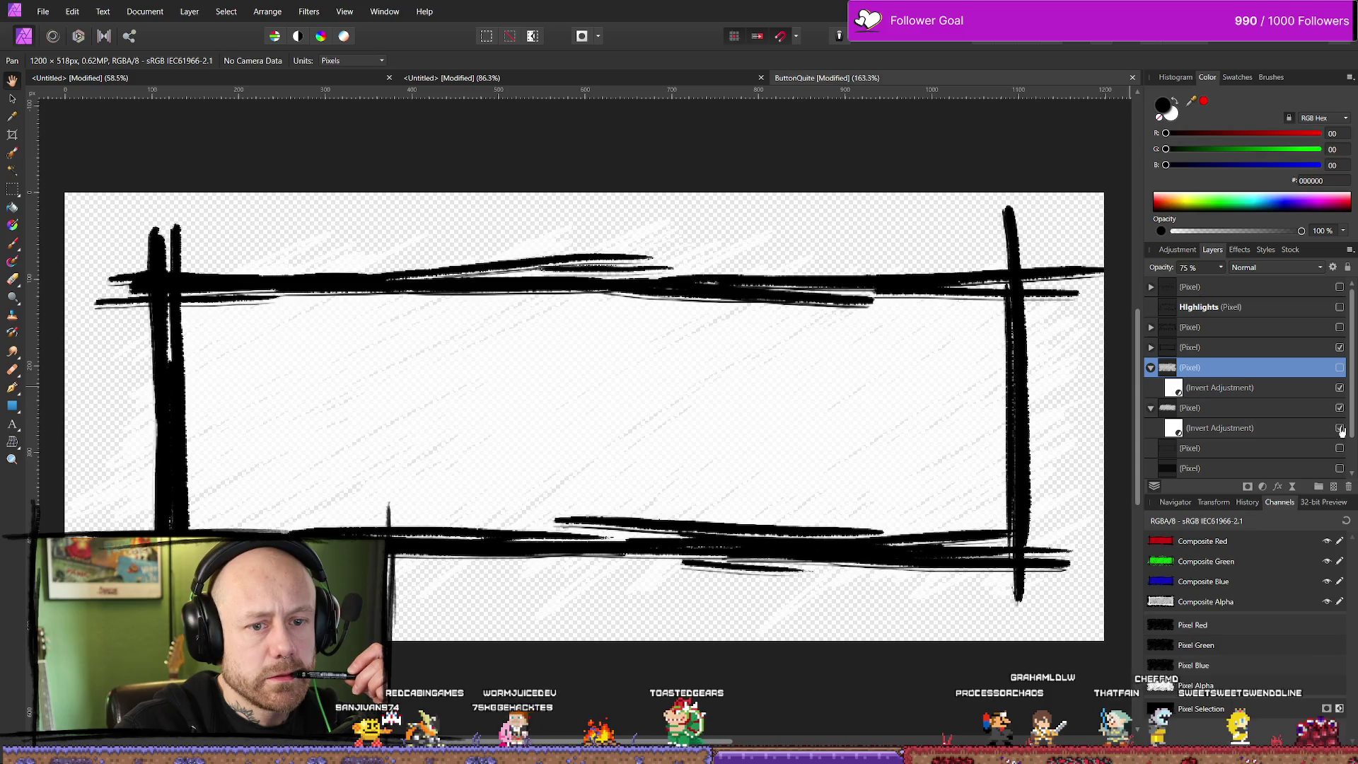
left_click(1274, 409)
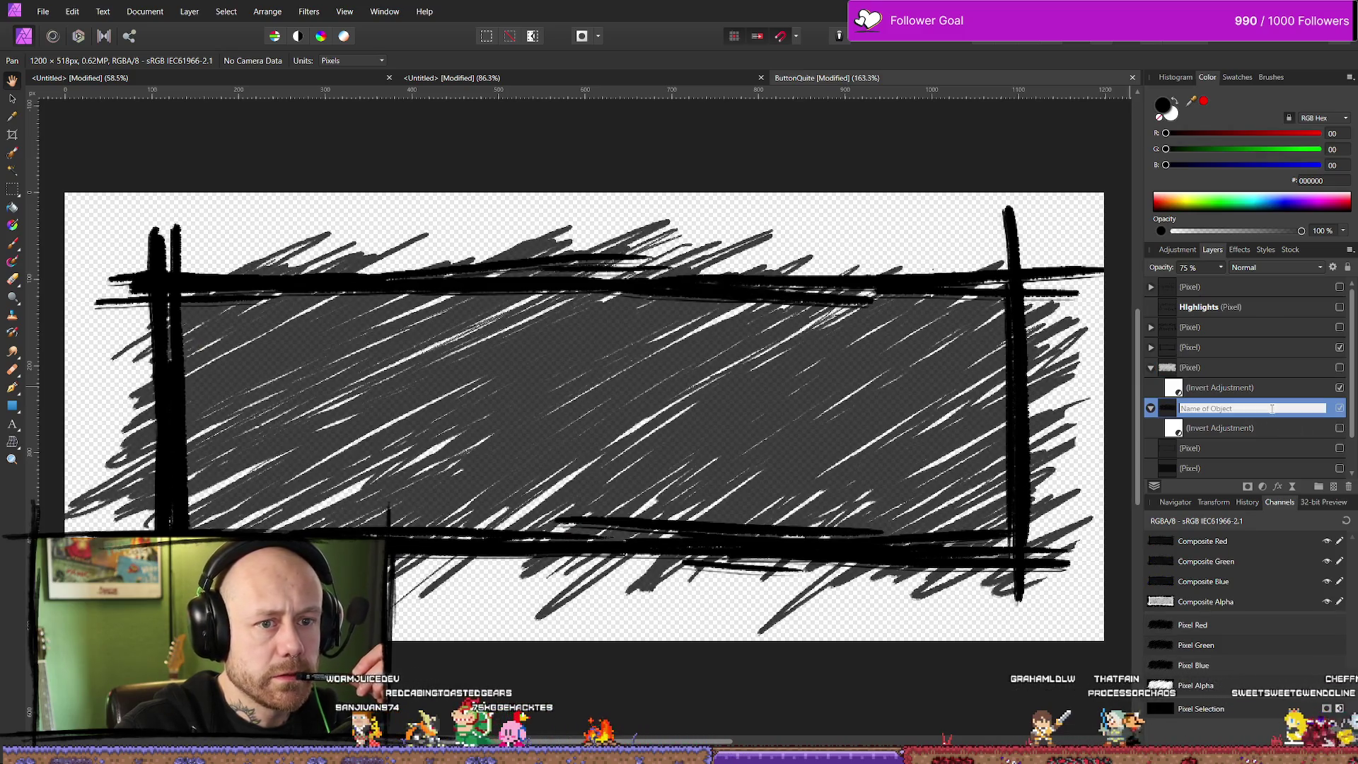
left_click(1267, 388)
left_click(1264, 417)
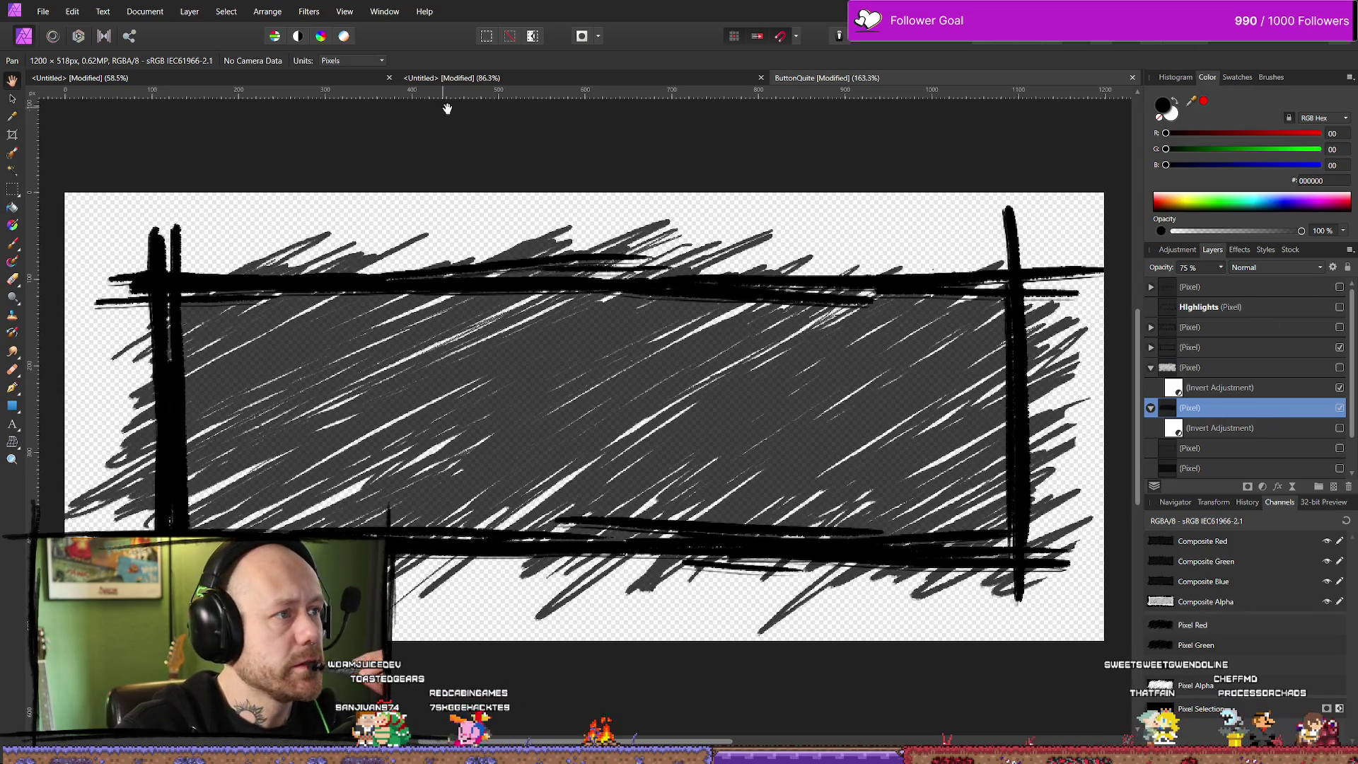
left_click(495, 78)
left_click(538, 79)
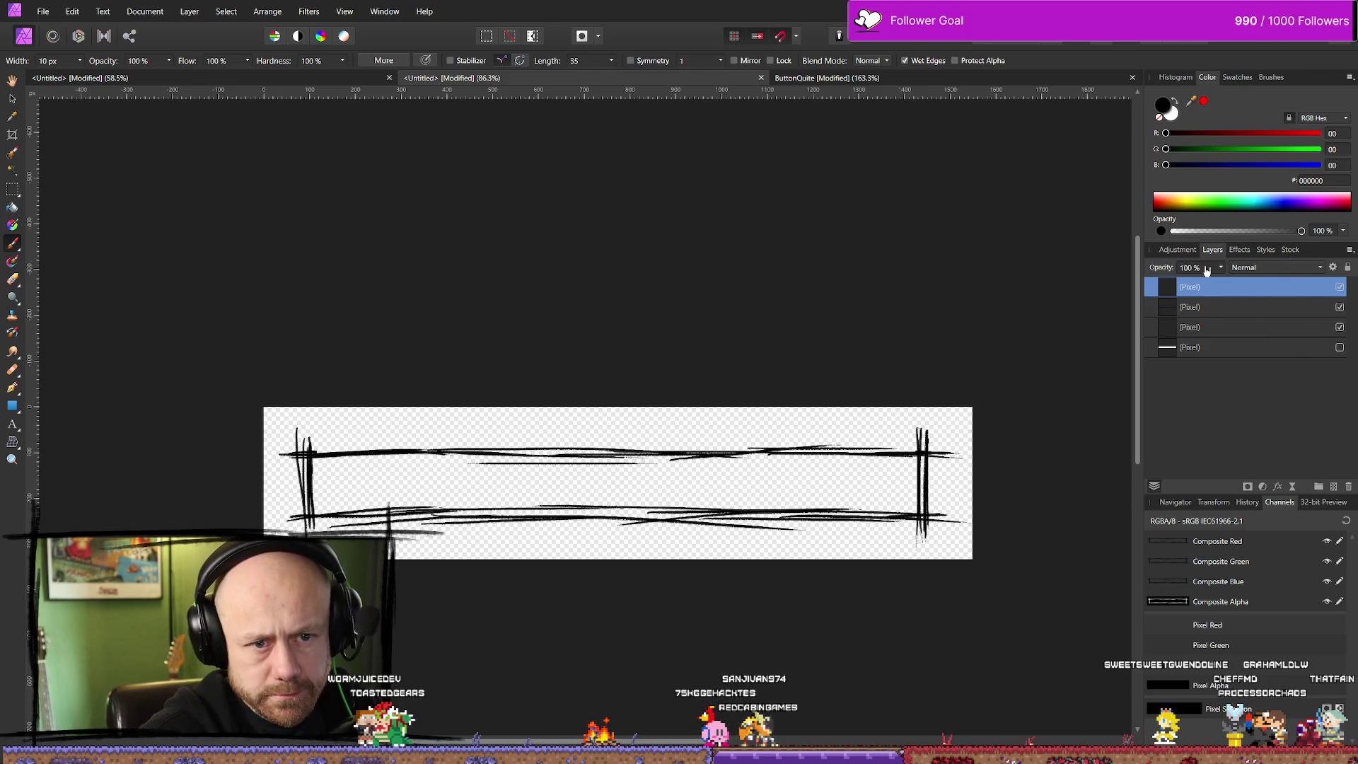
Move the new layer below the second one and paint diagonal hatching in the banner's left corner
left_click_drag(1227, 319, 1229, 317)
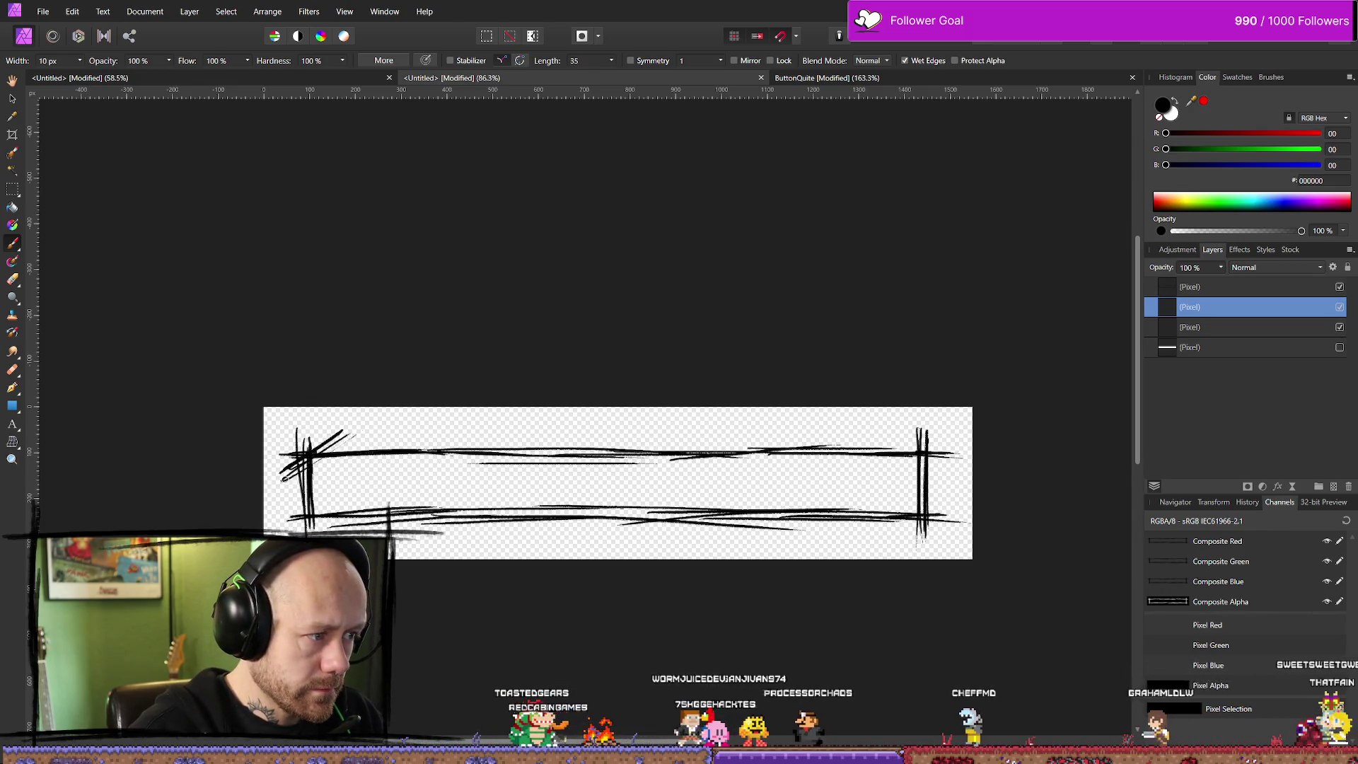
left_click_drag(266, 491, 367, 426)
mouse_move(282, 481)
left_mouse_down()
mouse_move(368, 433)
mouse_move(277, 486)
left_mouse_up()
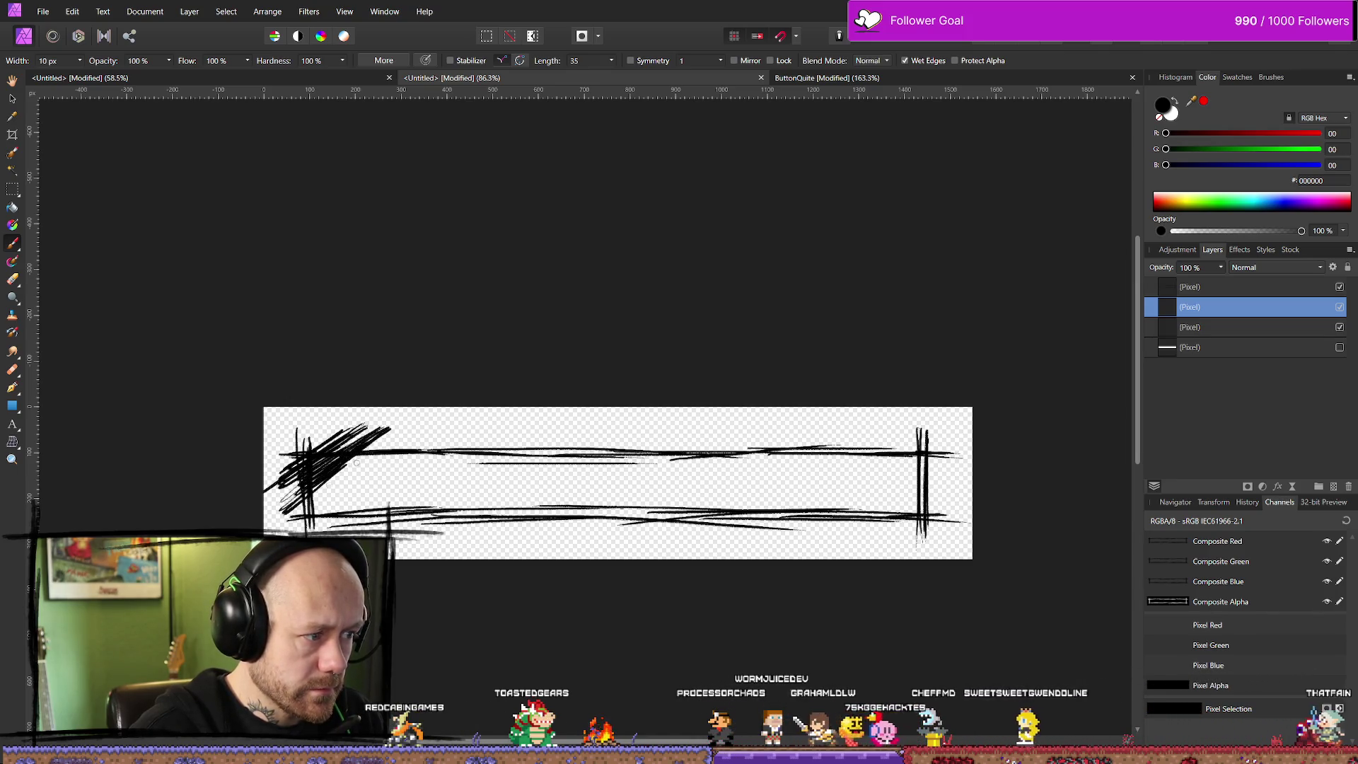
left_click_drag(311, 500, 269, 534)
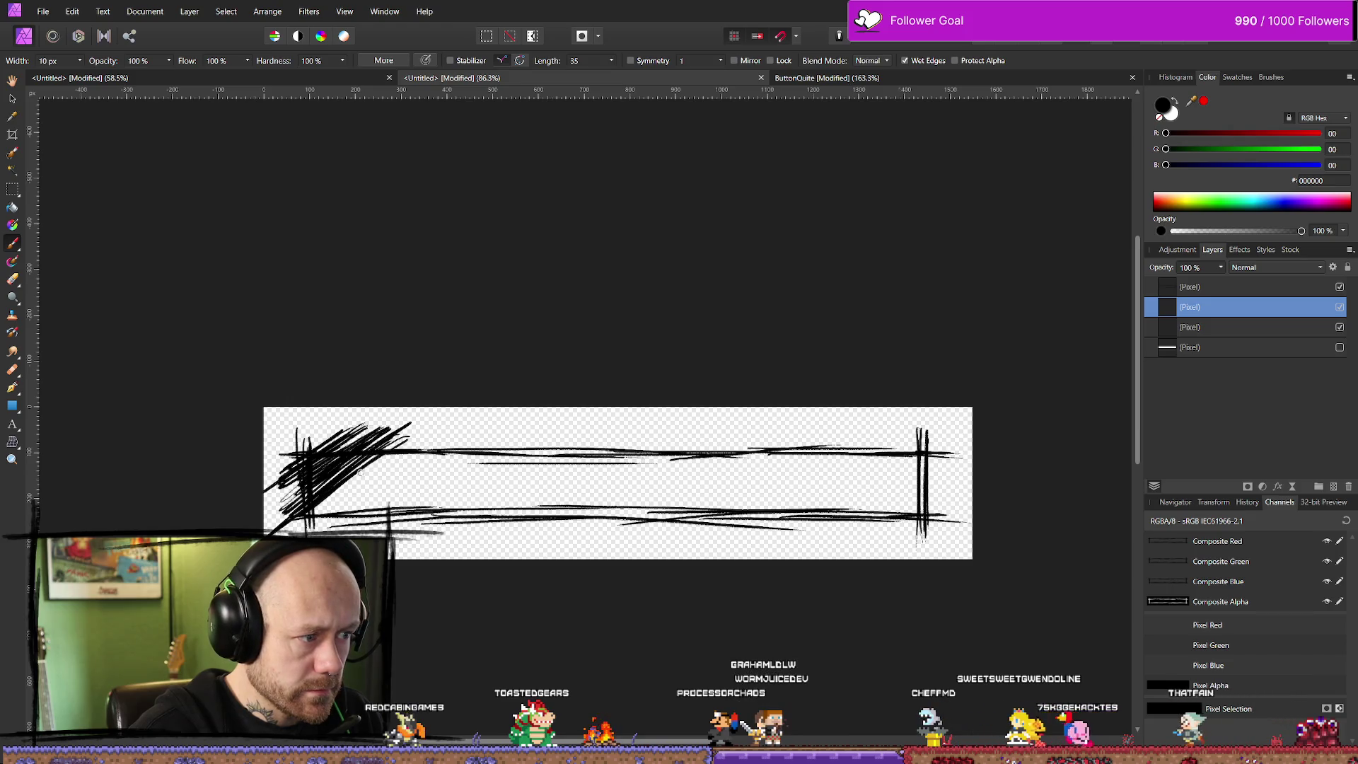
left_click_drag(344, 501, 340, 519)
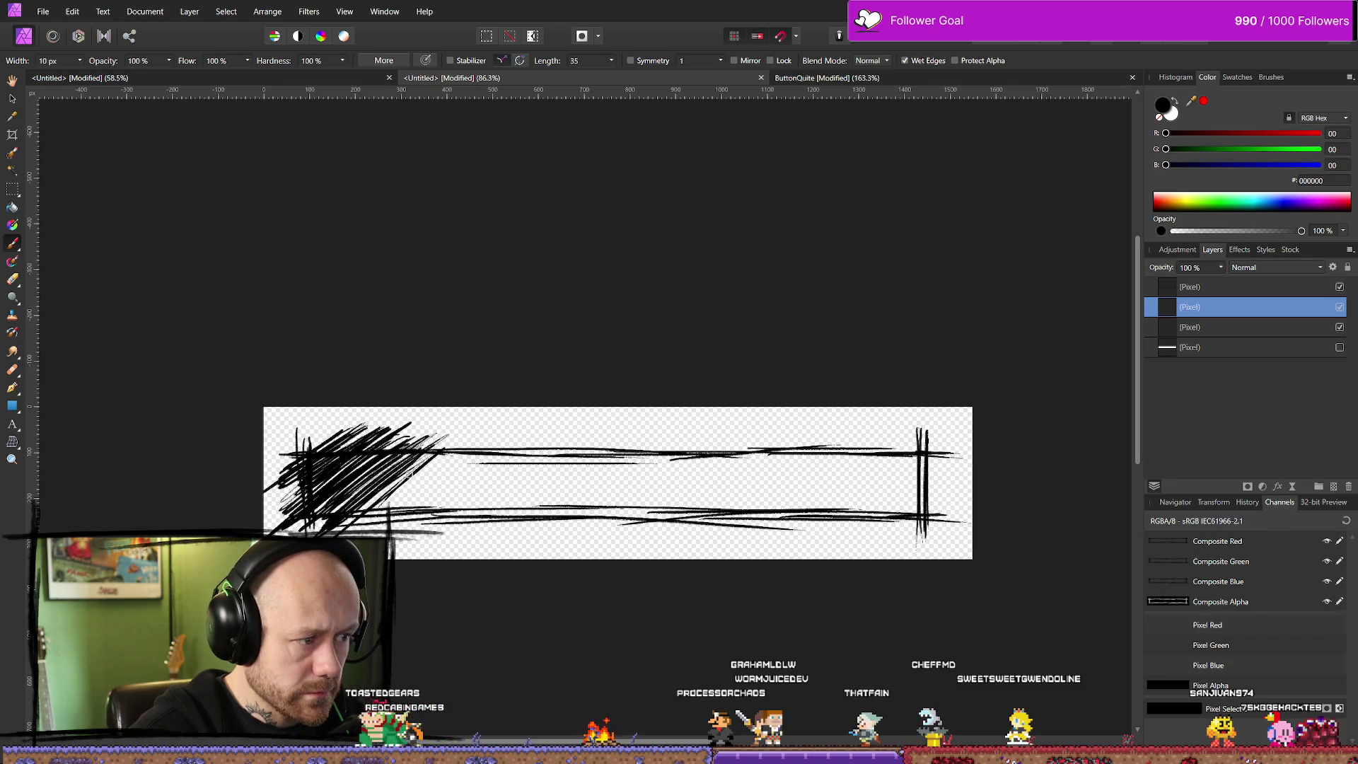
Set the hatching layer to 75% opacity and extend the diagonal hatching toward the middle
left_click(1221, 267)
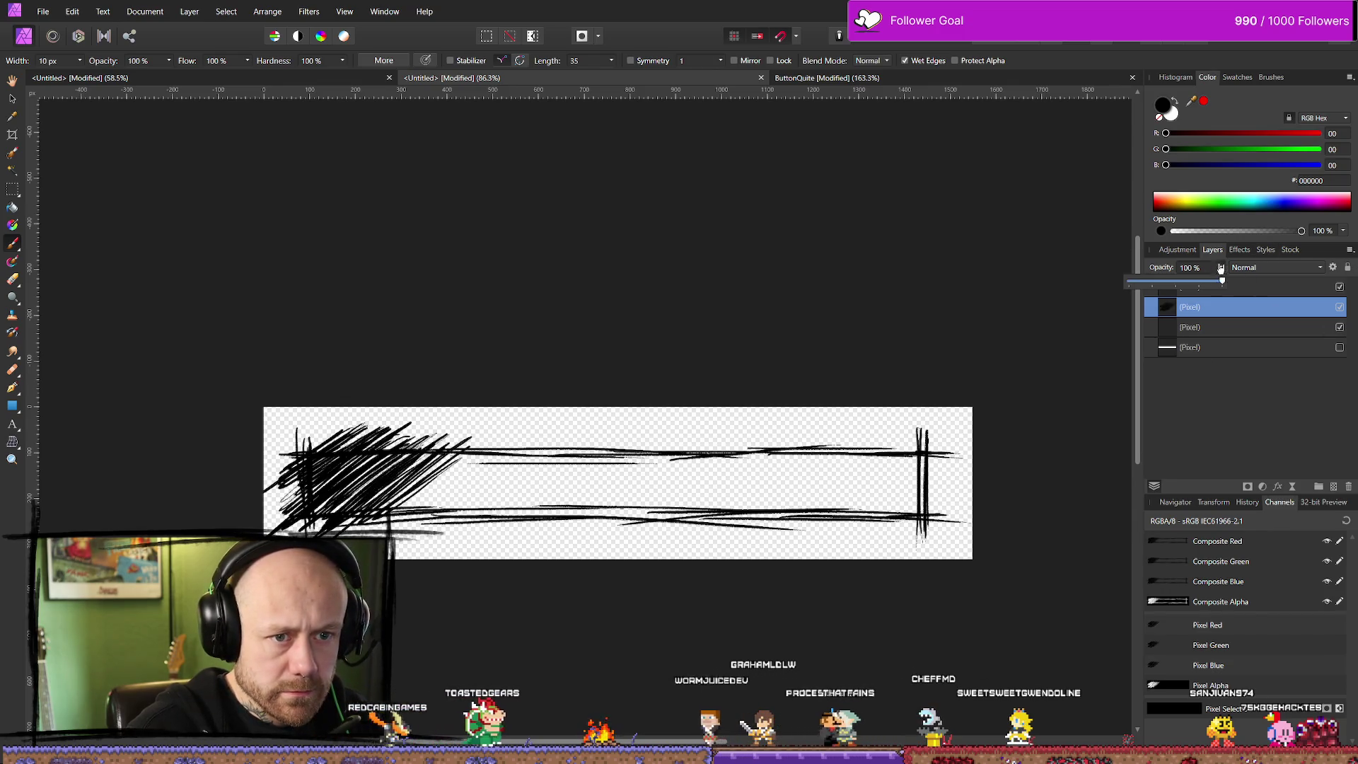
left_click_drag(1221, 281, 1201, 283)
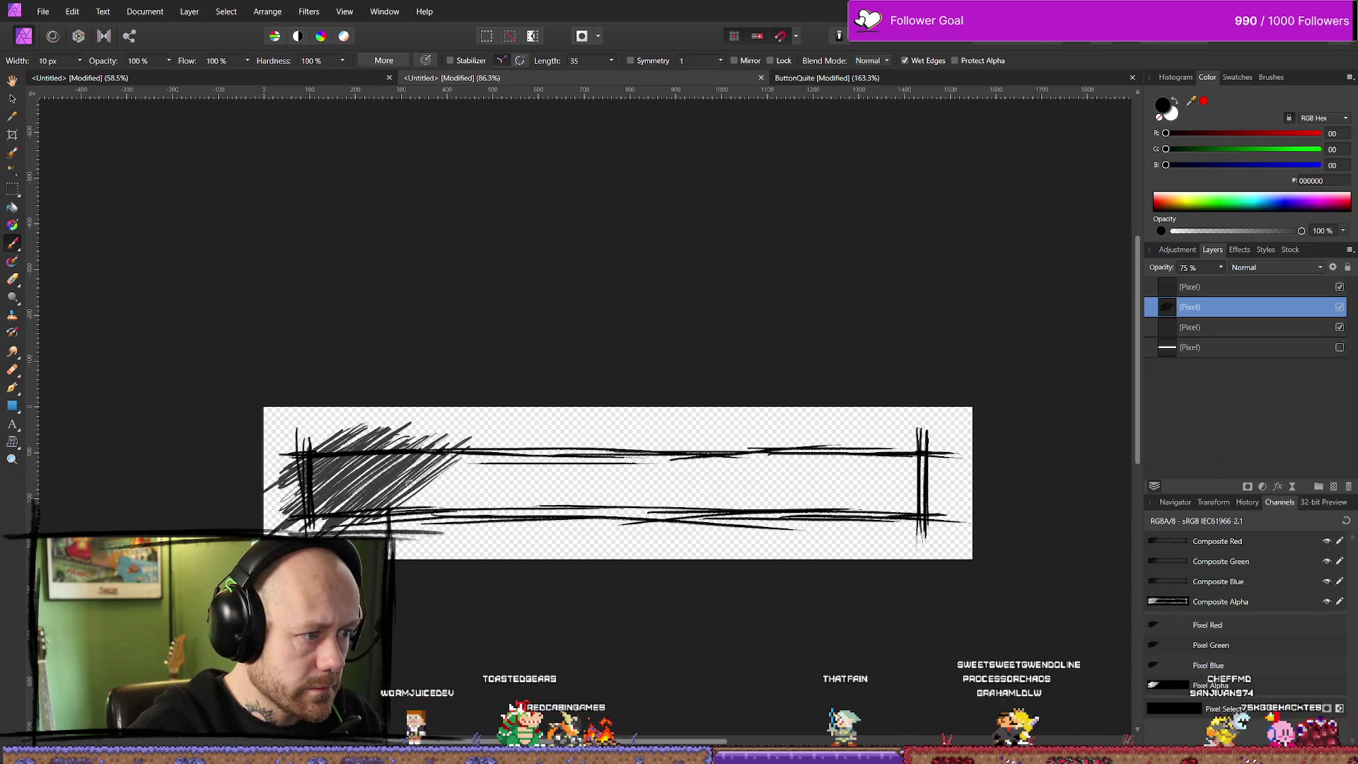
mouse_move(449, 458)
left_mouse_down()
mouse_move(467, 467)
mouse_move(506, 443)
left_mouse_up()
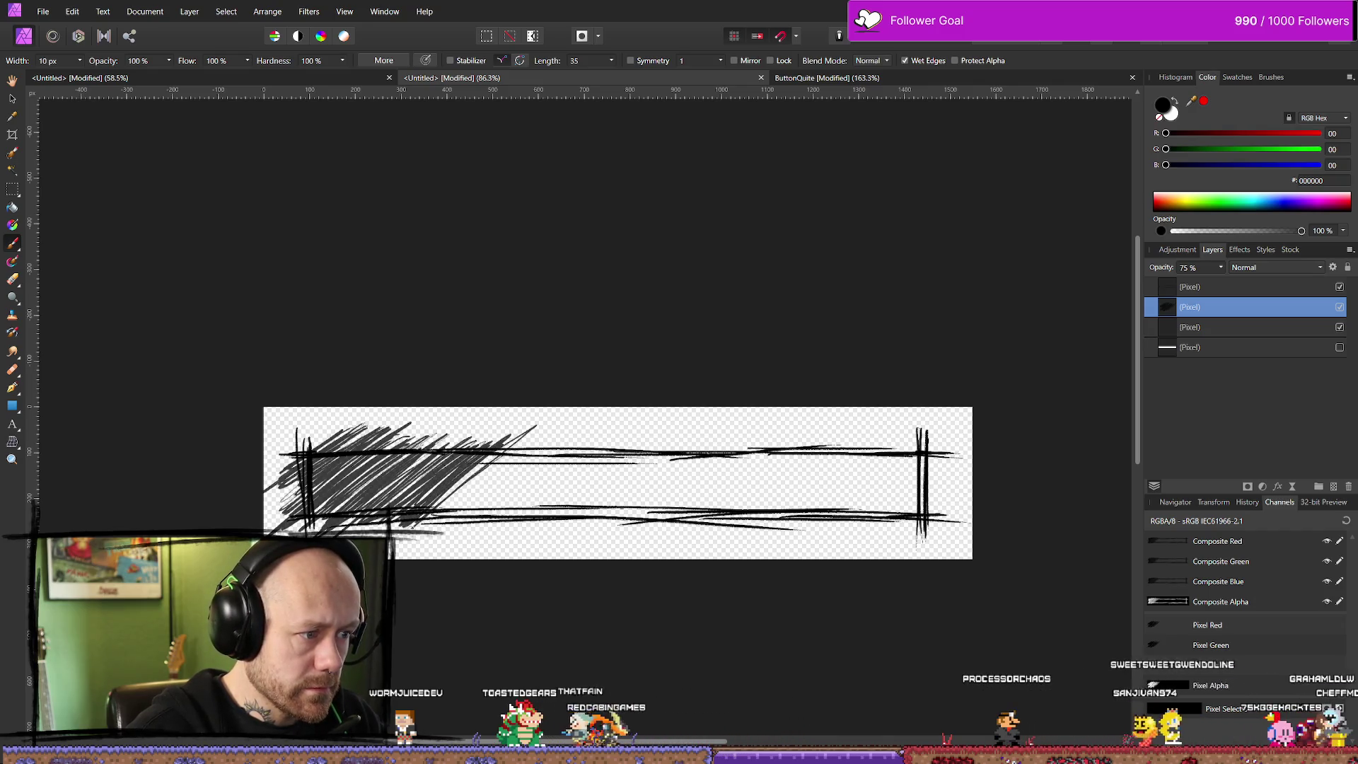
left_click_drag(450, 482, 538, 427)
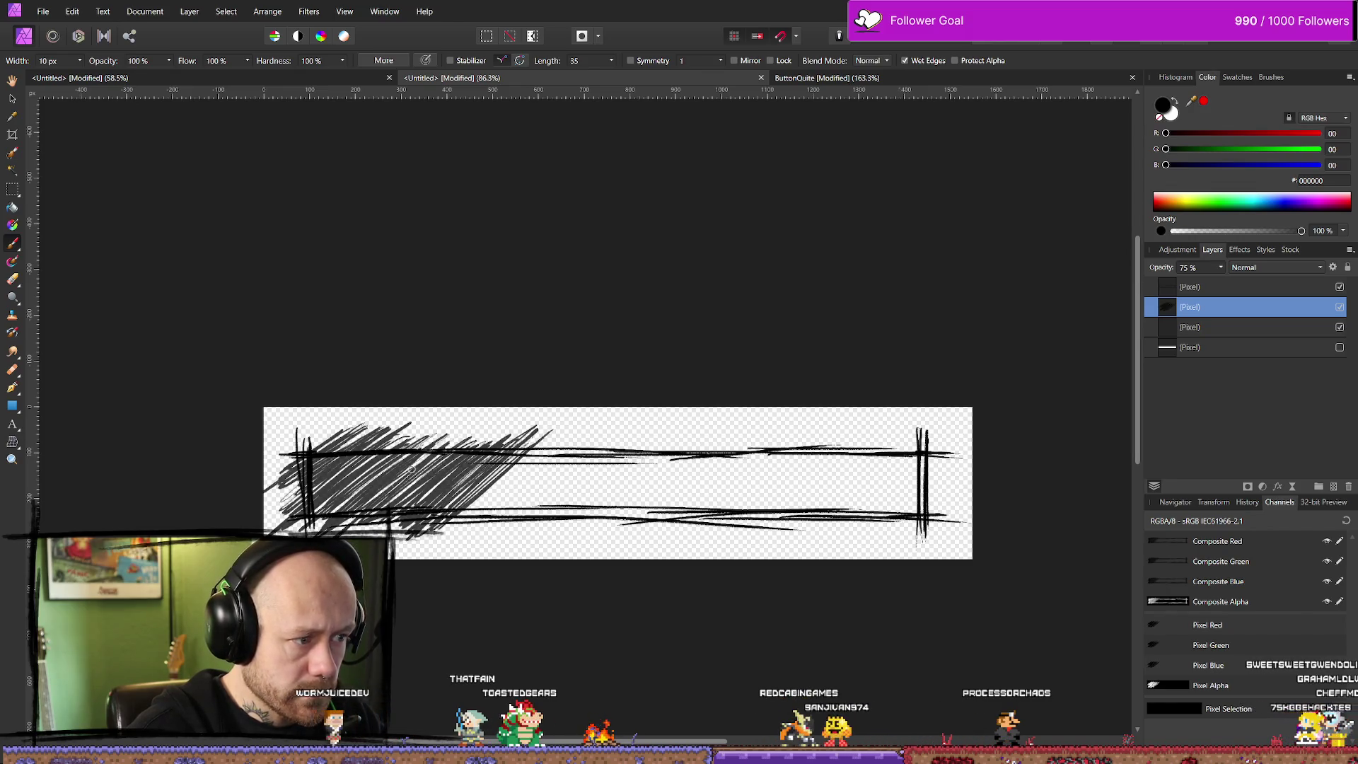
left_click_drag(554, 437, 539, 474)
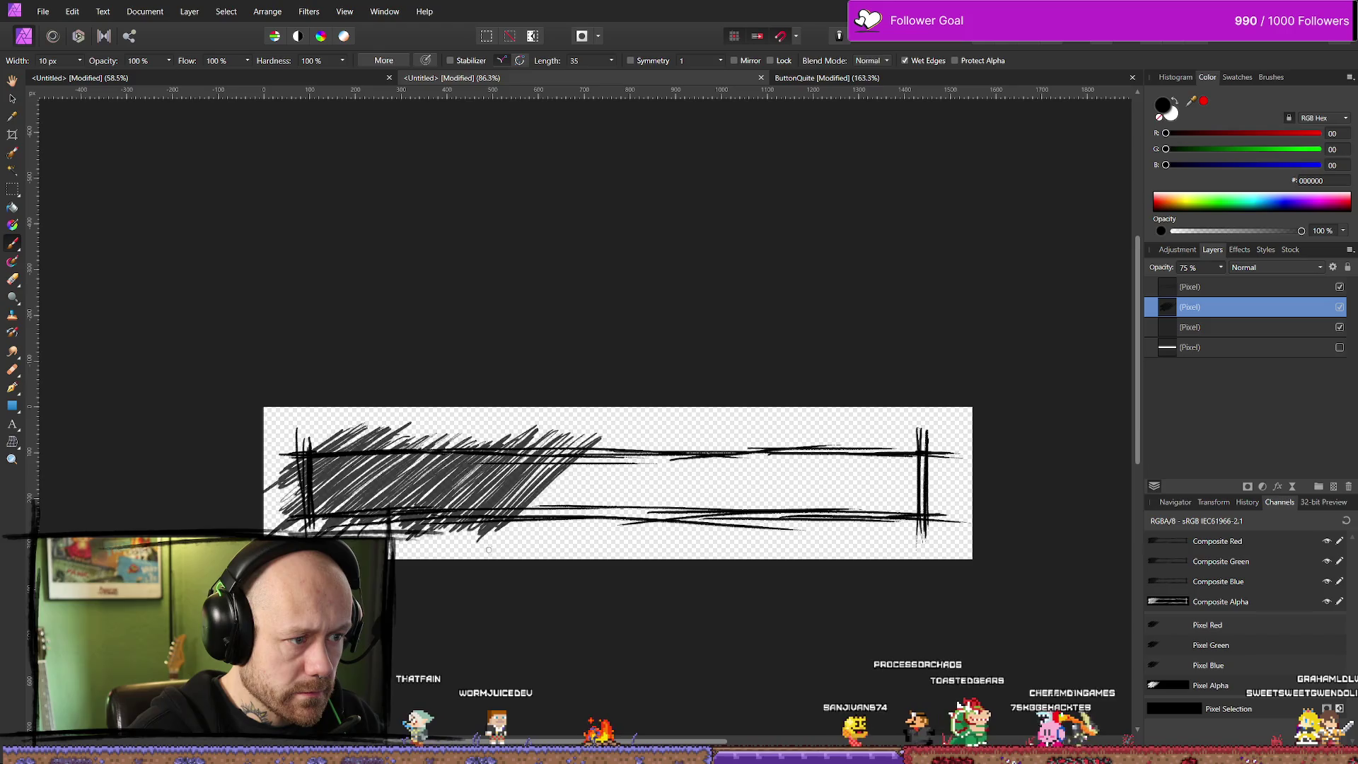
left_click_drag(488, 550, 566, 456)
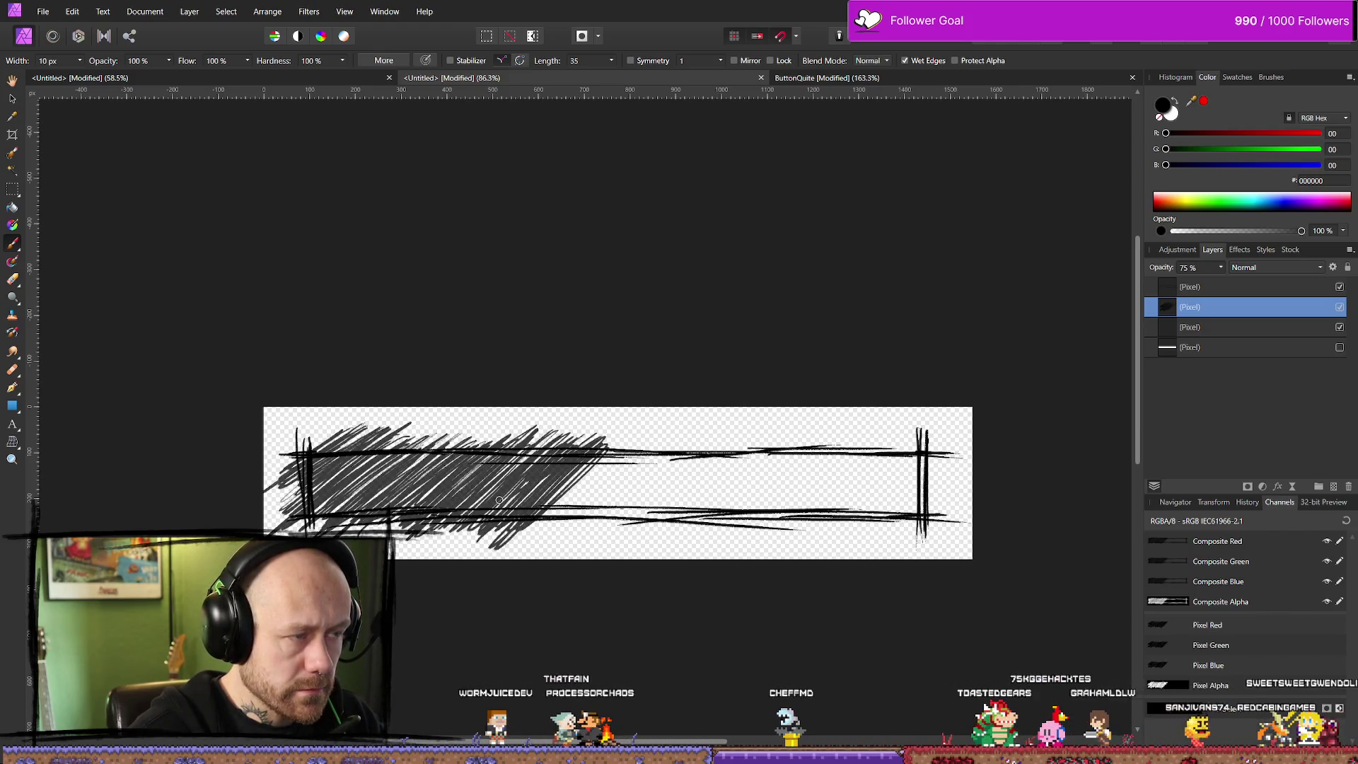
left_click(841, 80)
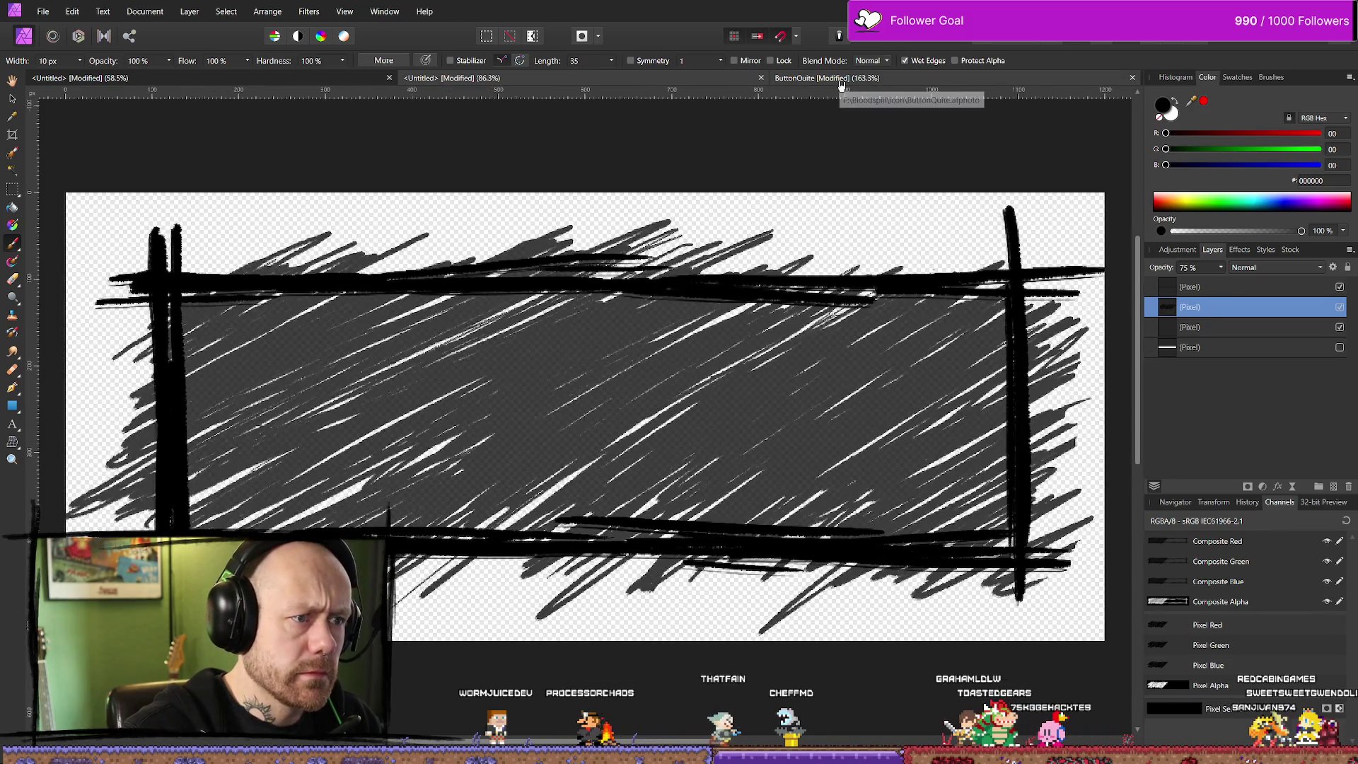
Zoom out to view the whole ButtonQuite button, then return to the banner with the Paint Brush
key("h")
scroll(803, 337, "down", 6)
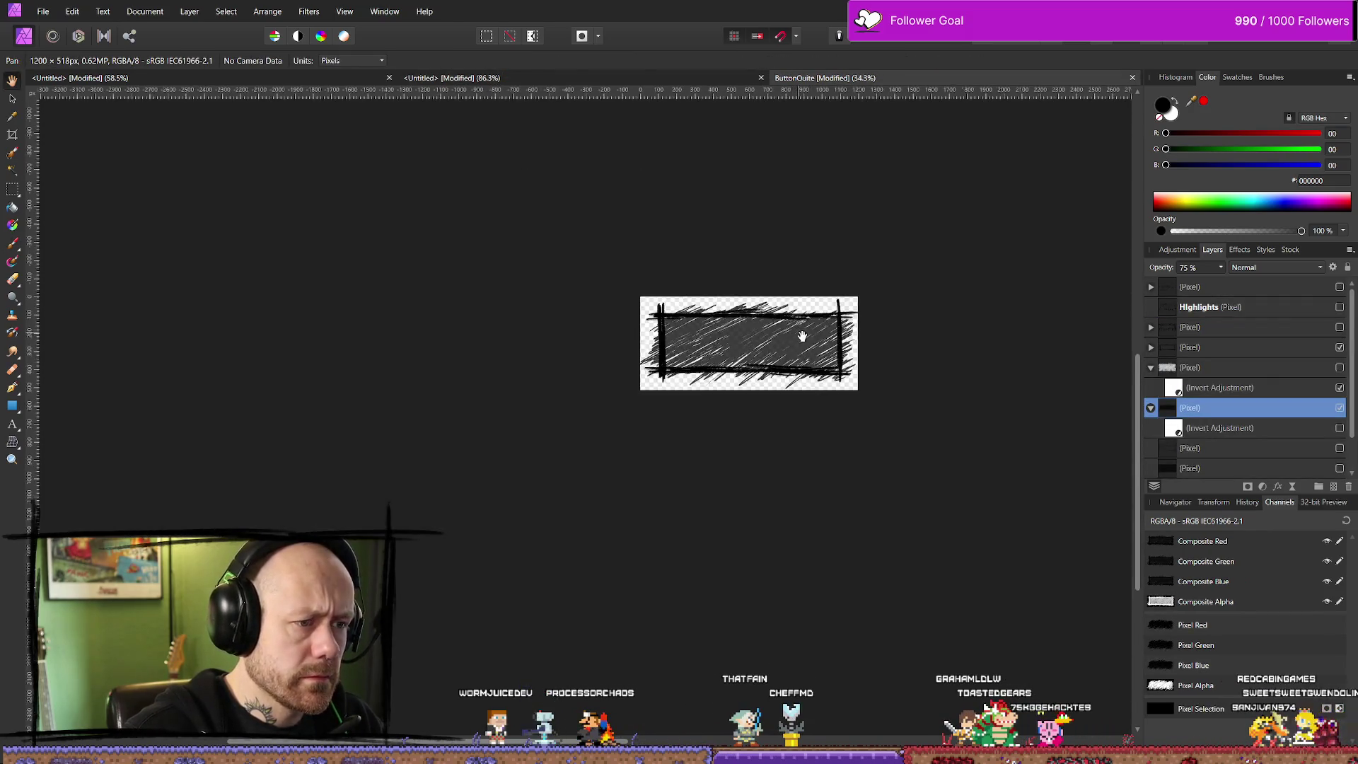
scroll(802, 337, "down", 1)
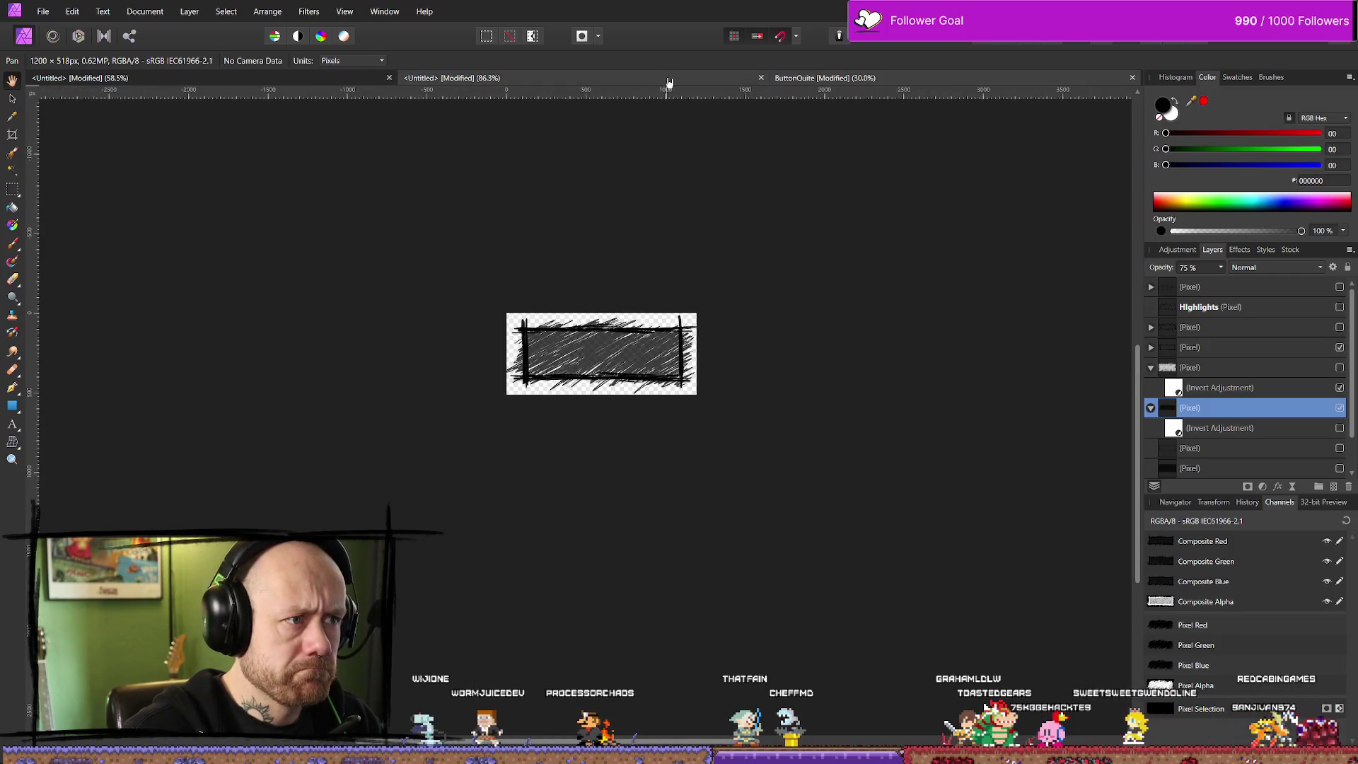
left_click(675, 79)
key("b")
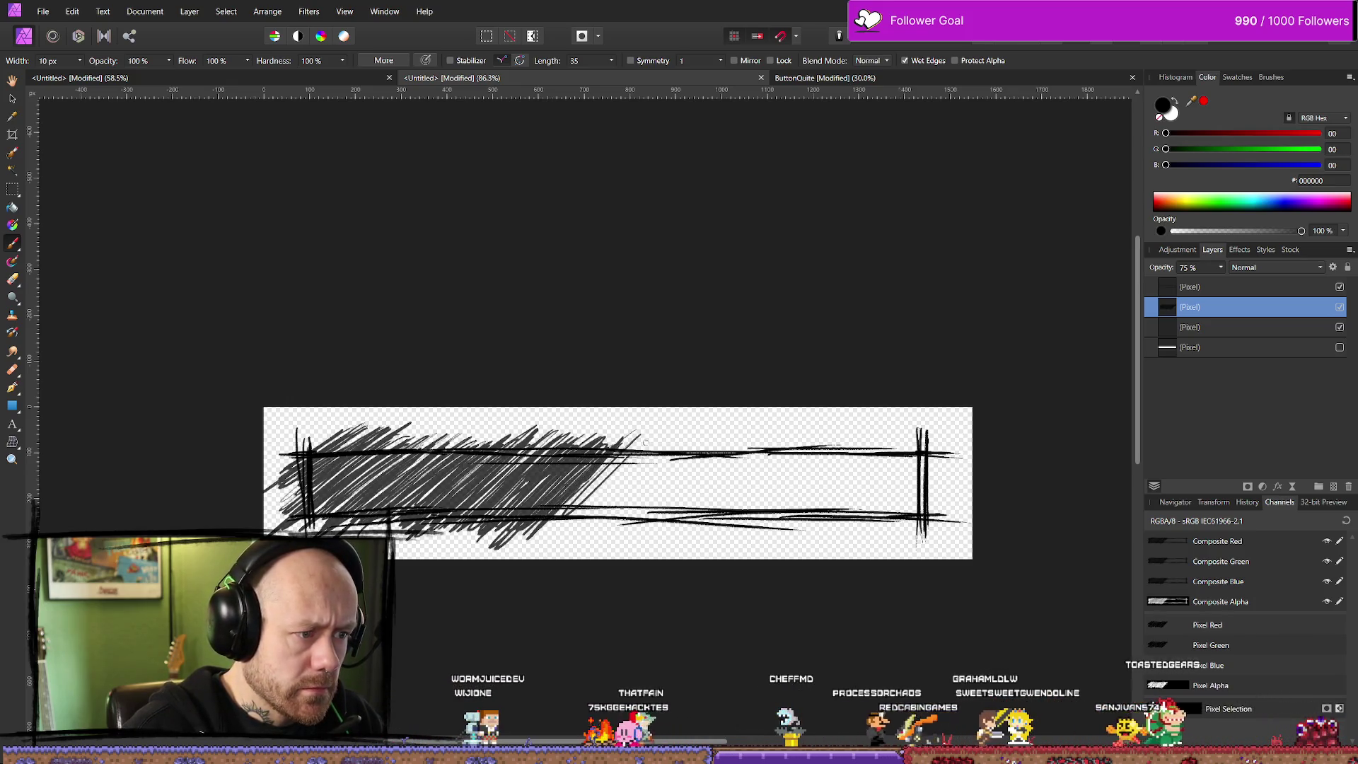
Paint six more diagonal hatching strokes from the middle to the frame's right end
mouse_move(614, 451)
left_mouse_down()
mouse_move(586, 484)
mouse_move(686, 438)
left_mouse_up()
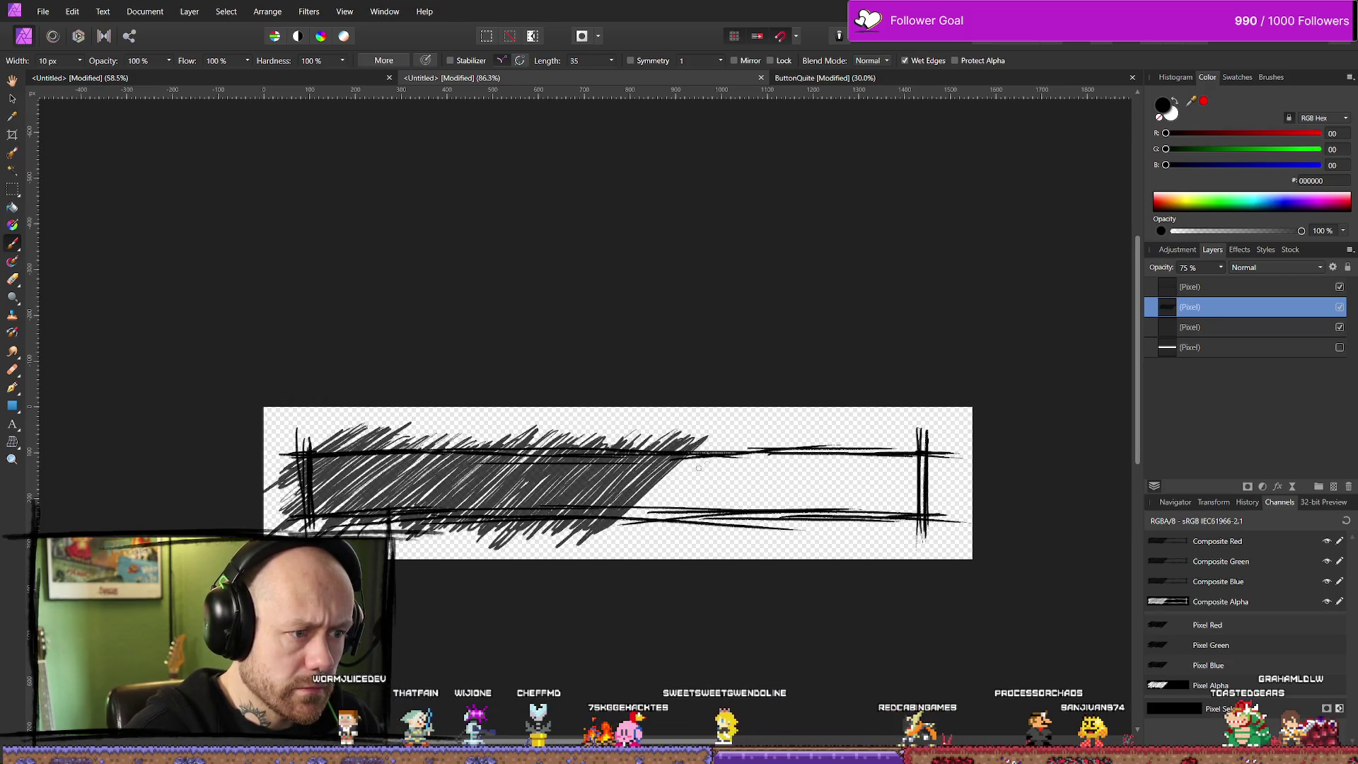
mouse_move(699, 467)
left_mouse_down()
mouse_move(725, 436)
mouse_move(704, 498)
left_mouse_up()
mouse_move(739, 455)
left_mouse_down()
mouse_move(665, 529)
mouse_move(772, 440)
left_mouse_up()
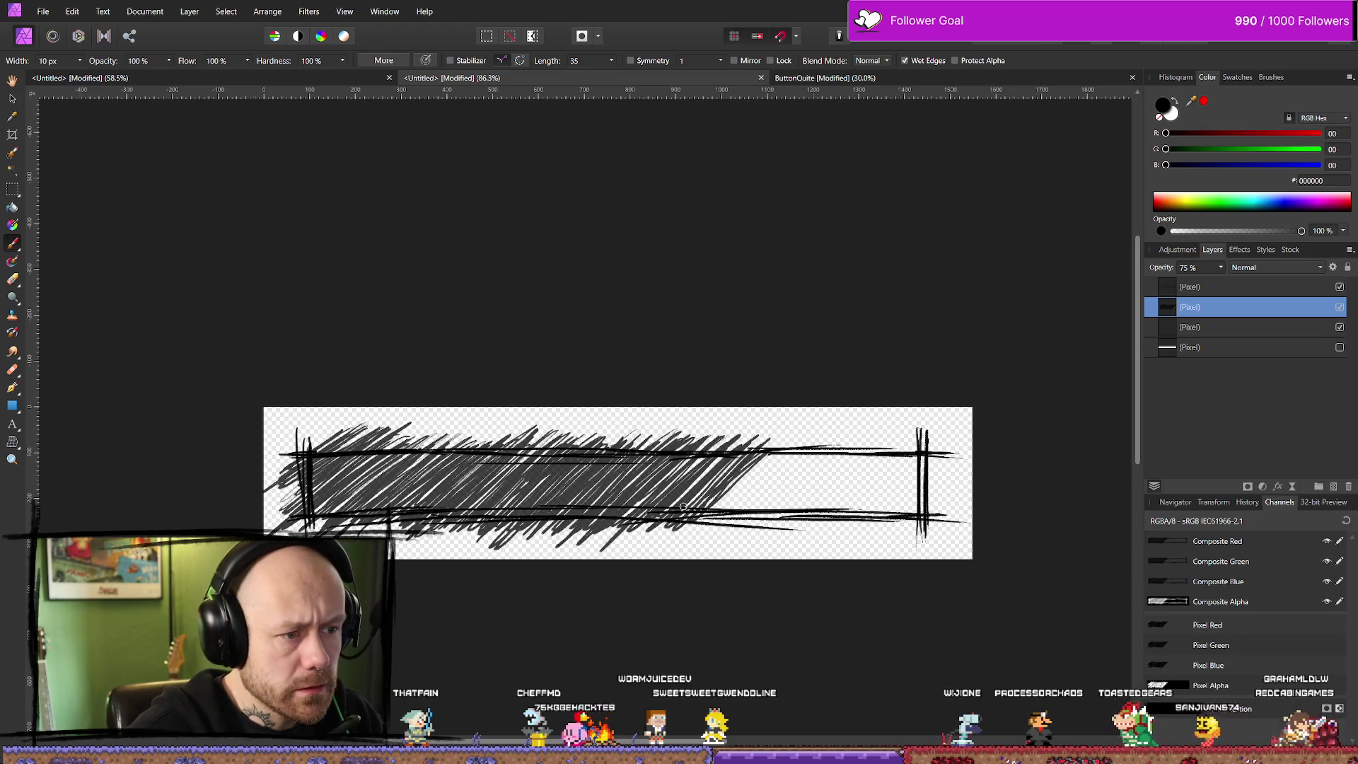
left_click_drag(708, 499, 803, 440)
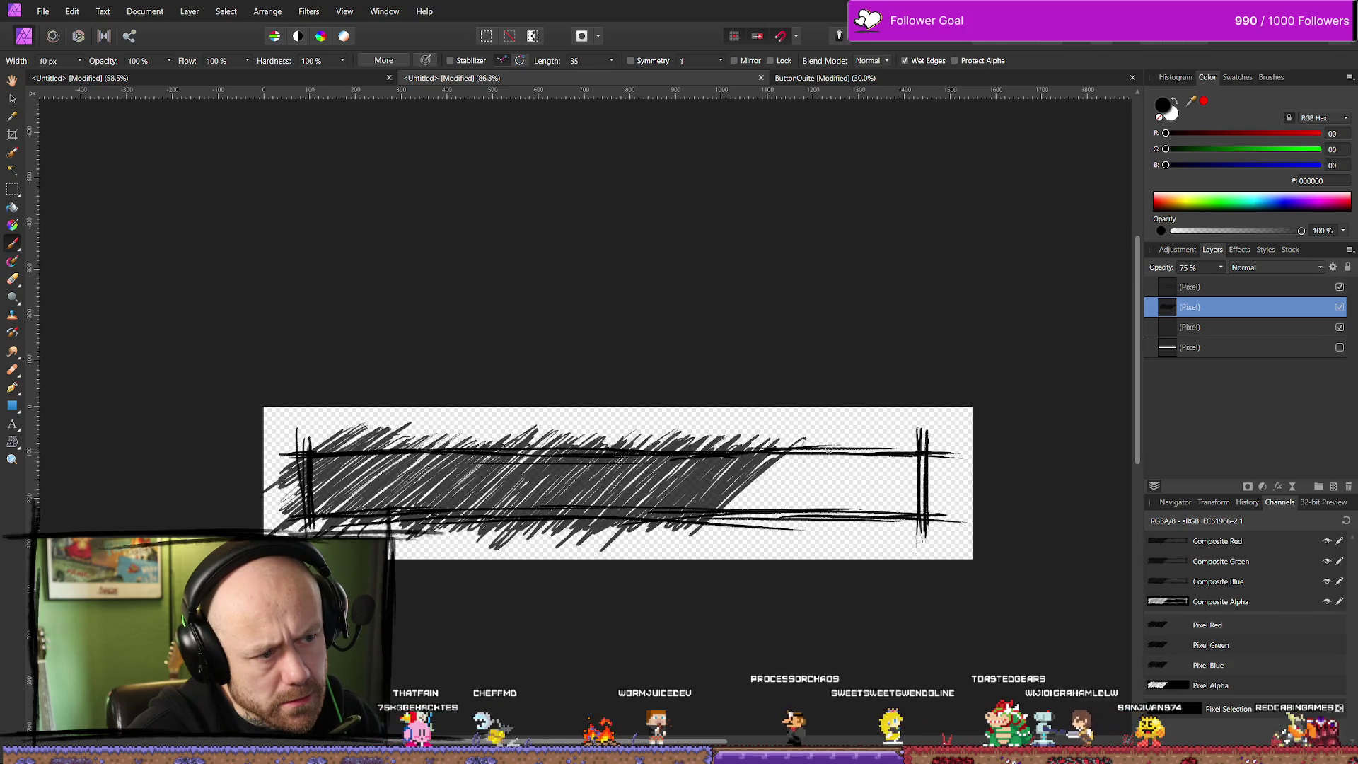
left_click_drag(797, 447, 792, 481)
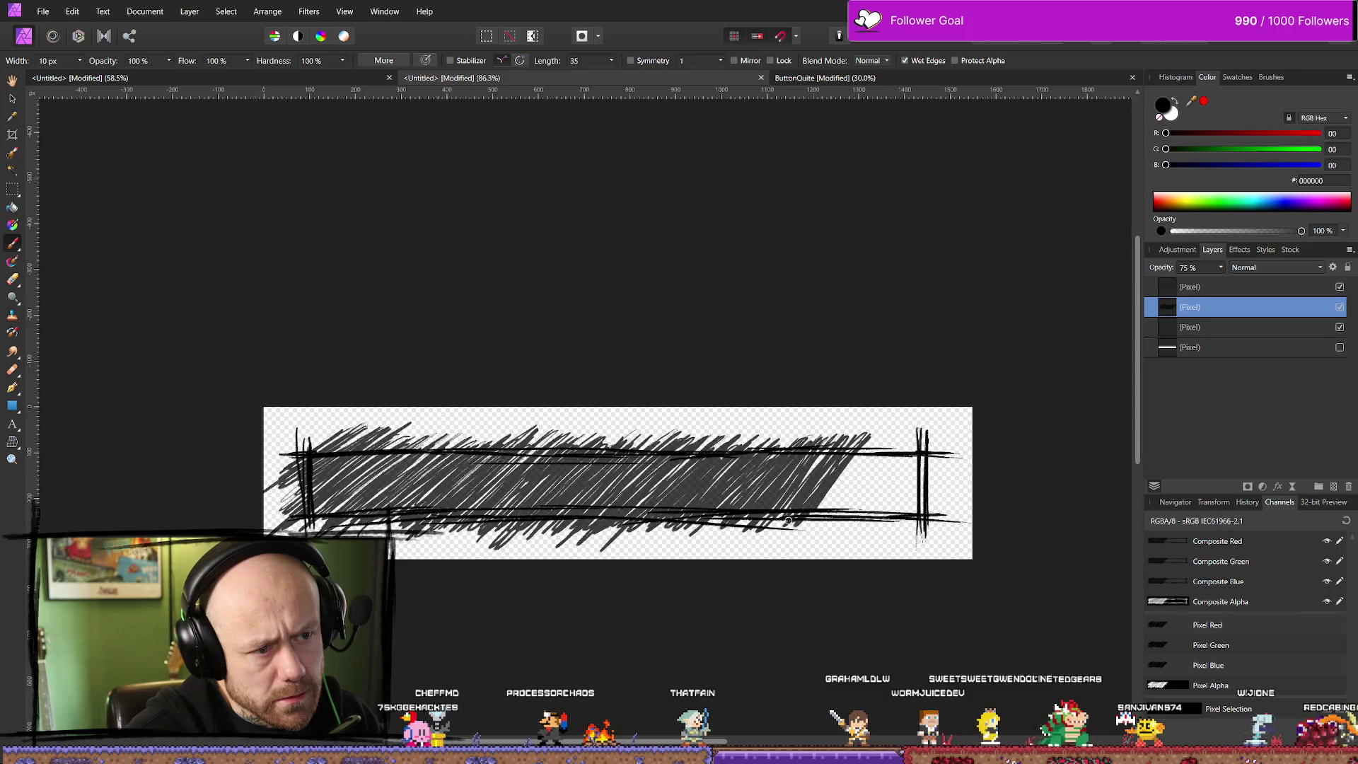
mouse_move(856, 473)
left_mouse_down()
mouse_move(890, 453)
mouse_move(893, 504)
left_mouse_up()
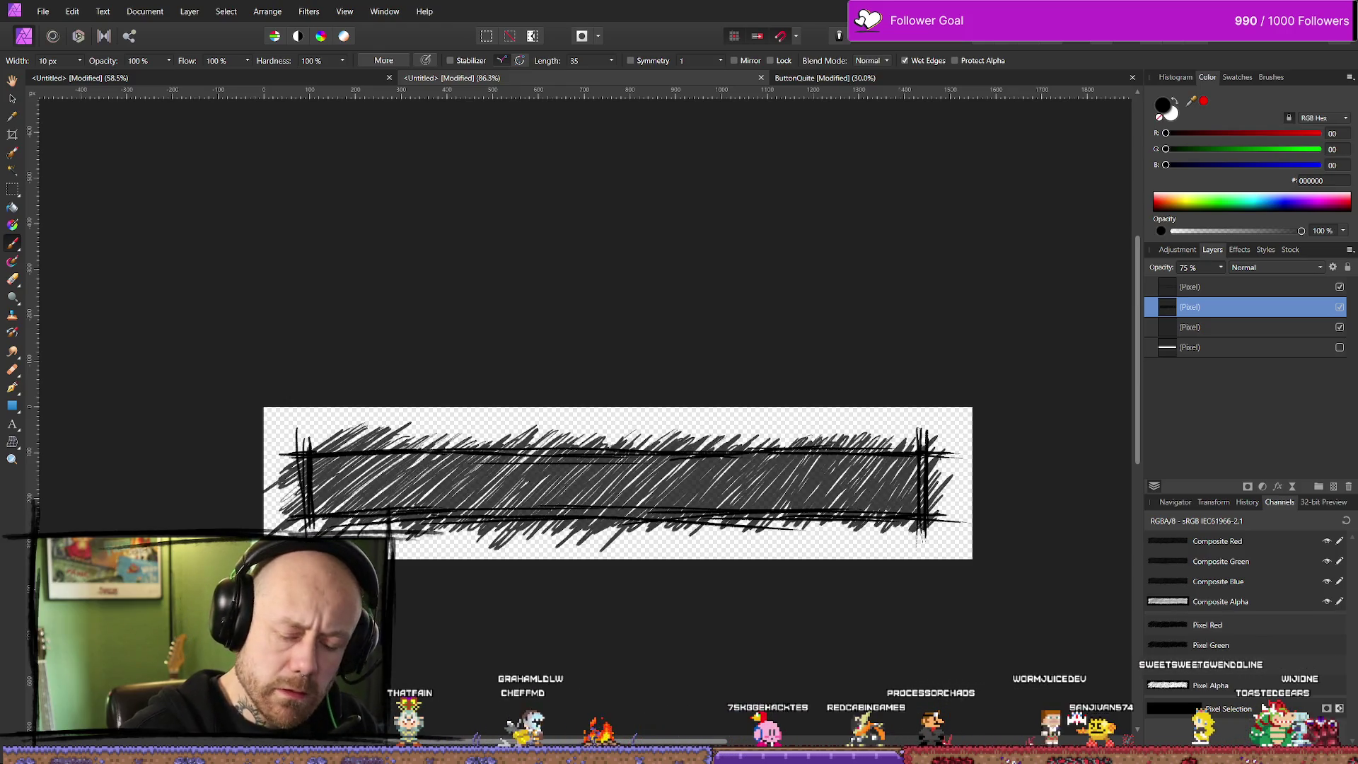
Compare against the ButtonQuite reference, then go back to the wide banner document
scroll(645, 499, "down", 10)
scroll(646, 497, "up", 10)
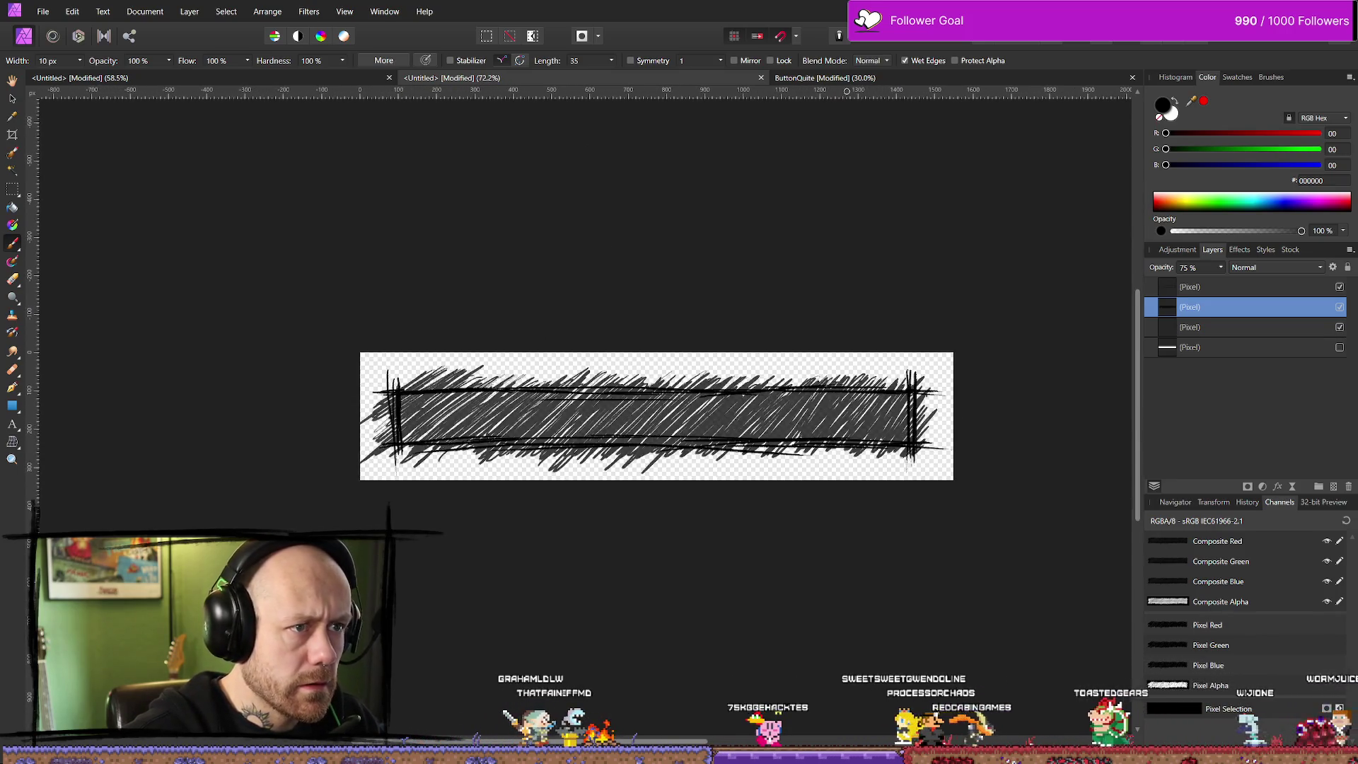
left_click(852, 80)
key("h")
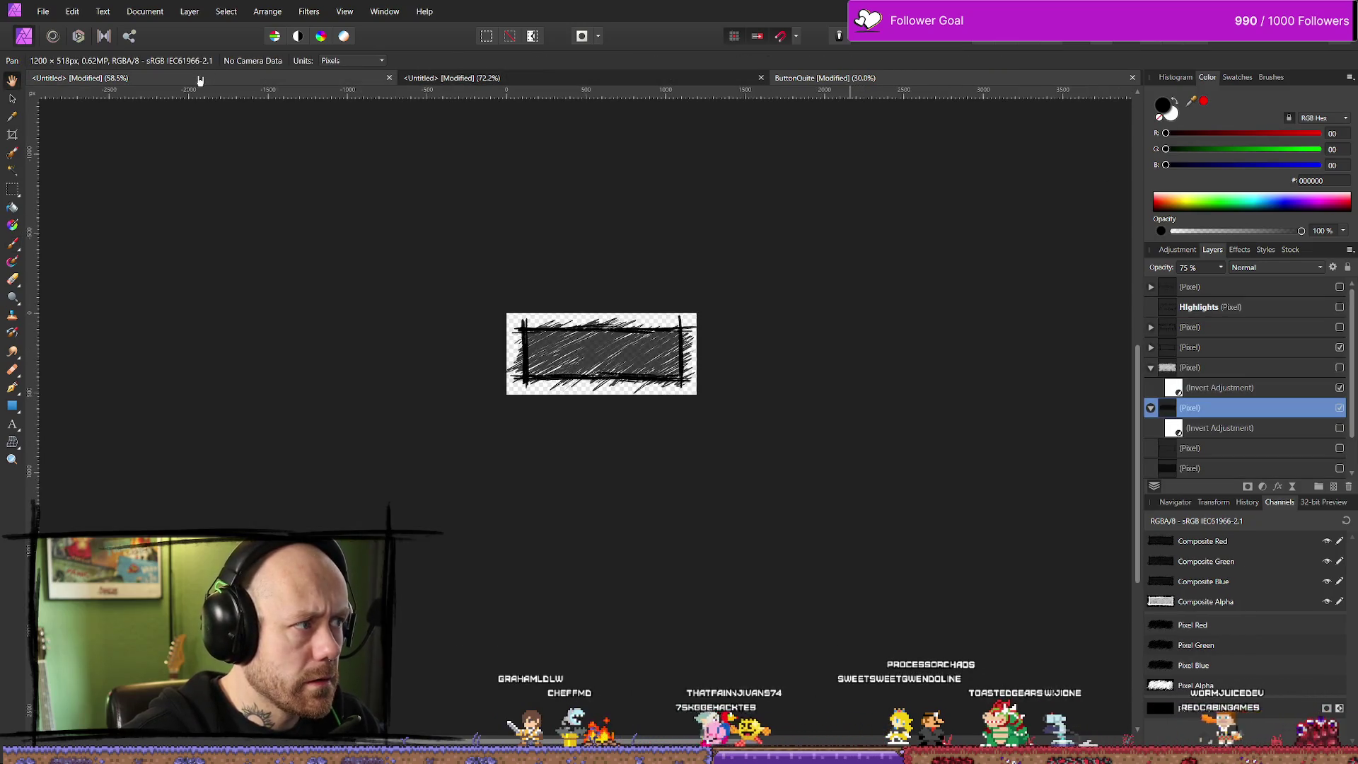
left_click(200, 79)
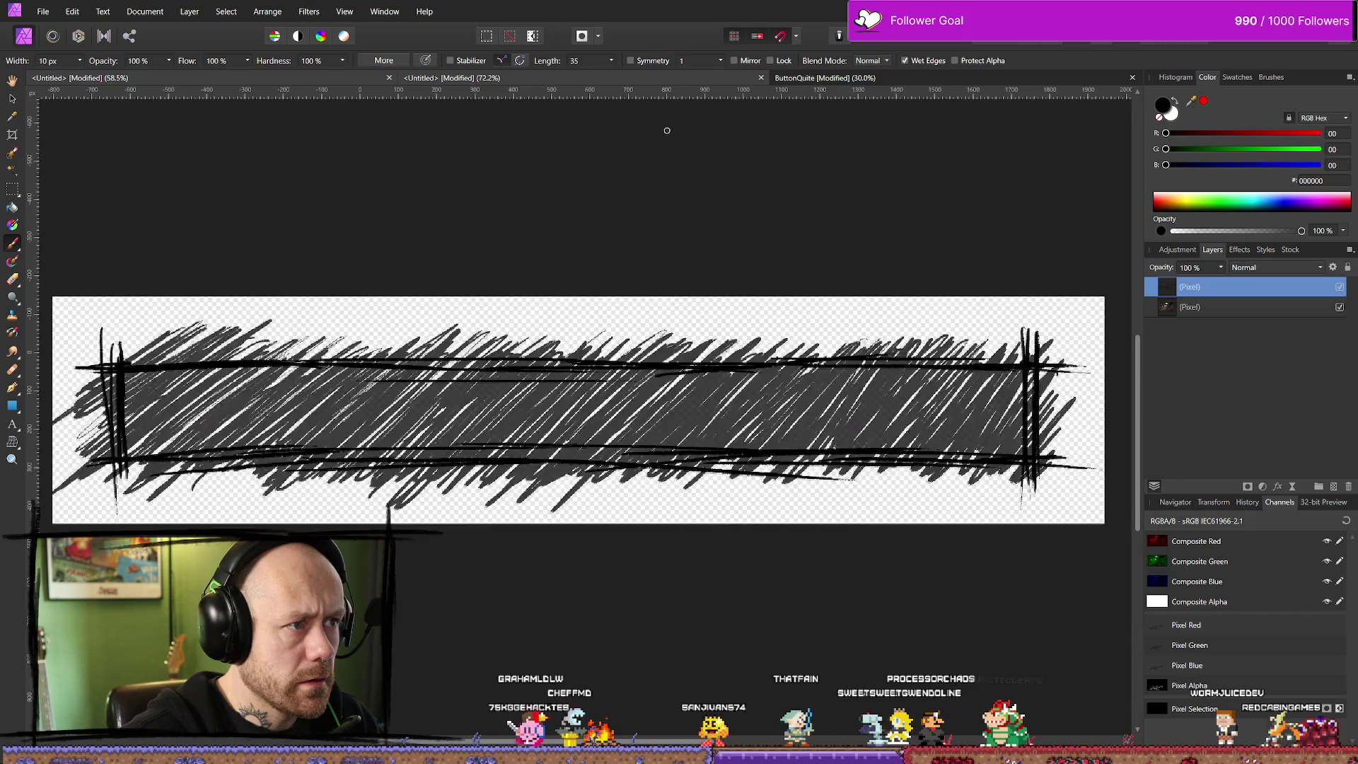
left_click(452, 78)
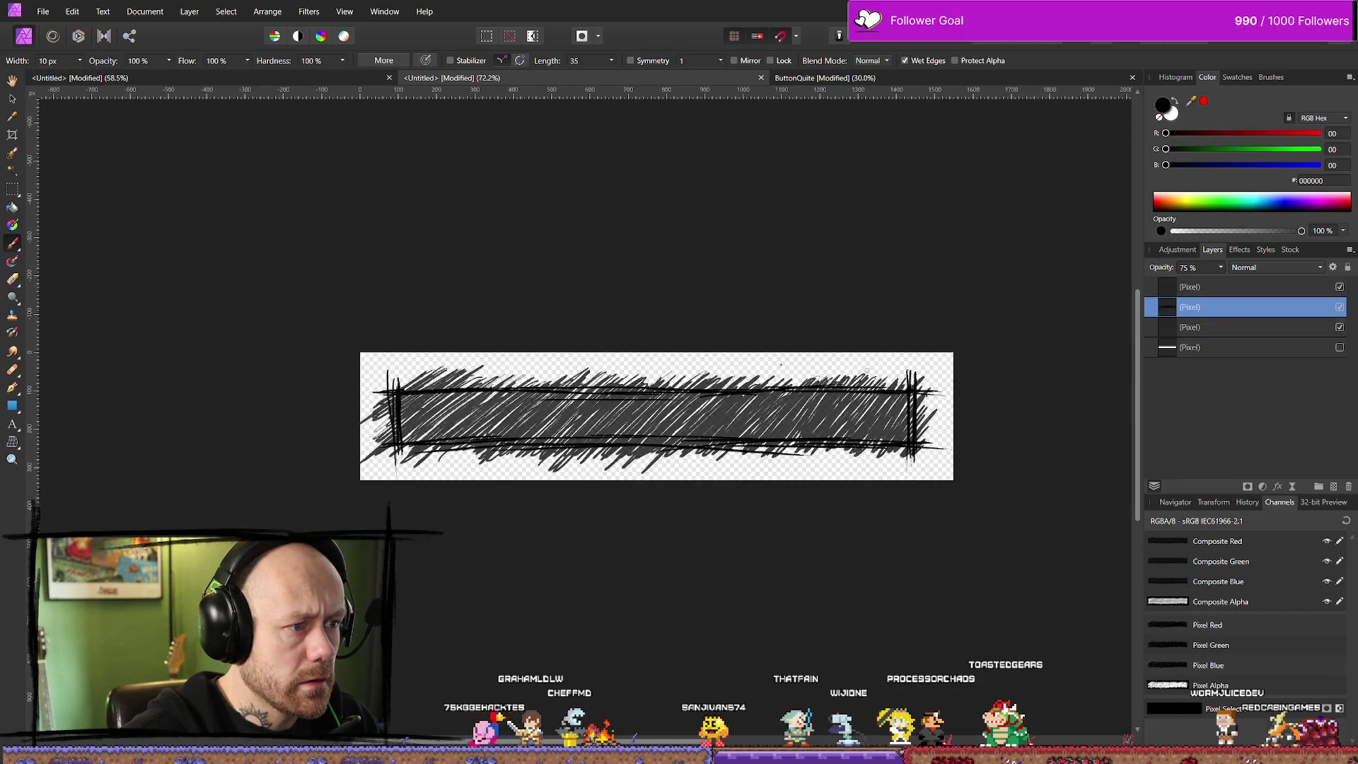
Lower the hatching layer to 60% opacity, then hide it and select the frame strokes layer
left_click(1221, 268)
left_click_drag(1222, 283, 1209, 283)
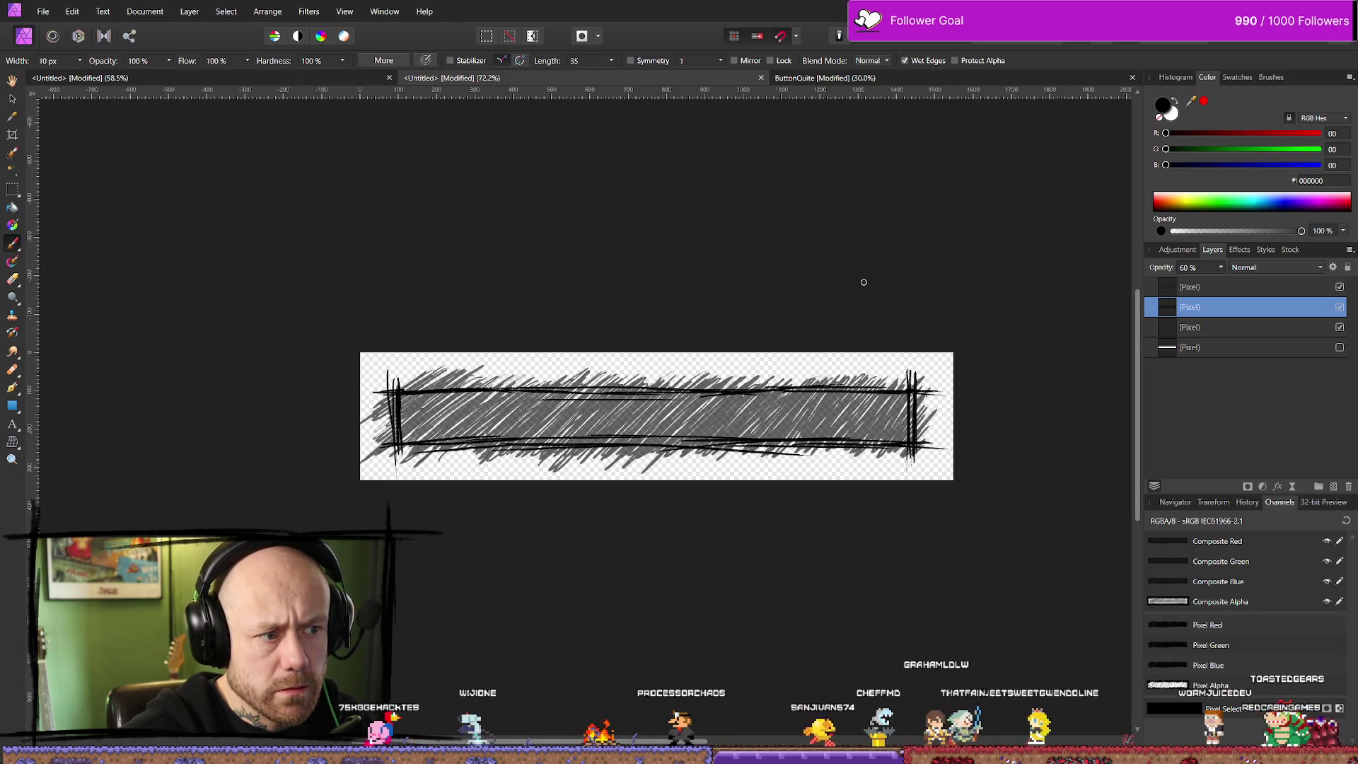
scroll(864, 283, "down", 2)
scroll(873, 282, "up", 2)
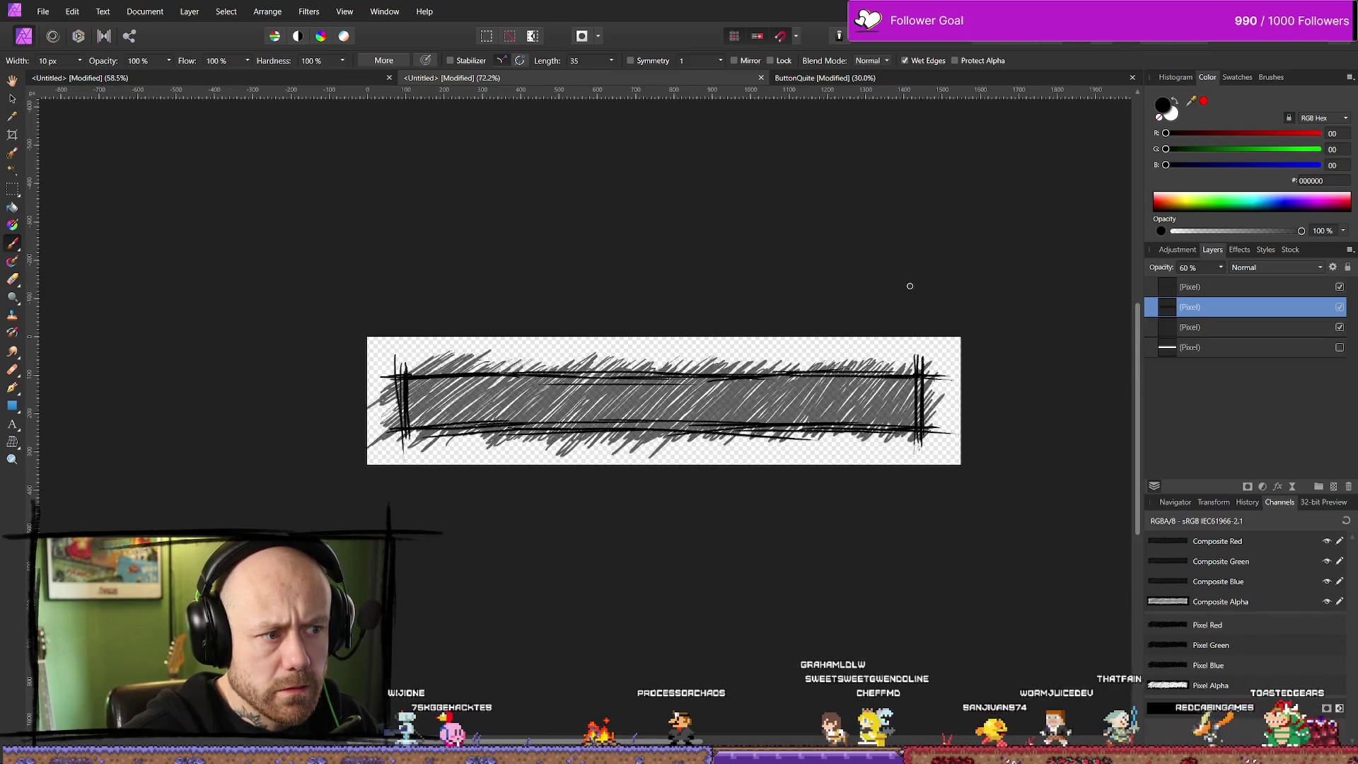
scroll(939, 282, "down", 3)
scroll(766, 323, "up", 3)
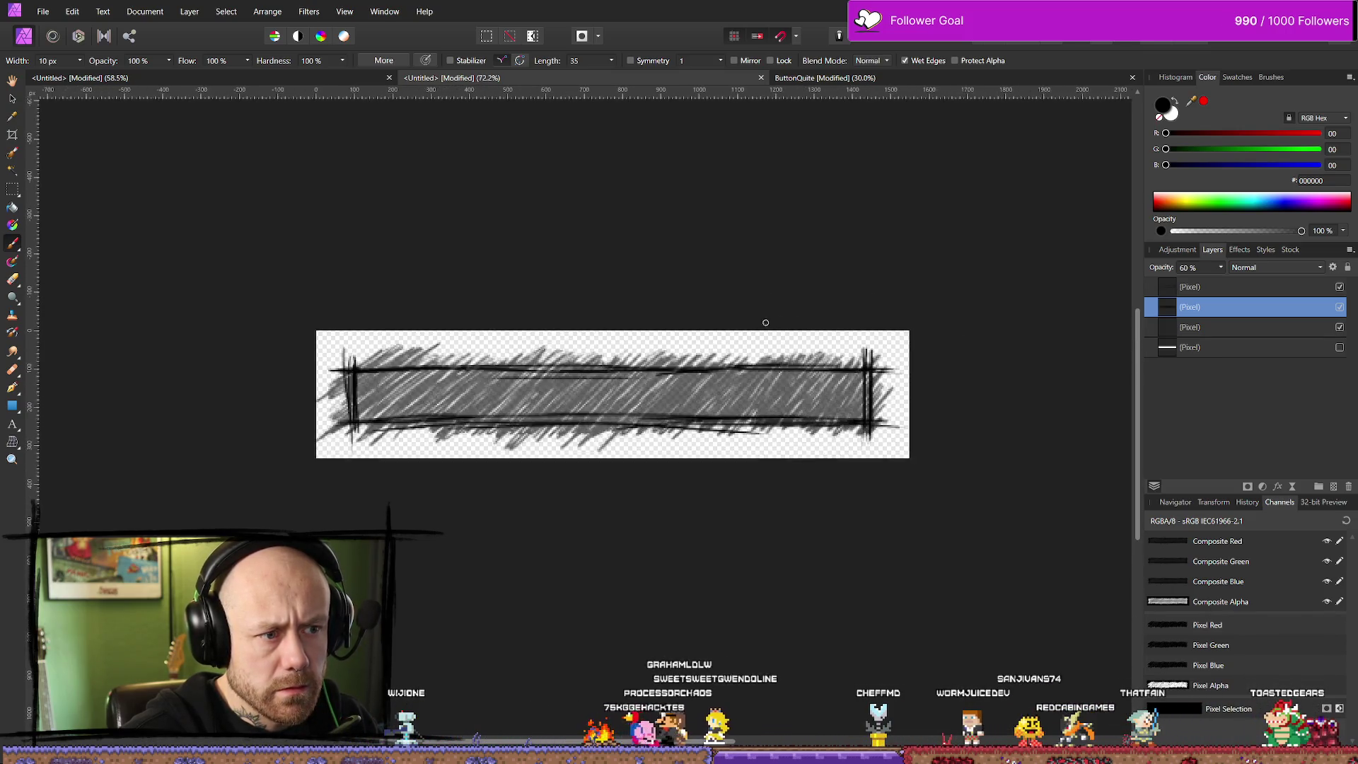
scroll(766, 322, "up", 2)
left_click(1201, 295)
left_click(1340, 306)
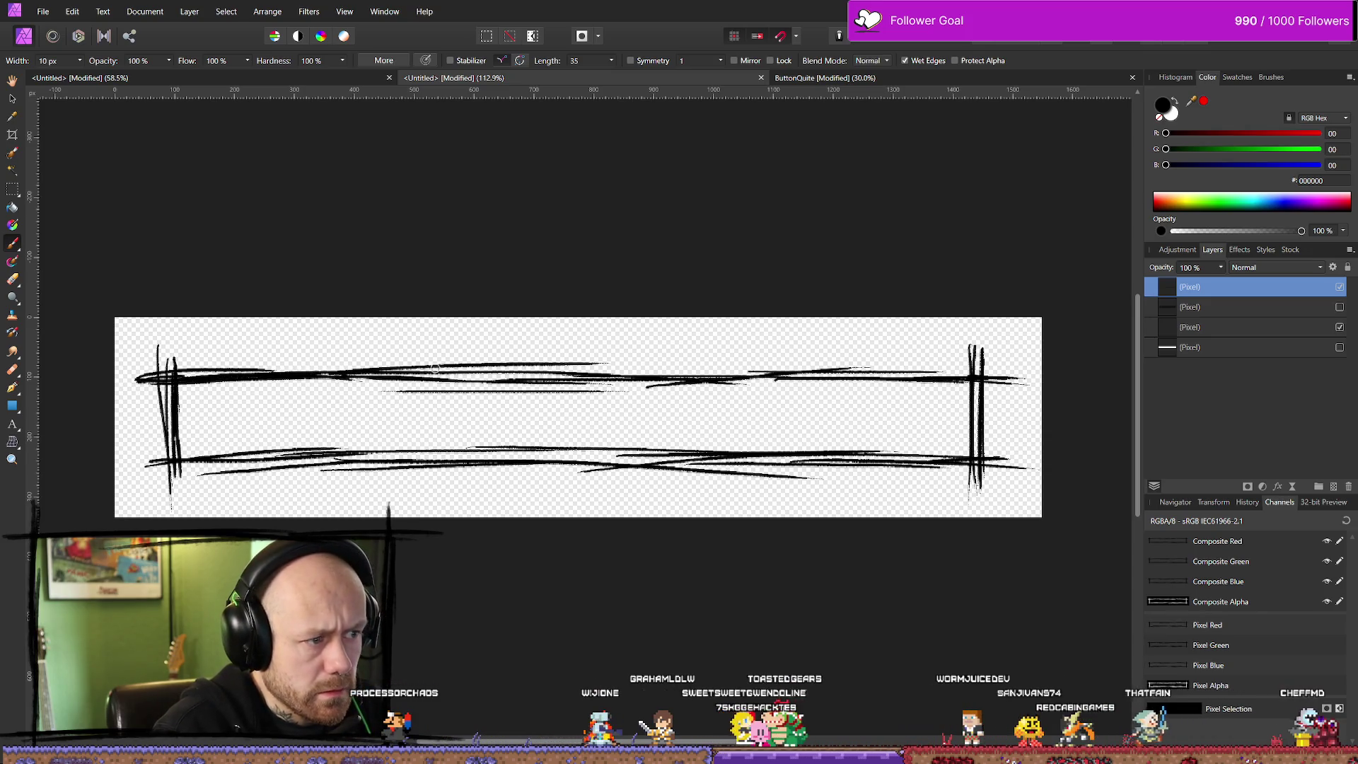
Thicken the frame with long rough strokes along the top, top-right, right edge and bottom
left_click_drag(391, 370, 782, 360)
mouse_move(960, 365)
left_mouse_down()
mouse_move(706, 368)
mouse_move(1034, 365)
left_mouse_up()
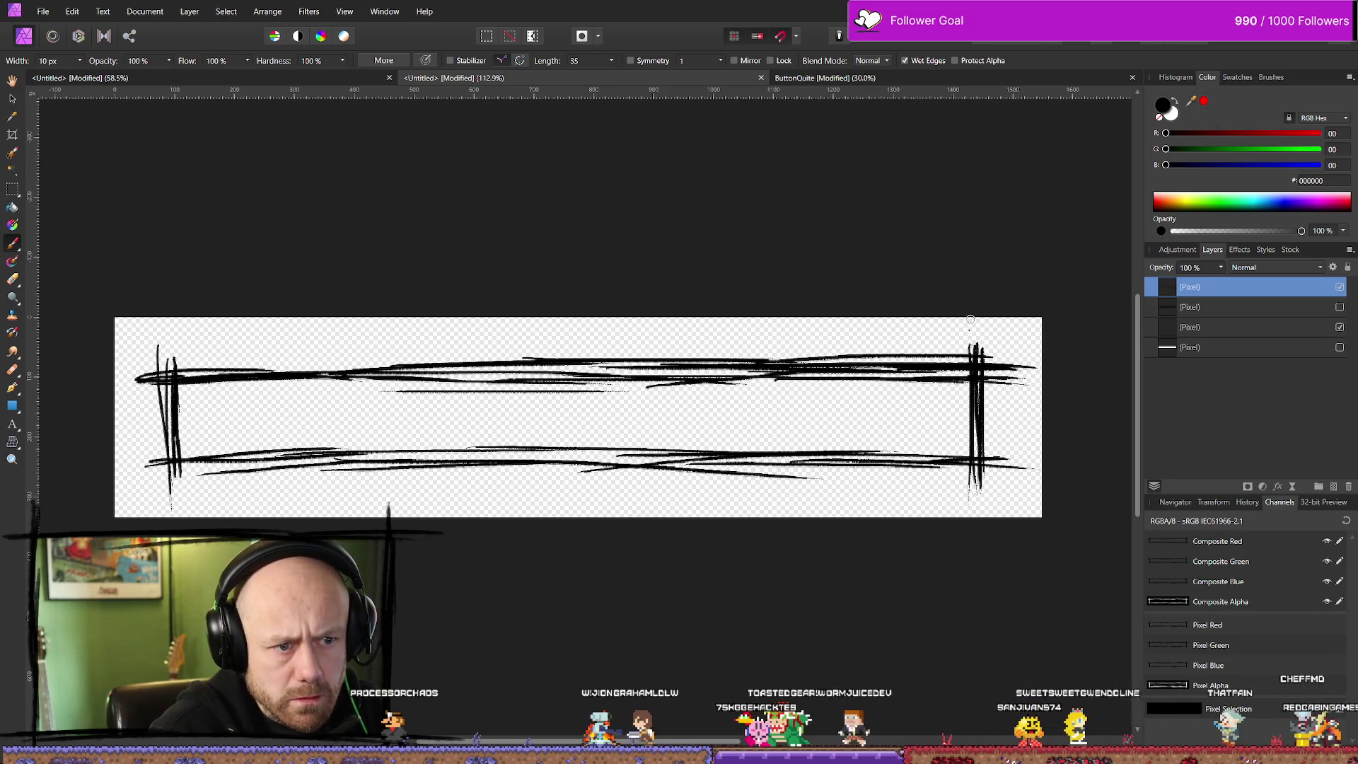
mouse_move(976, 319)
left_mouse_down()
mouse_move(978, 511)
mouse_move(993, 331)
left_mouse_up()
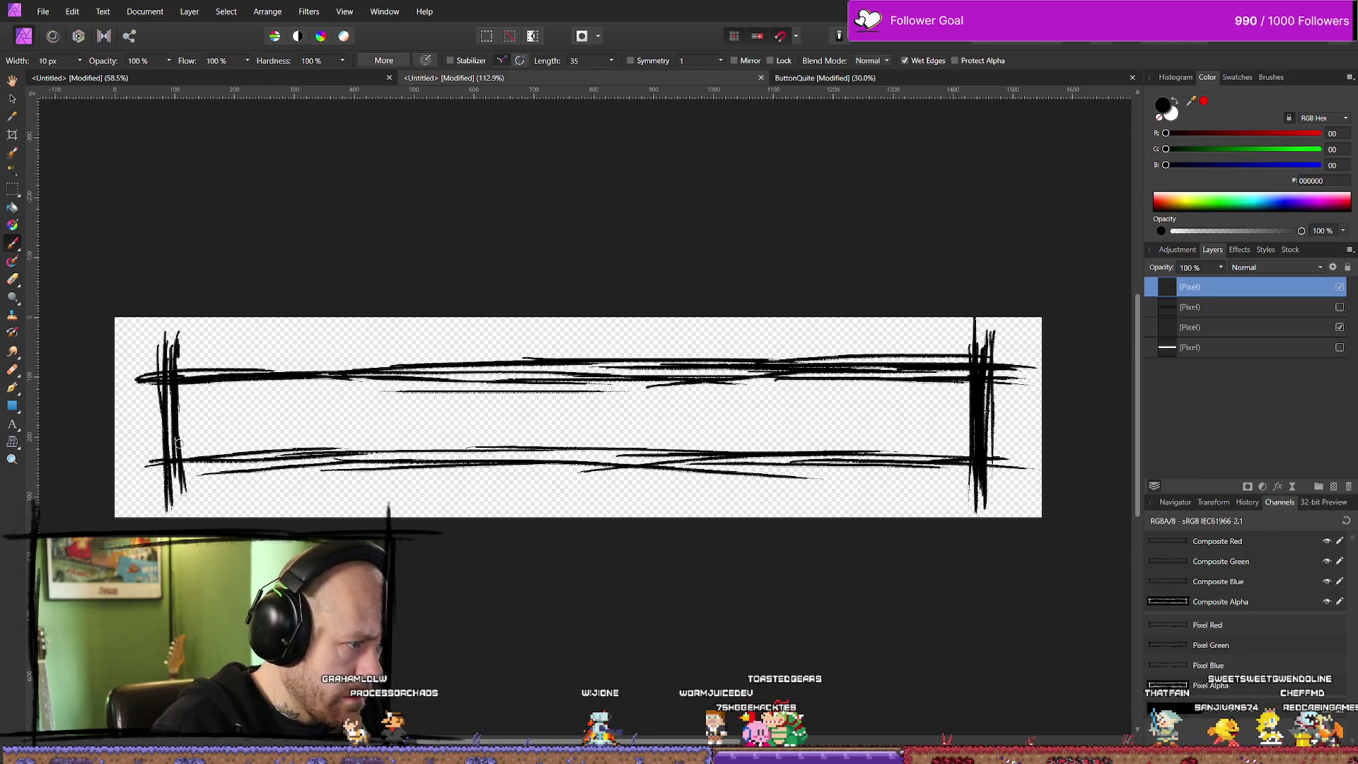
left_click_drag(124, 362, 367, 362)
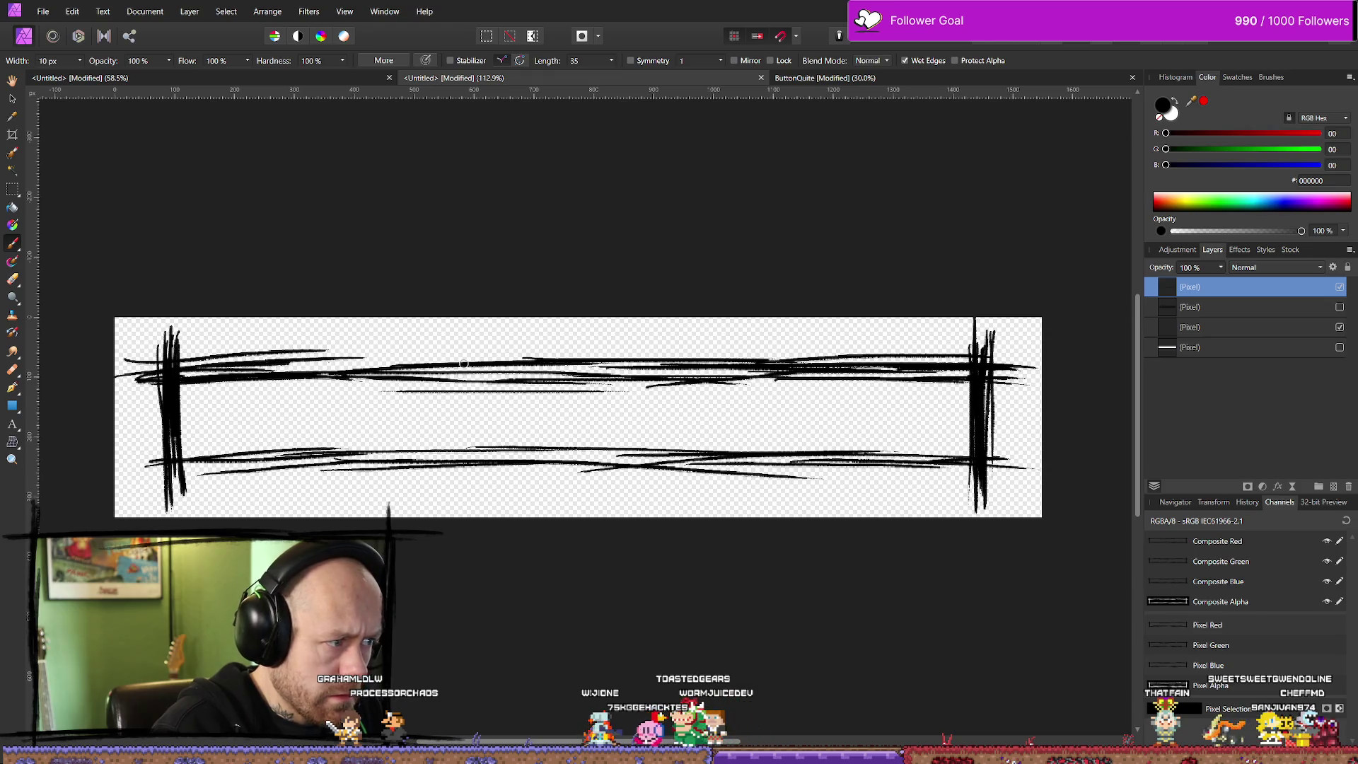
left_click_drag(227, 373, 617, 377)
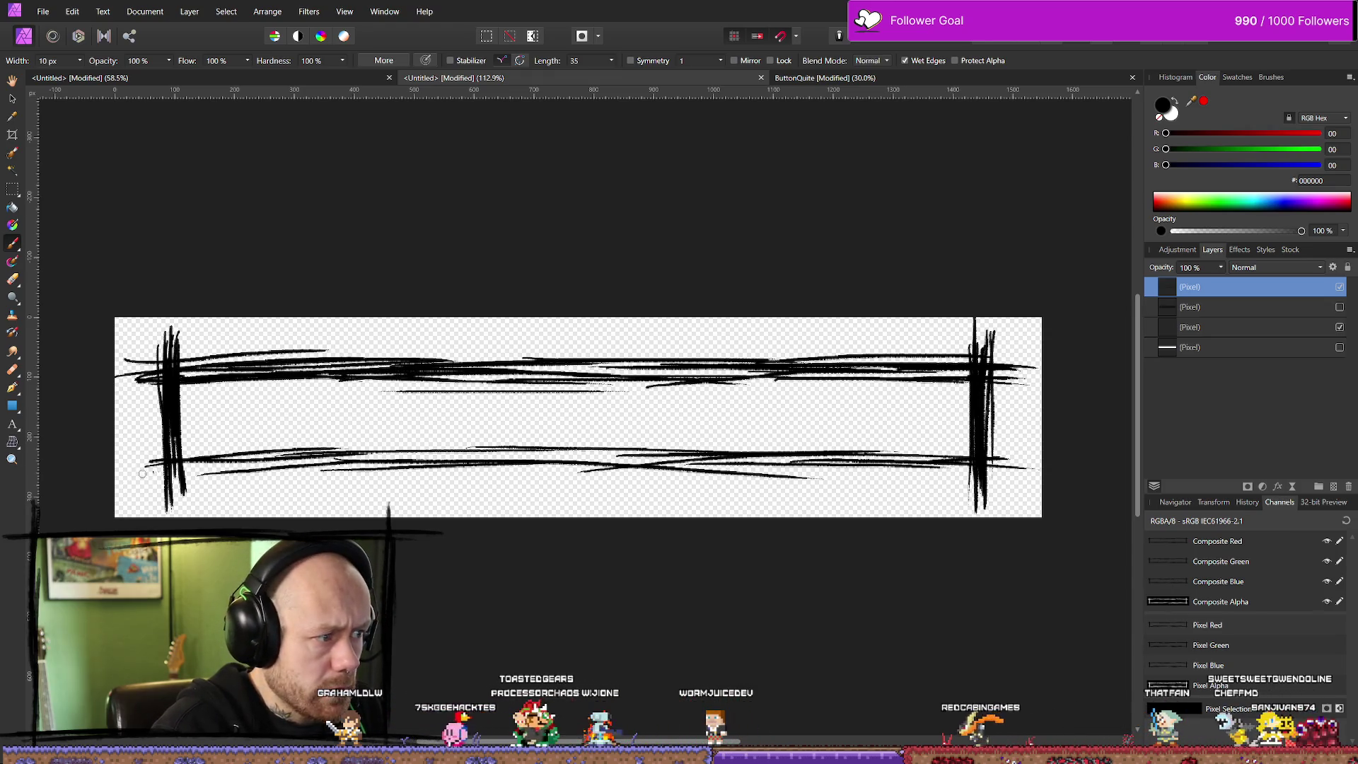
mouse_move(131, 485)
left_mouse_down()
mouse_move(703, 462)
mouse_move(969, 471)
mouse_move(778, 488)
mouse_move(977, 467)
mouse_move(995, 522)
left_mouse_up()
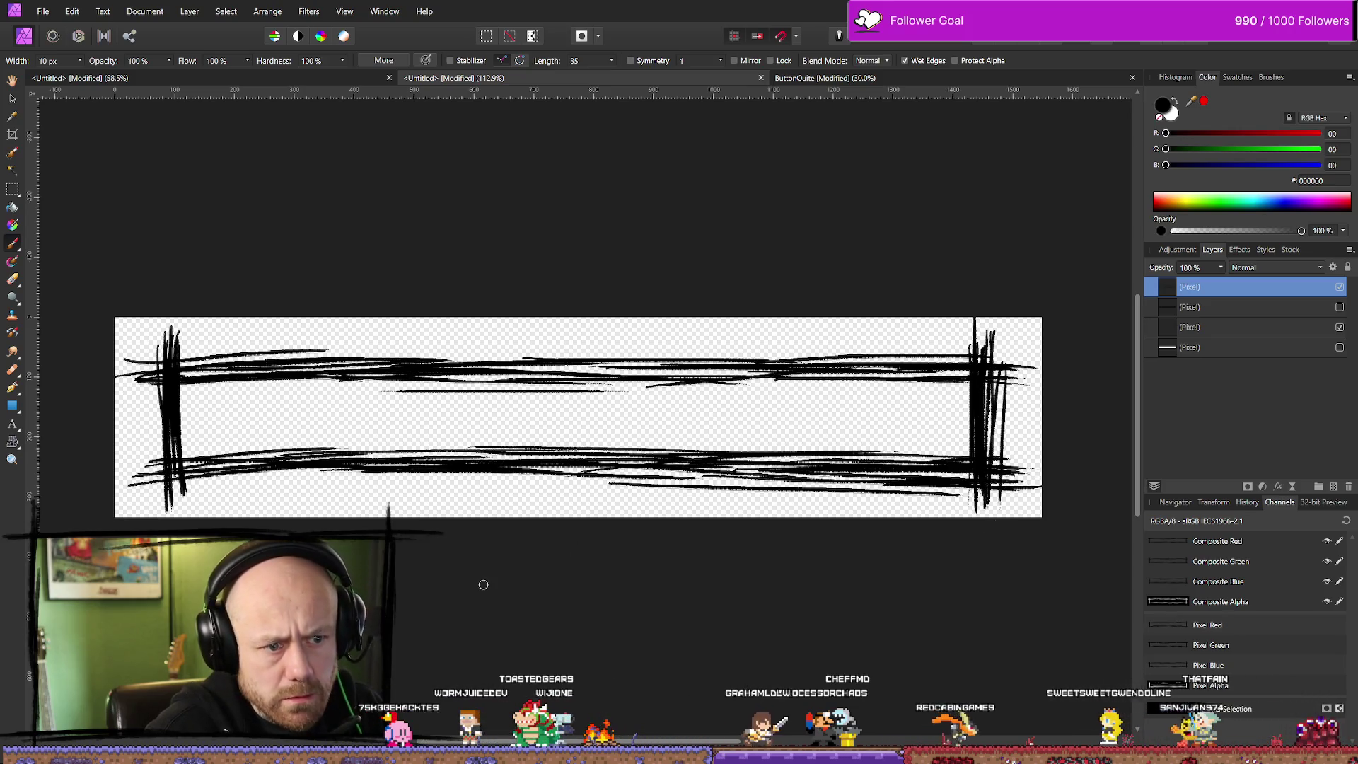
scroll(626, 389, "down", 6)
Make the grey hatching layer visible again and select it
scroll(593, 381, "up", 3)
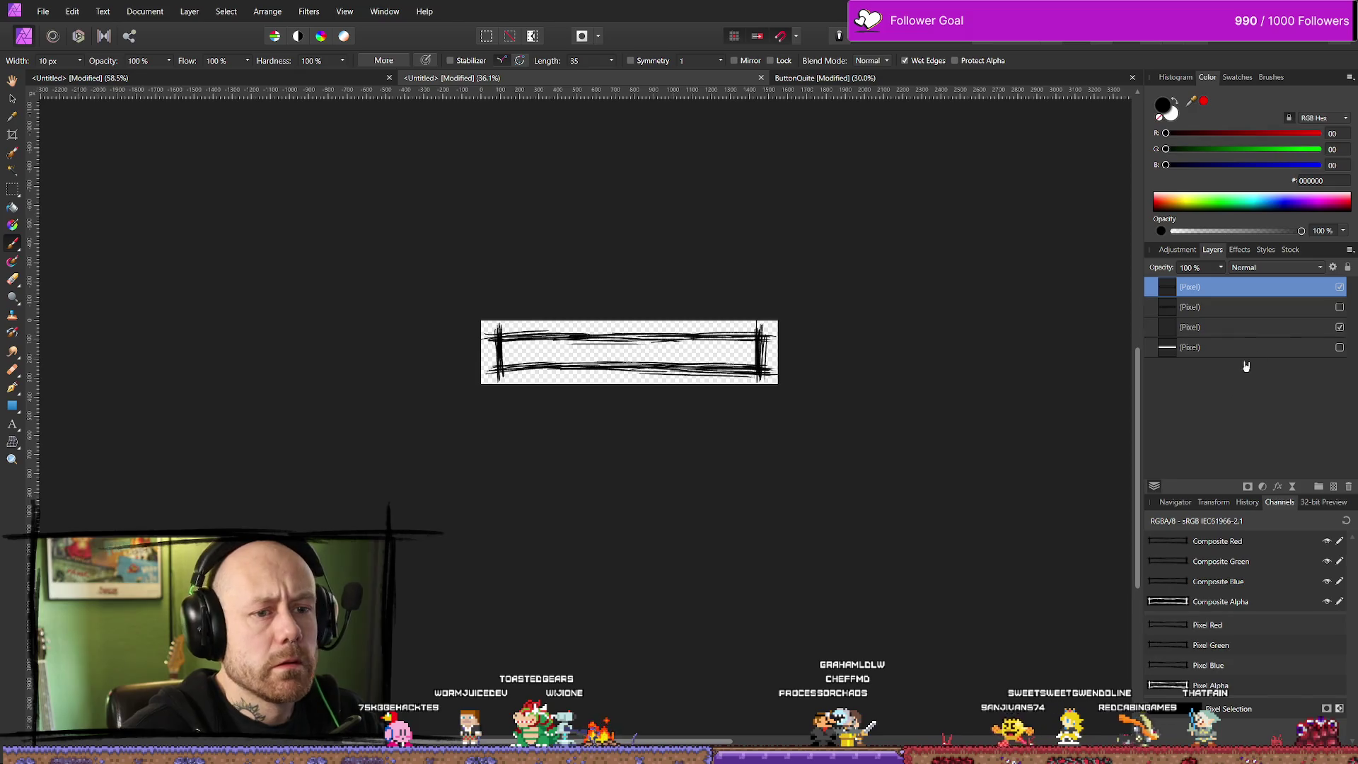
left_click(1339, 307)
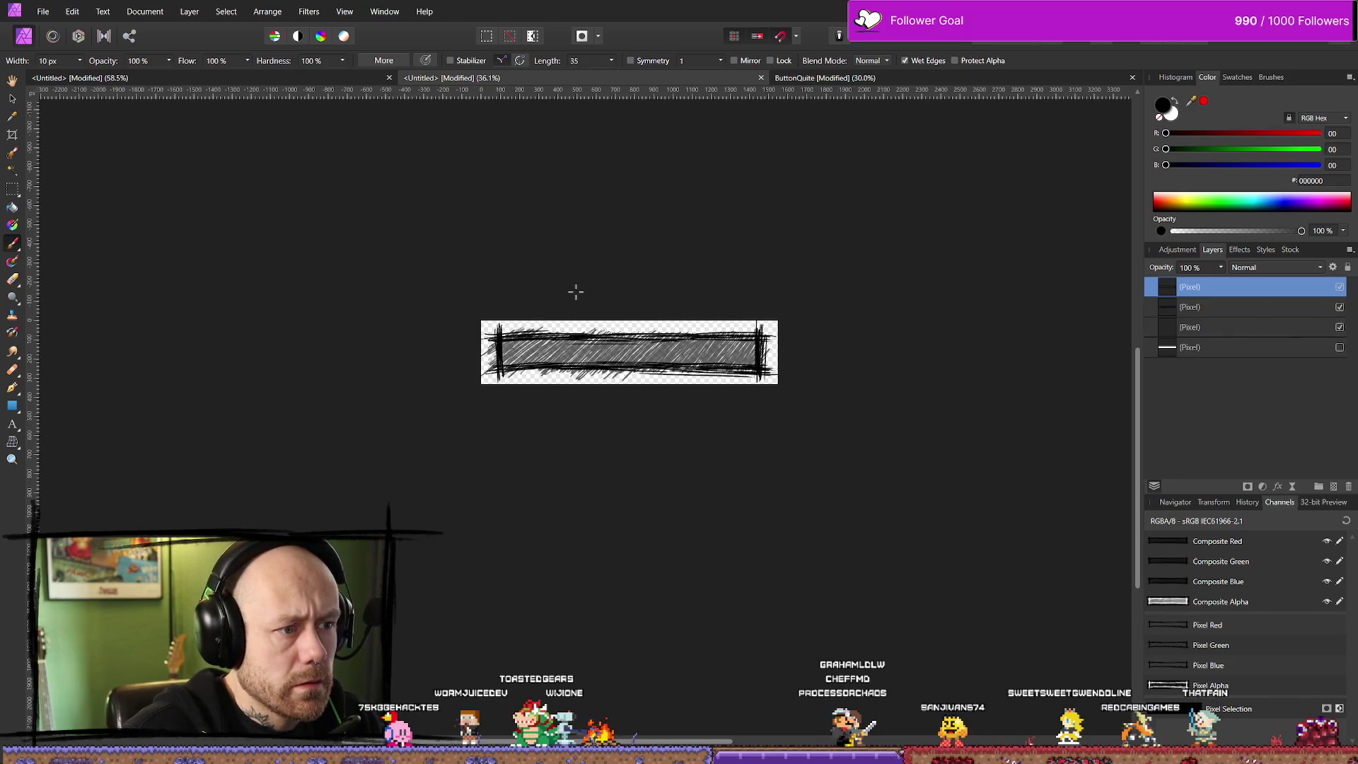
scroll(575, 291, "up", 2)
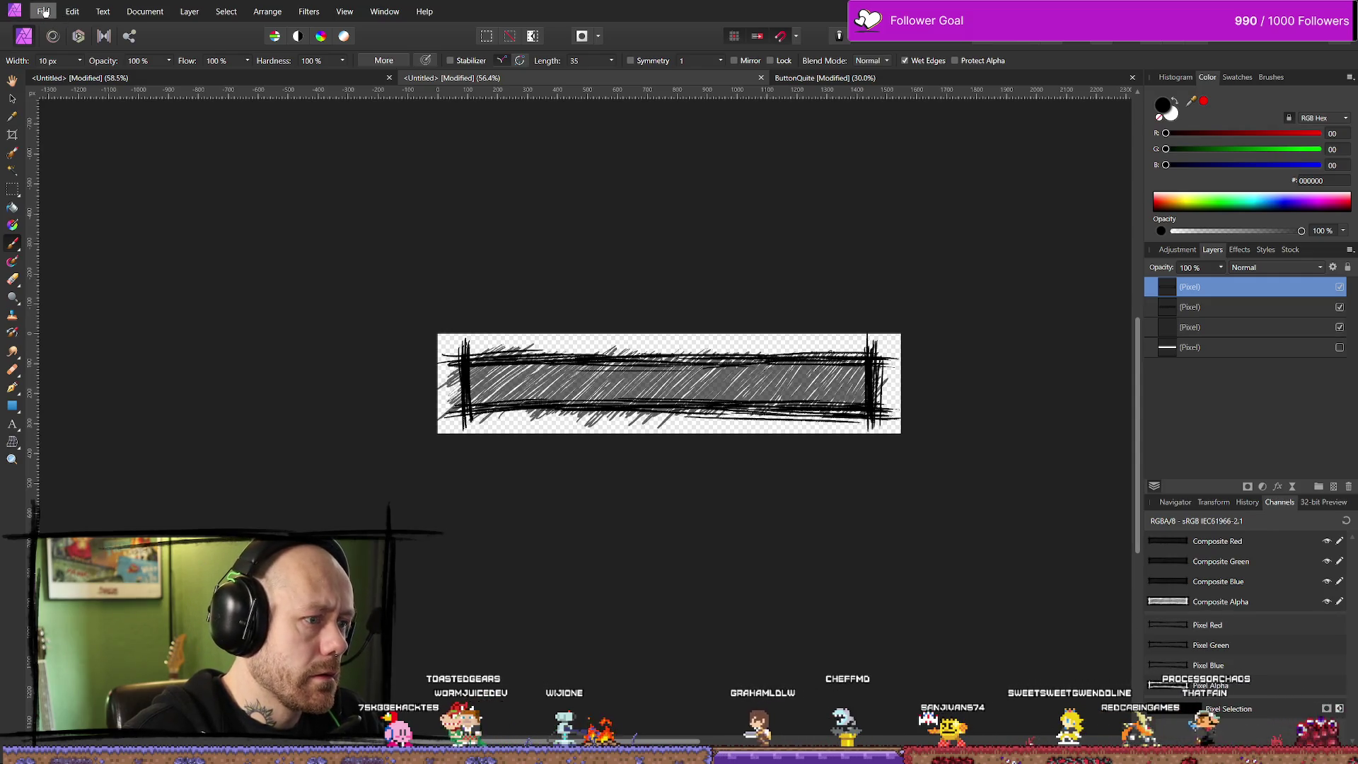
scroll(537, 448, "up", 2)
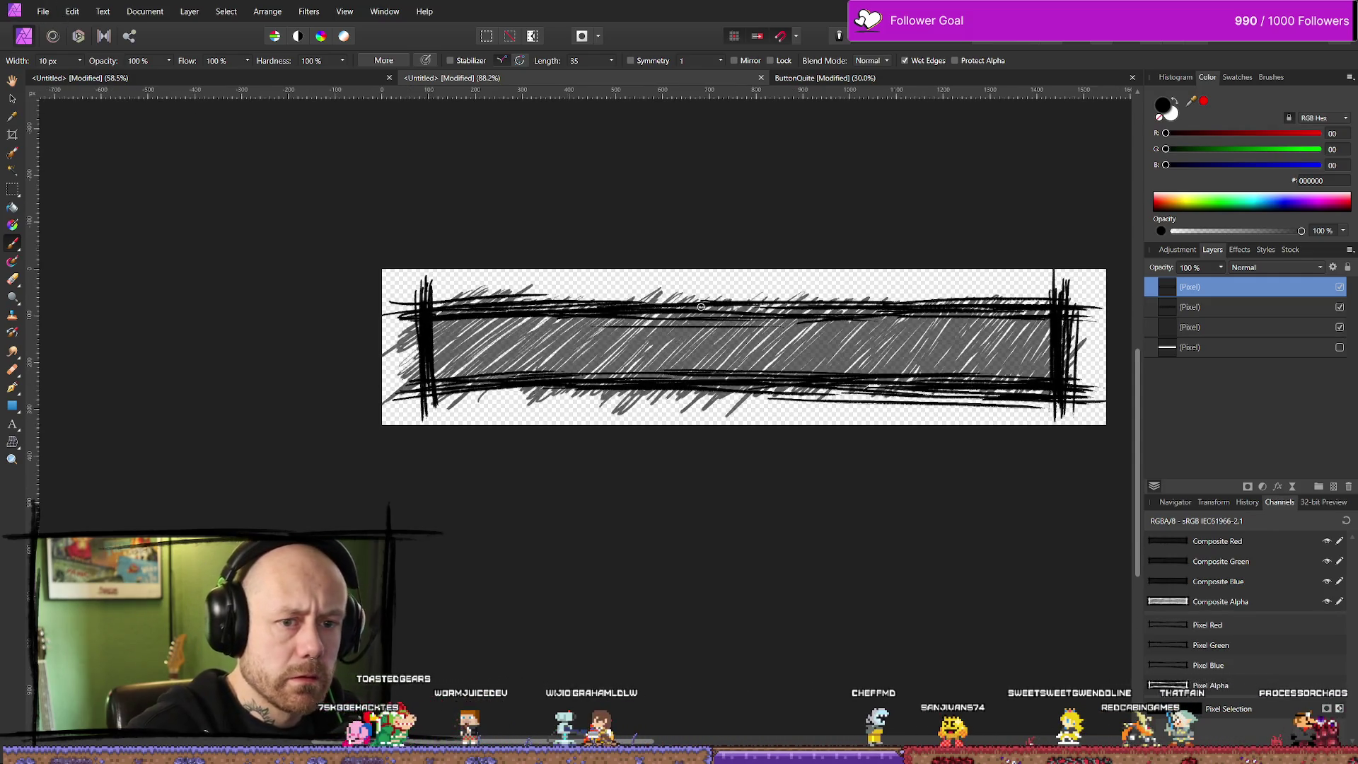
left_click(1266, 307)
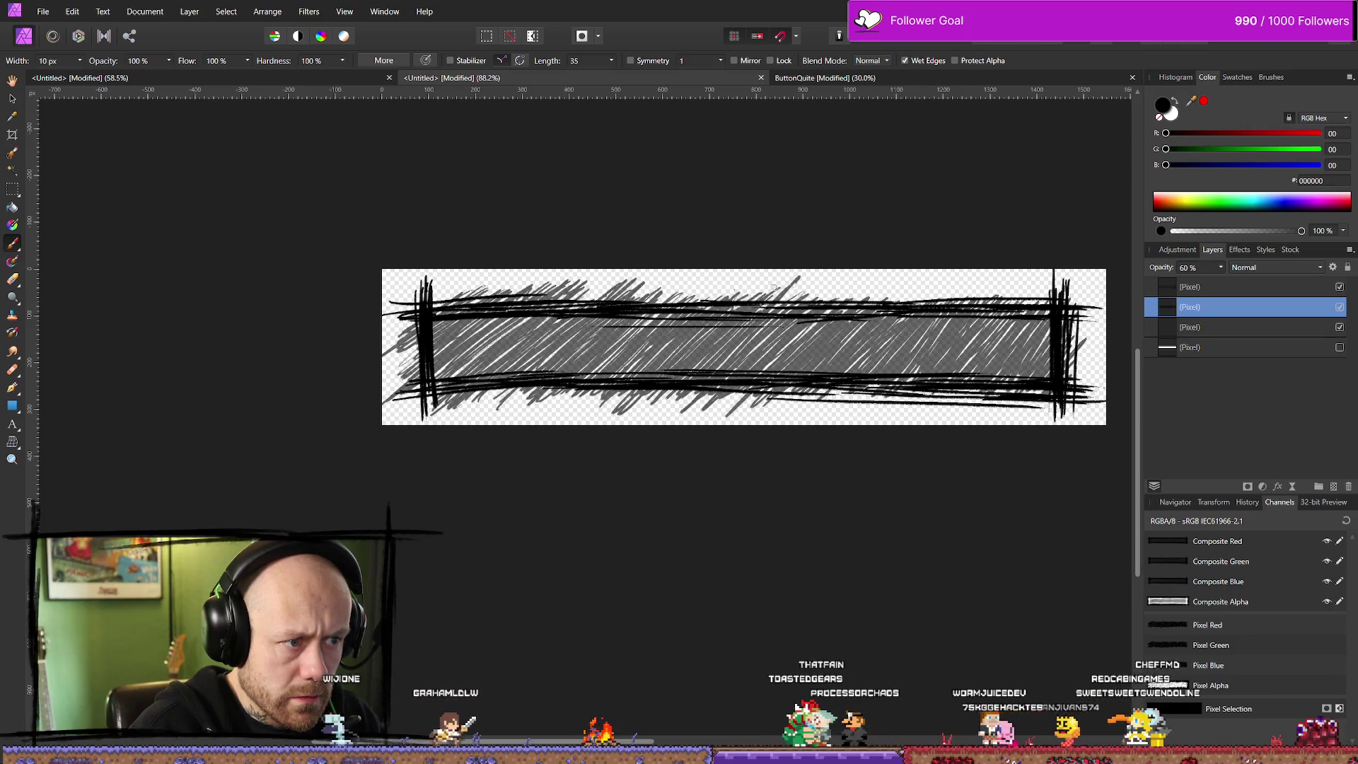
Tidy the hatching with the Erase and Paint brushes, adding extra strokes along the top
key("e")
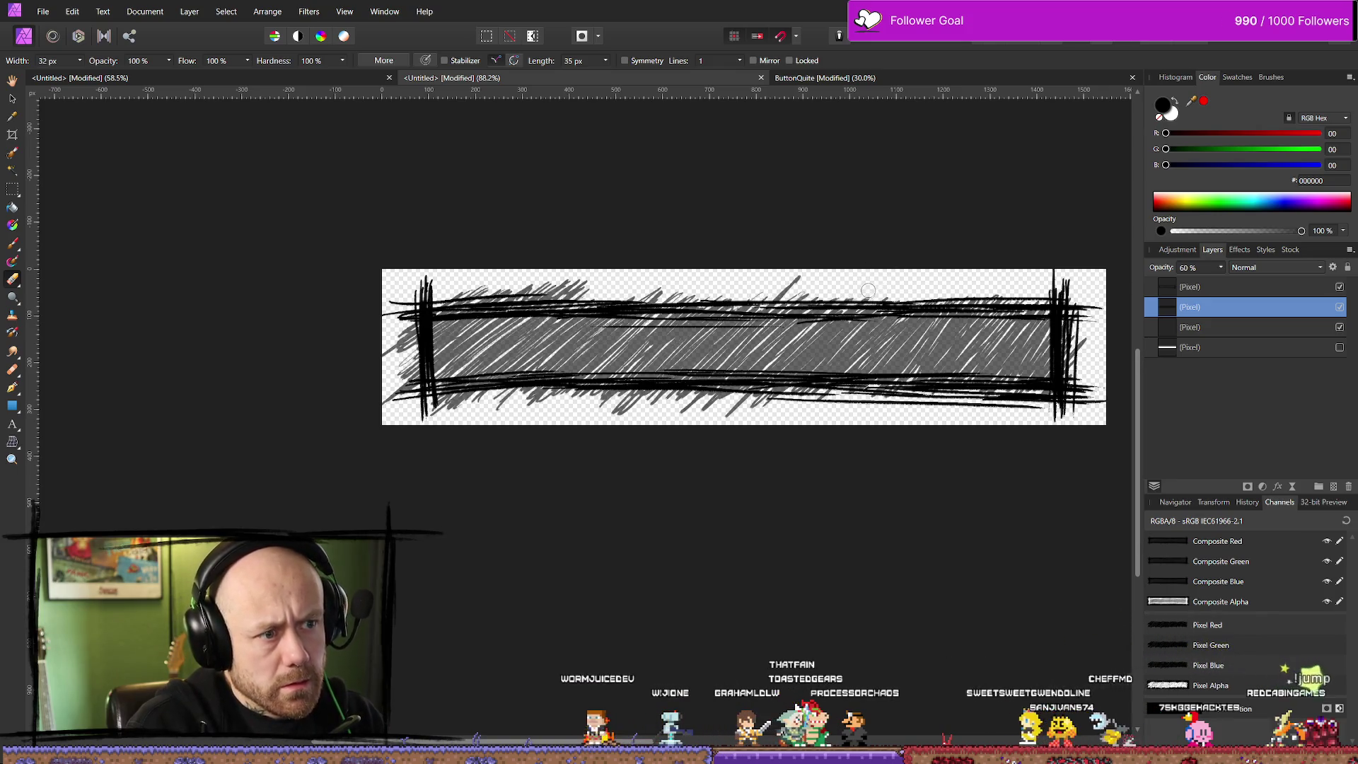
key("b")
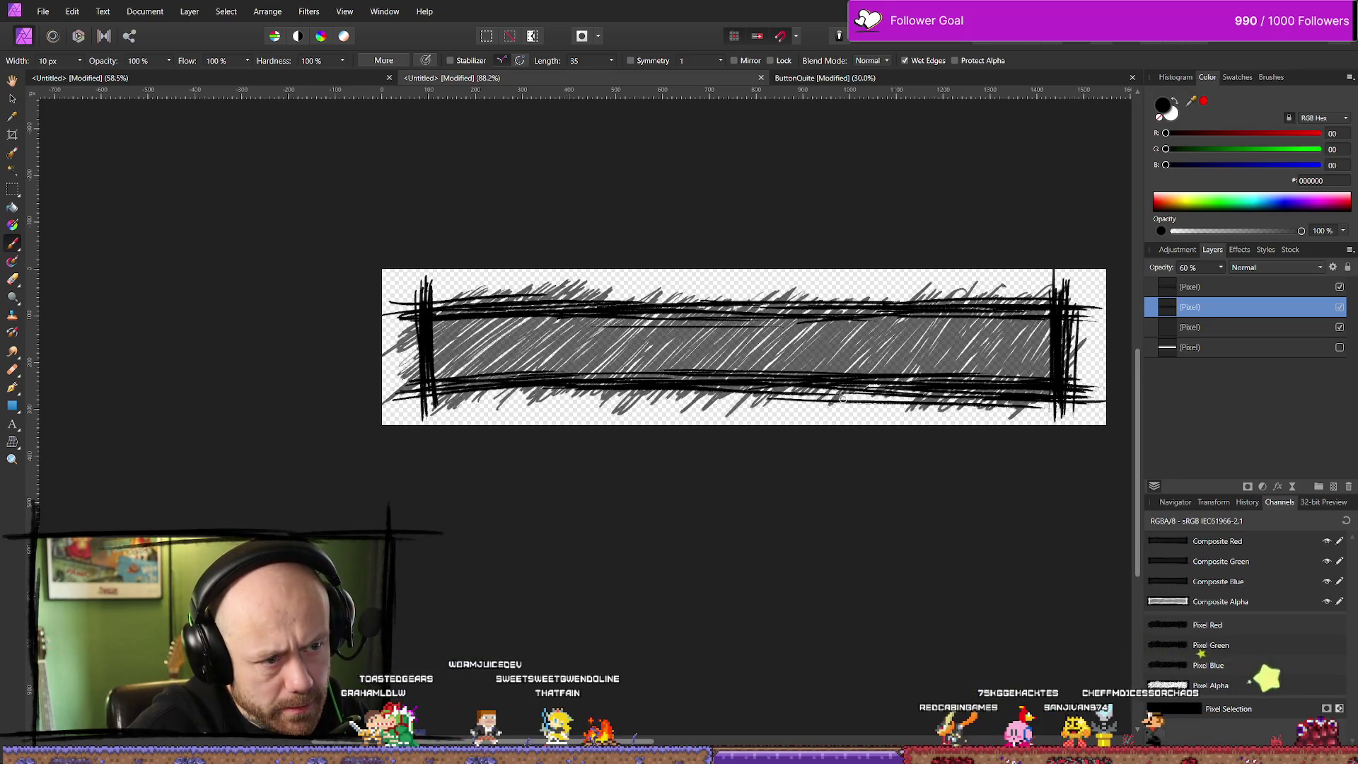
scroll(751, 317, "down", 2)
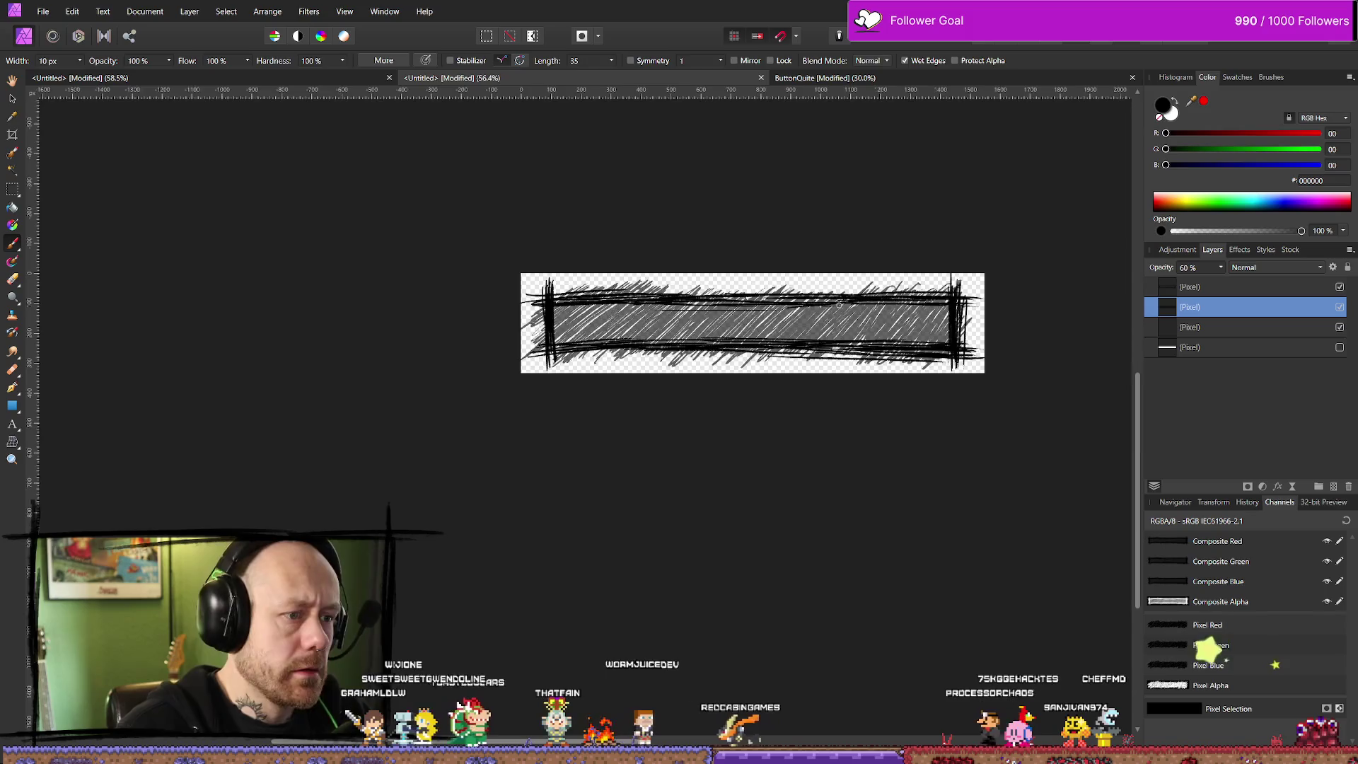
scroll(751, 316, "up", 4)
scroll(752, 316, "down", 3)
scroll(752, 316, "up", 2)
scroll(491, 264, "down", 2)
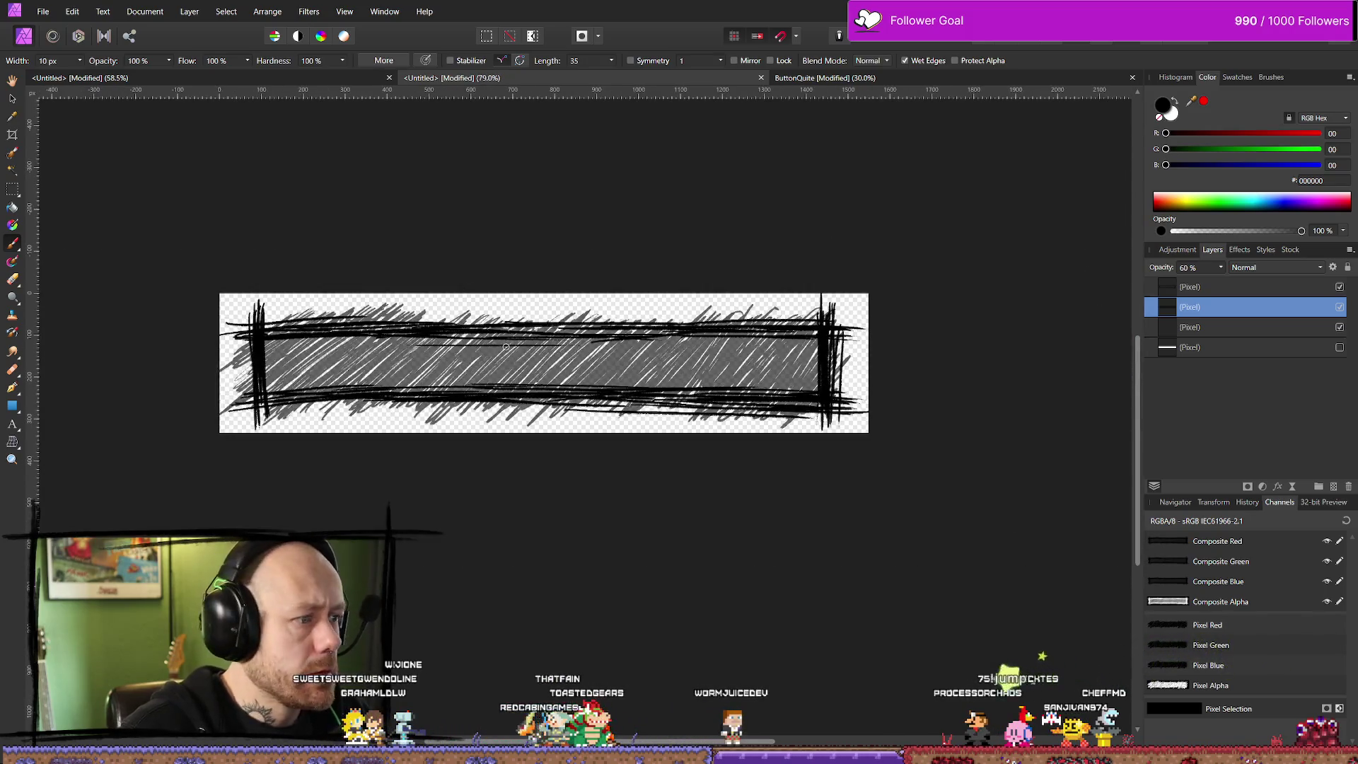
left_click(42, 12)
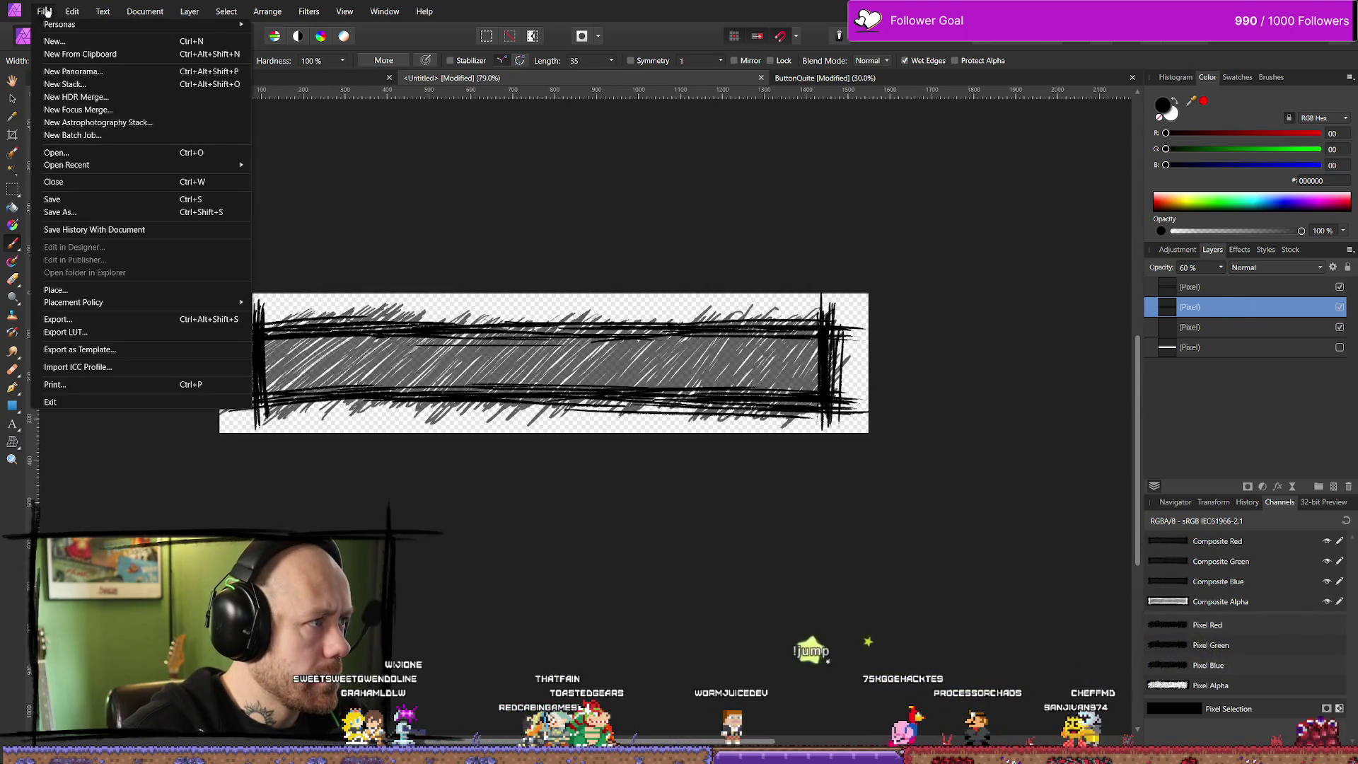
Start a PNG export of the banner, then close the save dialog without saving
left_click(73, 320)
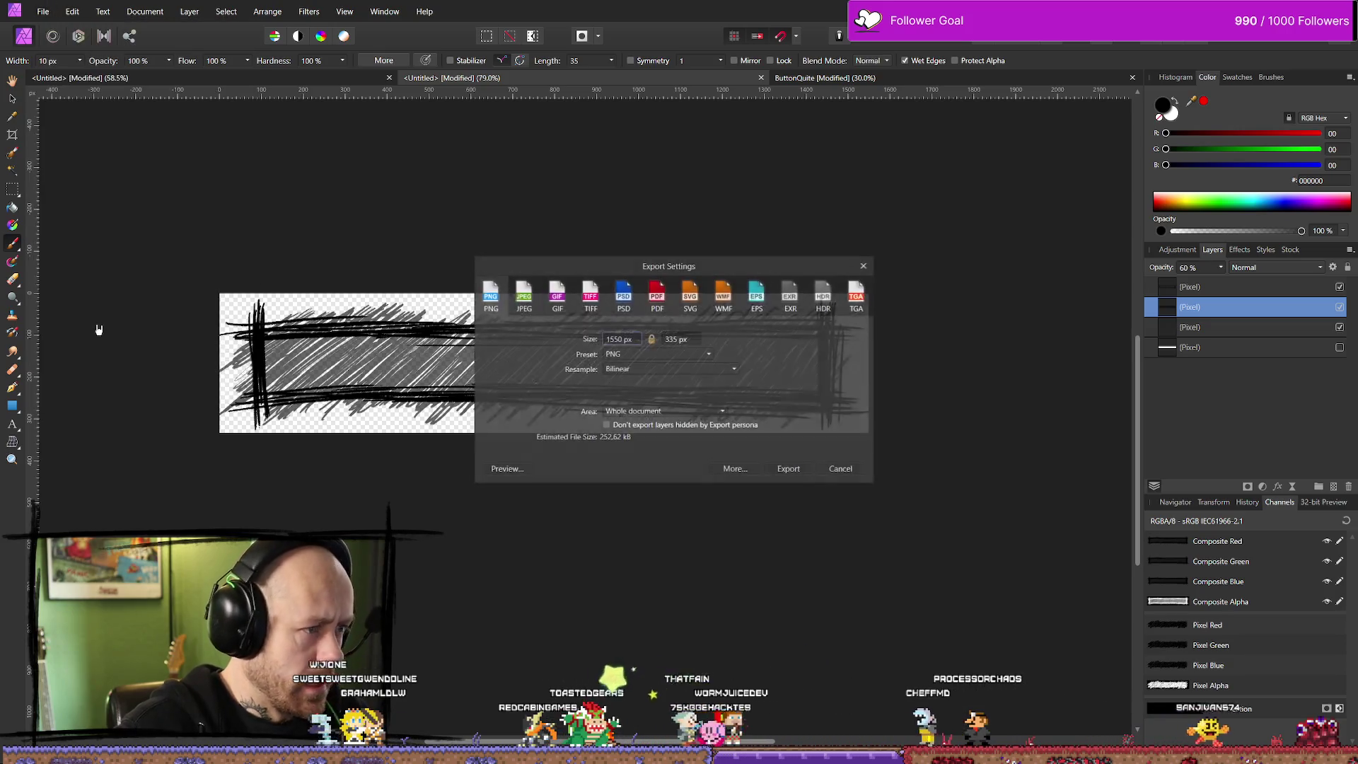
left_click(788, 470)
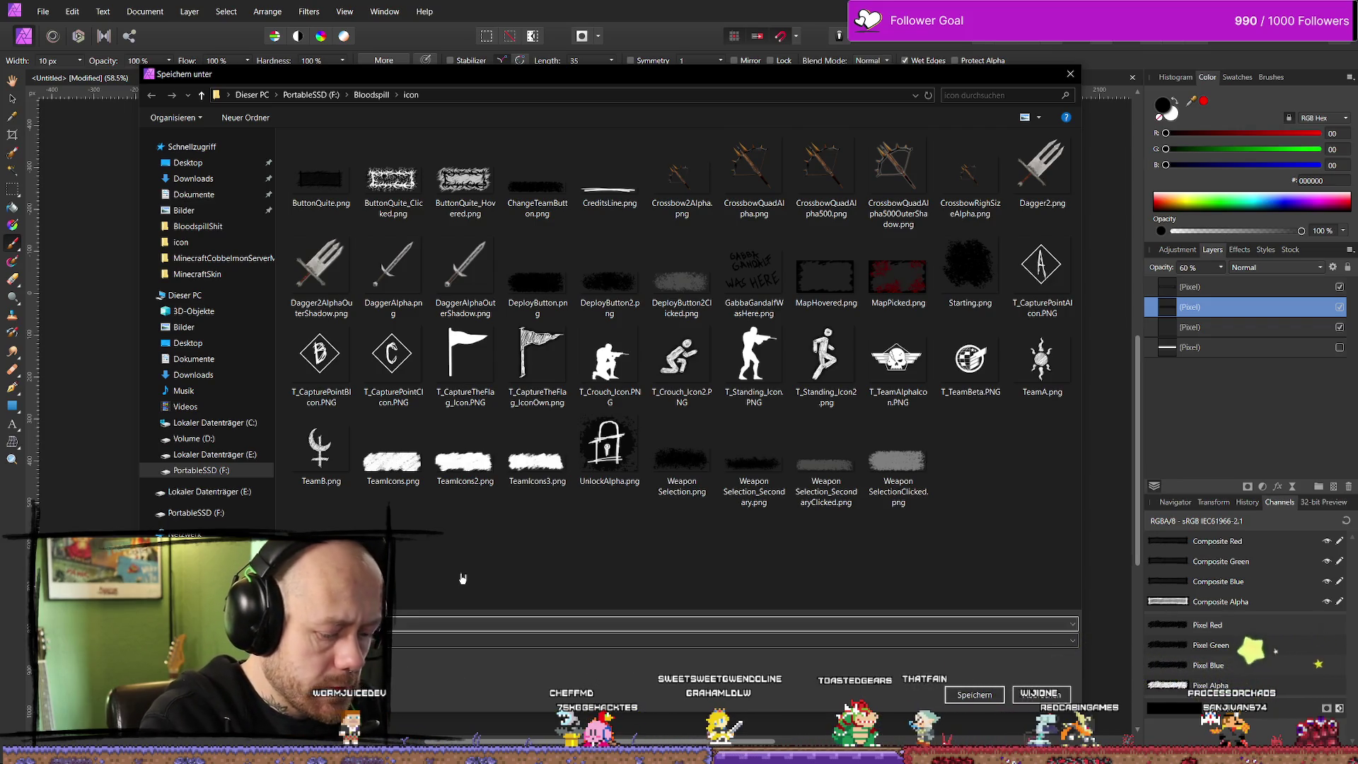
key("Return")
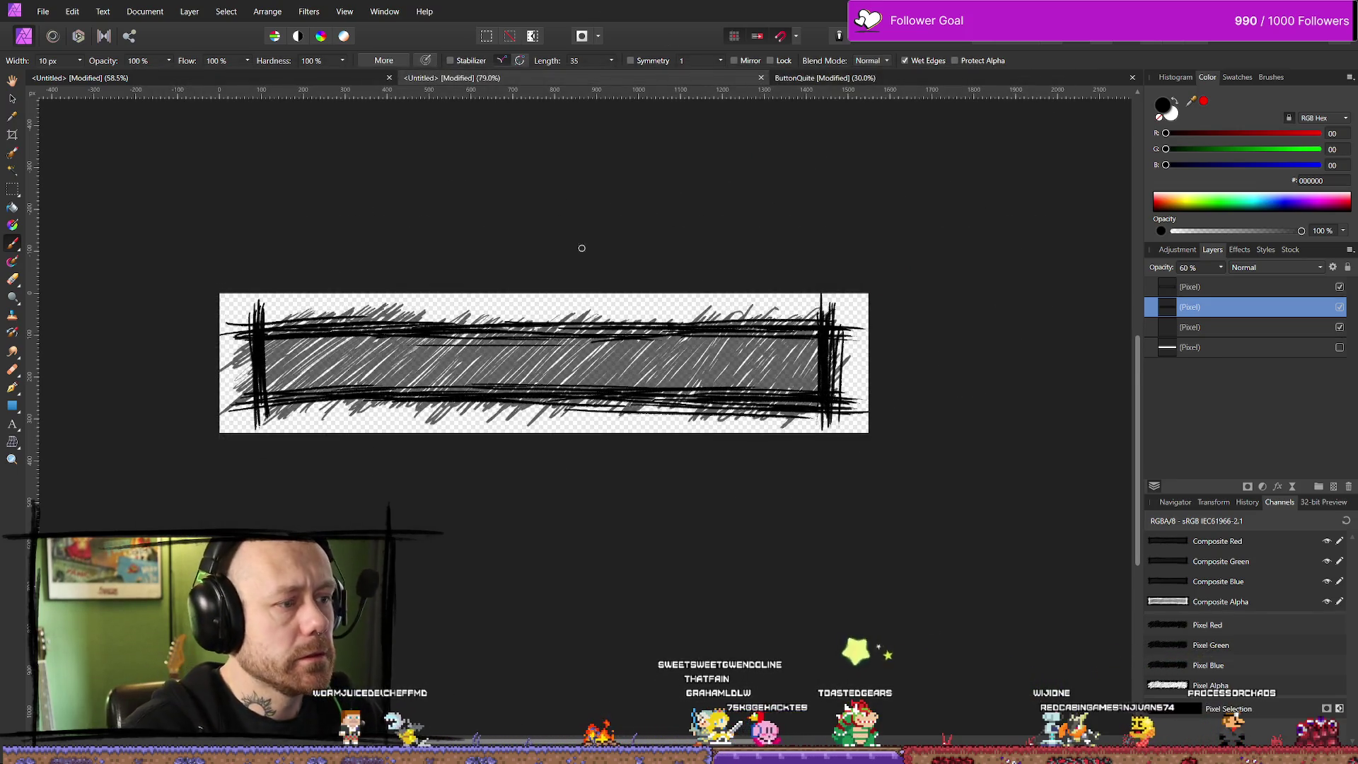
Dismiss the File menu without choosing a command and switch to the Unreal editor
left_click(41, 14)
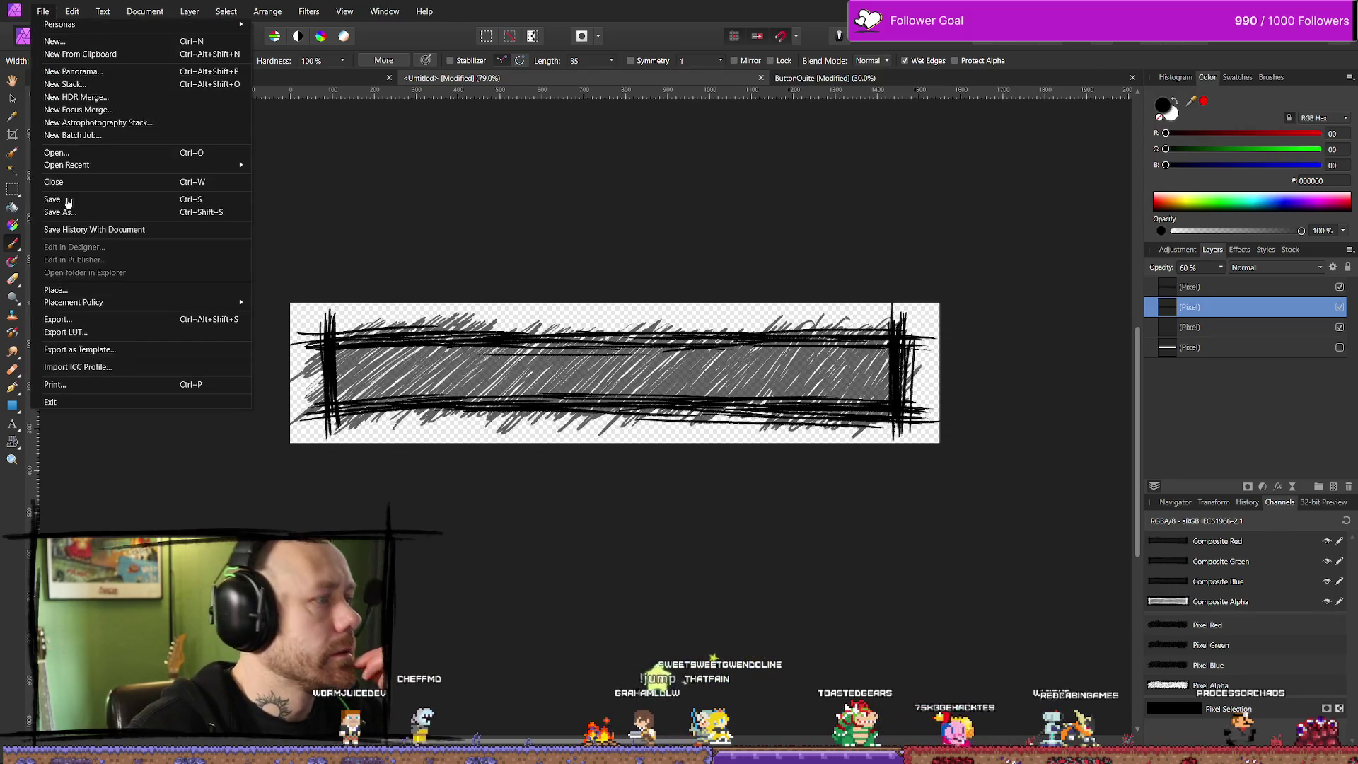
key("Escape")
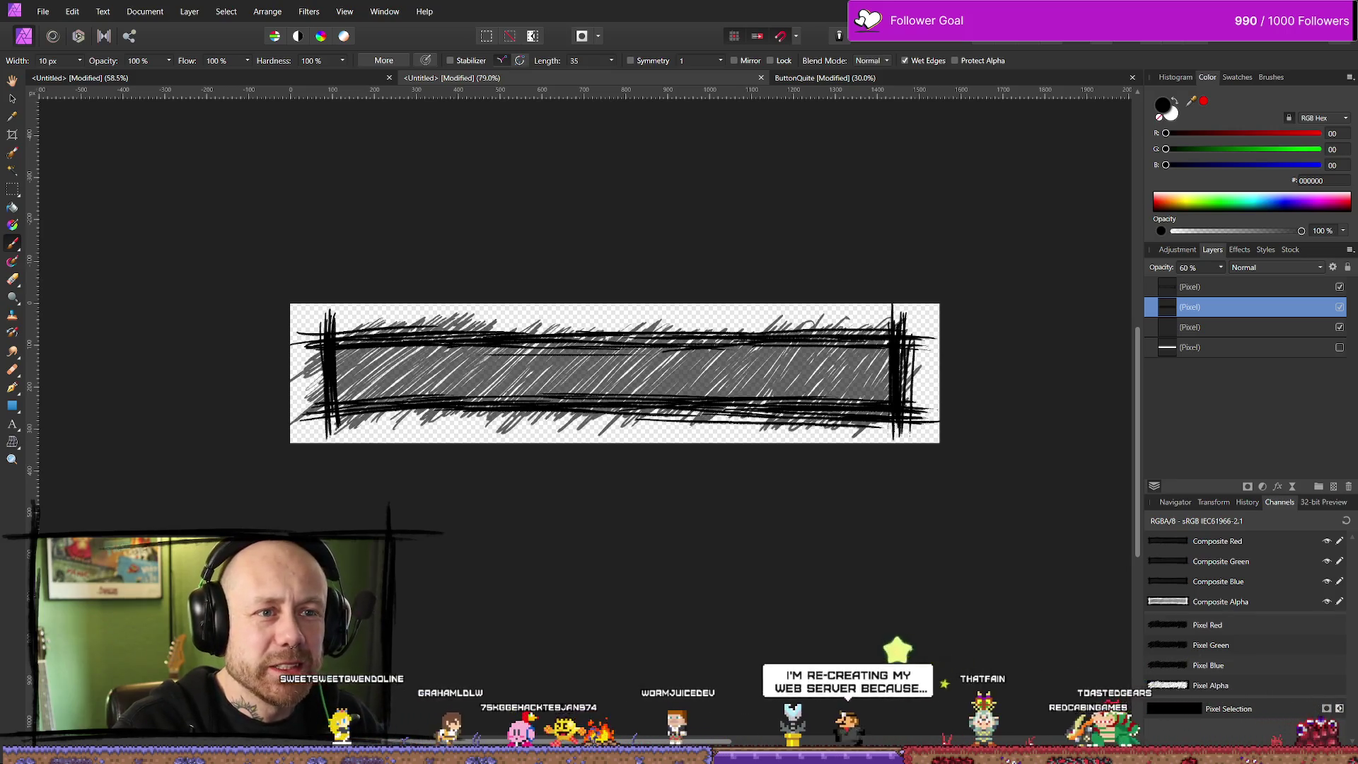
key("alt+Tab")
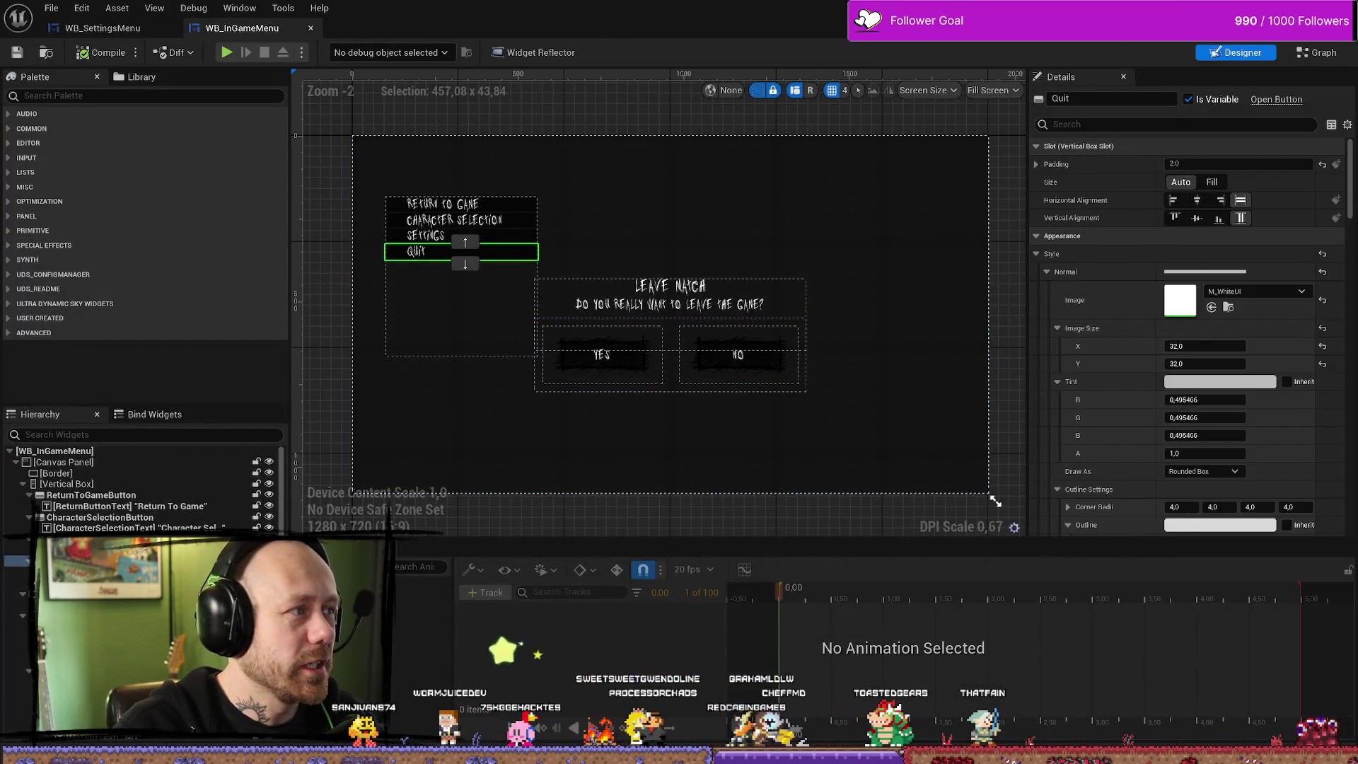
Run and stop a test play of the ruined village level
key("alt+Tab")
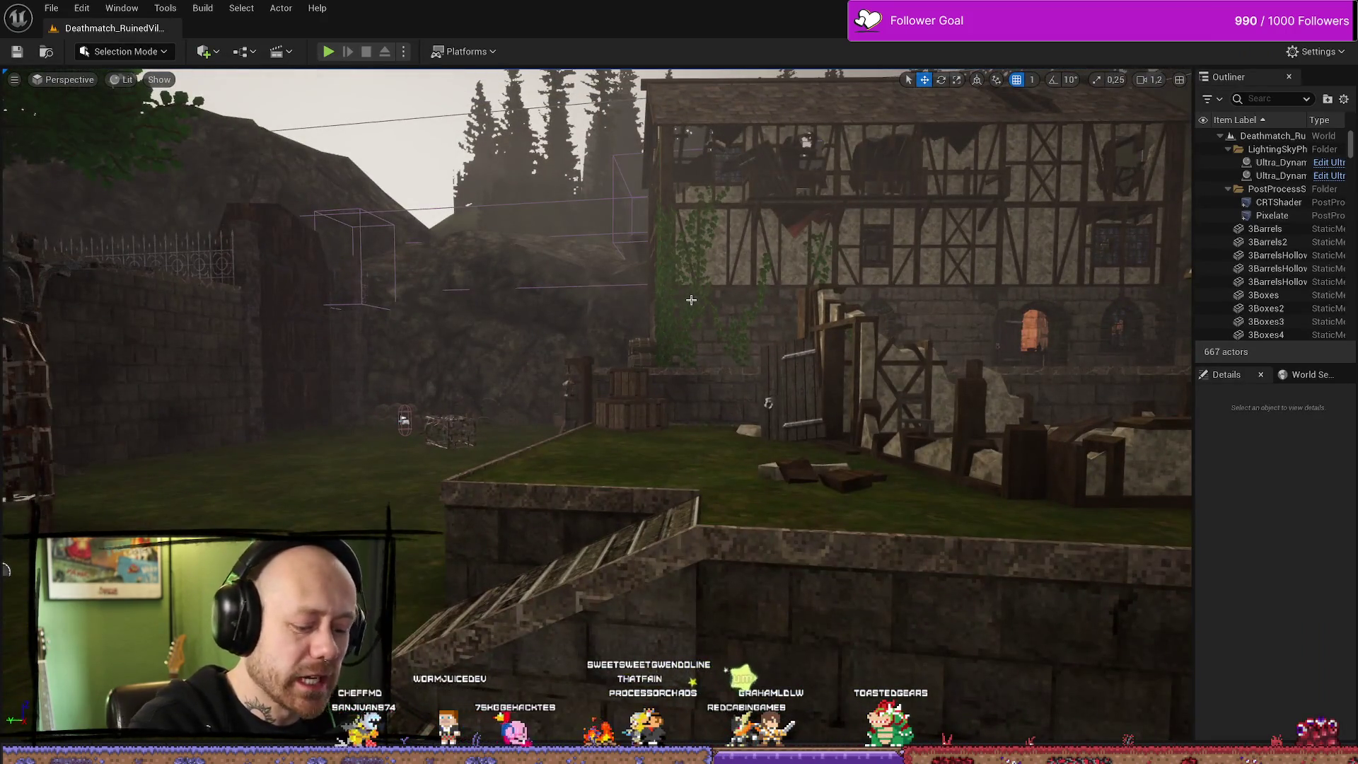
key("alt+p")
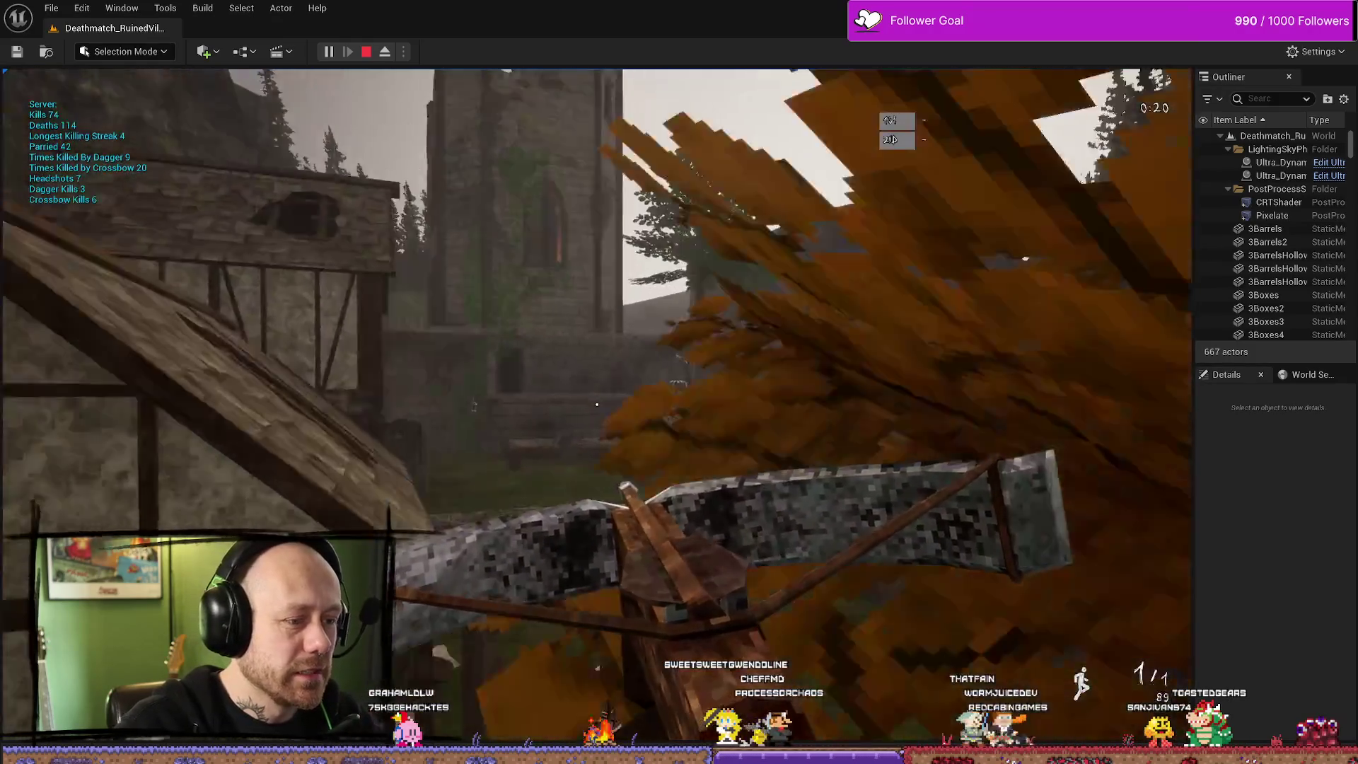
key("Escape")
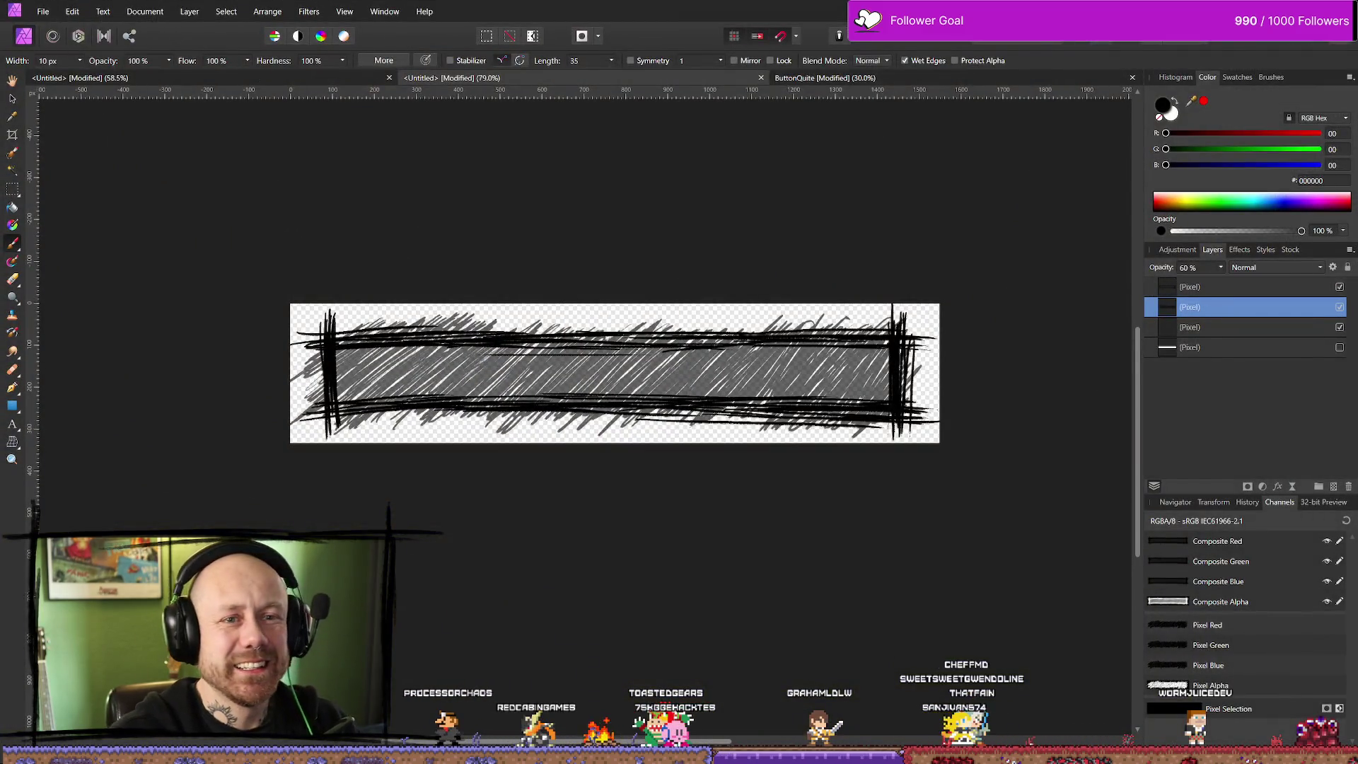
Open the Content Drawer with the Menus widget blueprints and move the browser window left
key("alt+Tab")
key("ctrl+space")
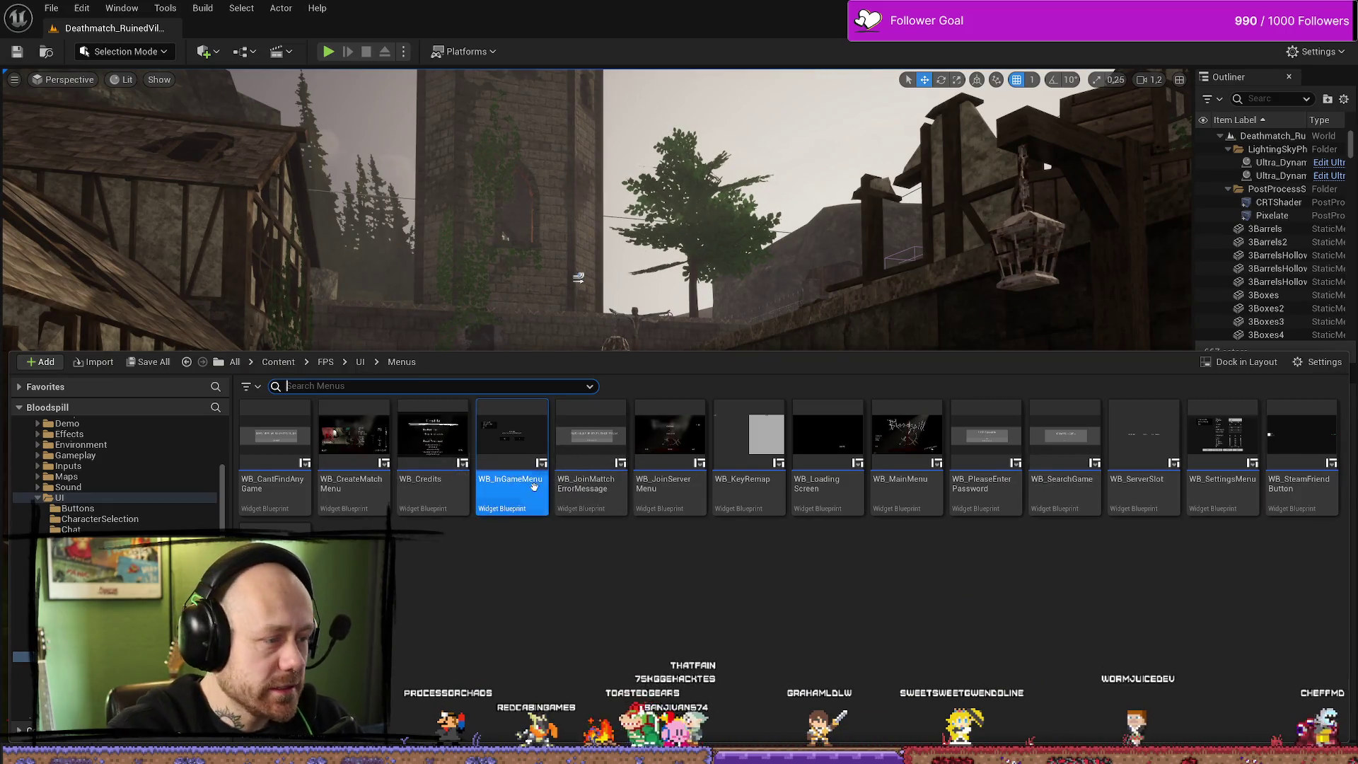
key("alt+Tab")
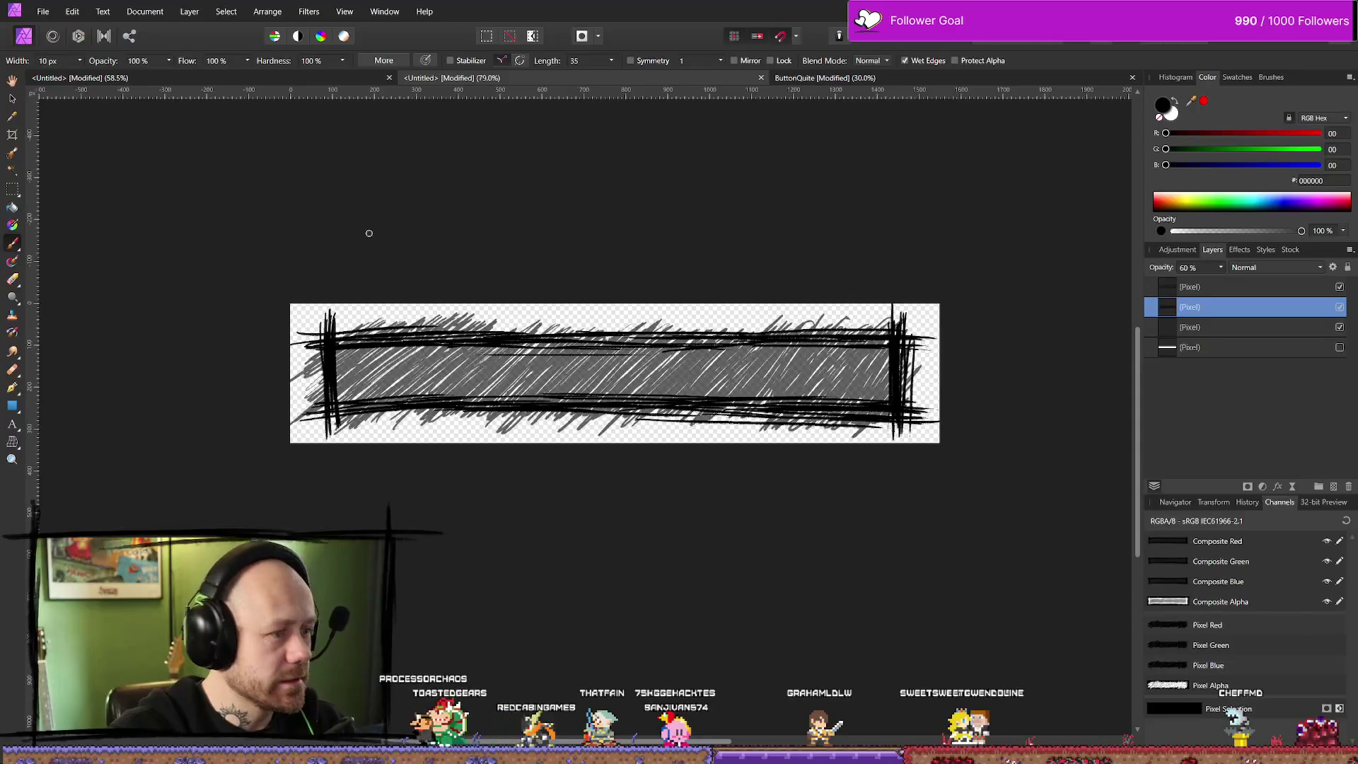
key("alt+Tab")
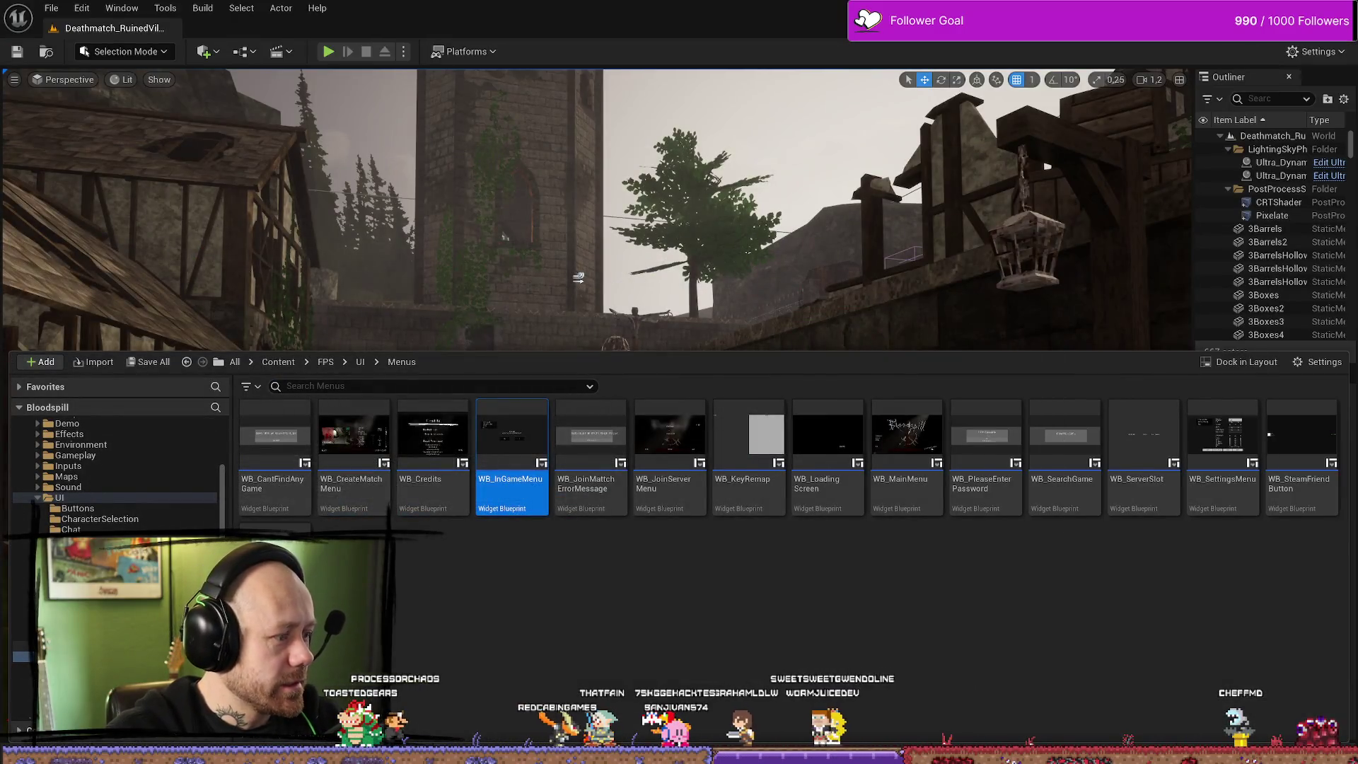
scroll(113, 474, "down", 2)
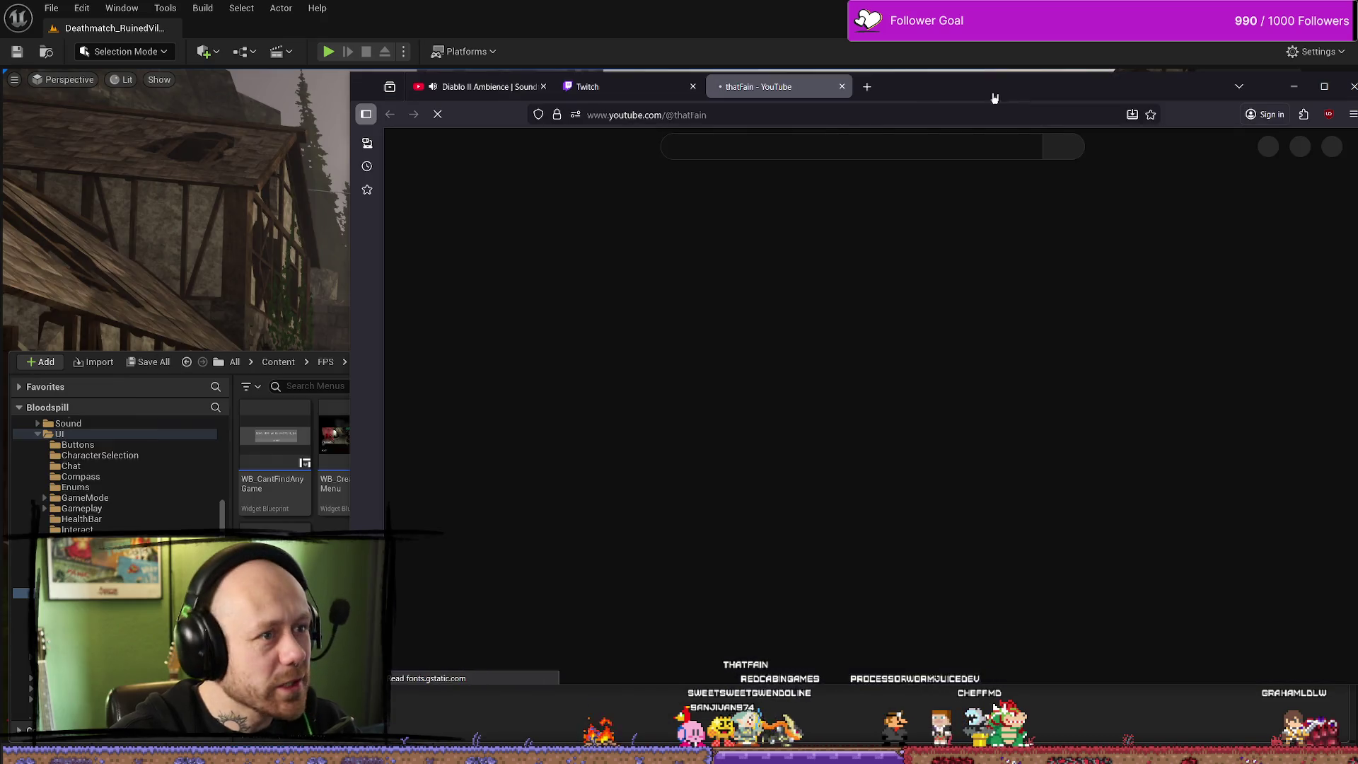
left_click_drag(995, 98, 781, 100)
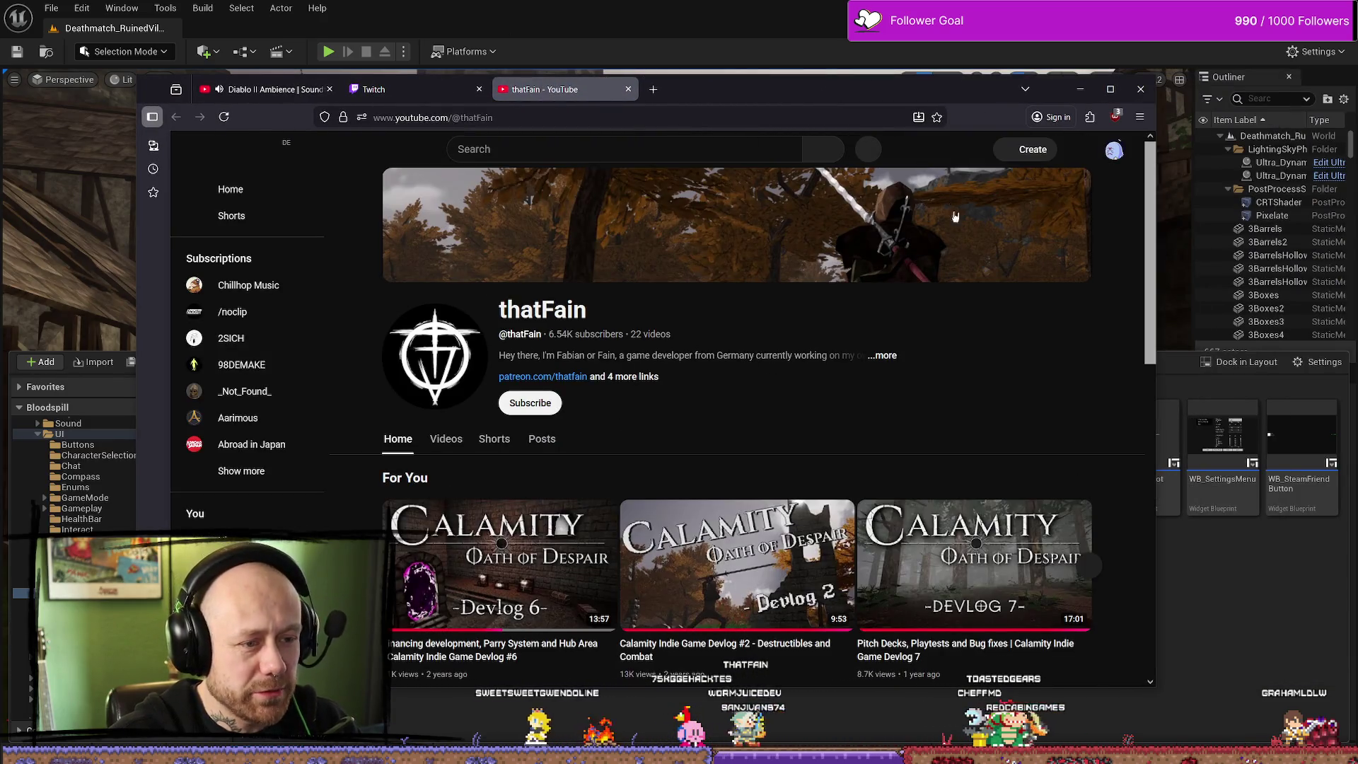
Open the channel's Devlog 11 video from the Videos tab in a maximized browser
scroll(637, 459, "down", 3)
scroll(637, 459, "up", 3)
left_click(456, 440)
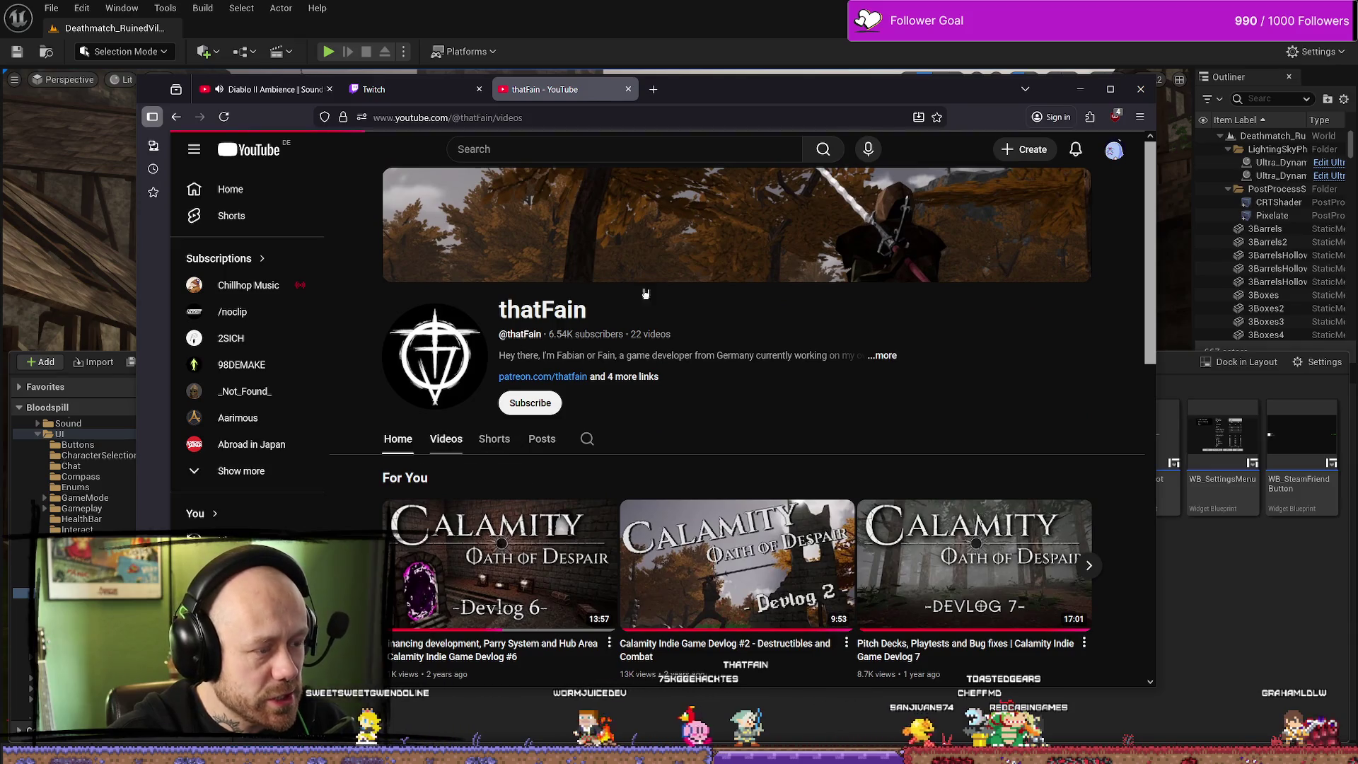
scroll(407, 488, "down", 2)
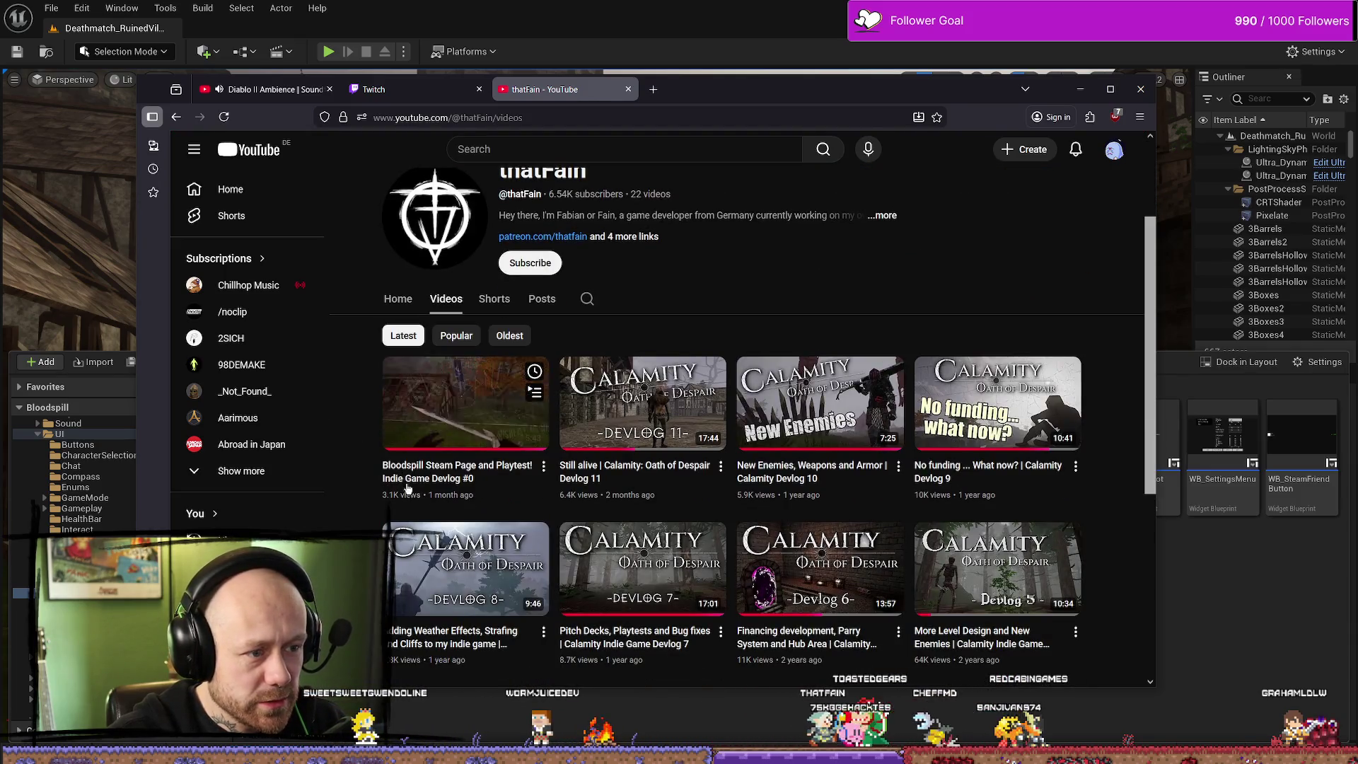
left_click(605, 528)
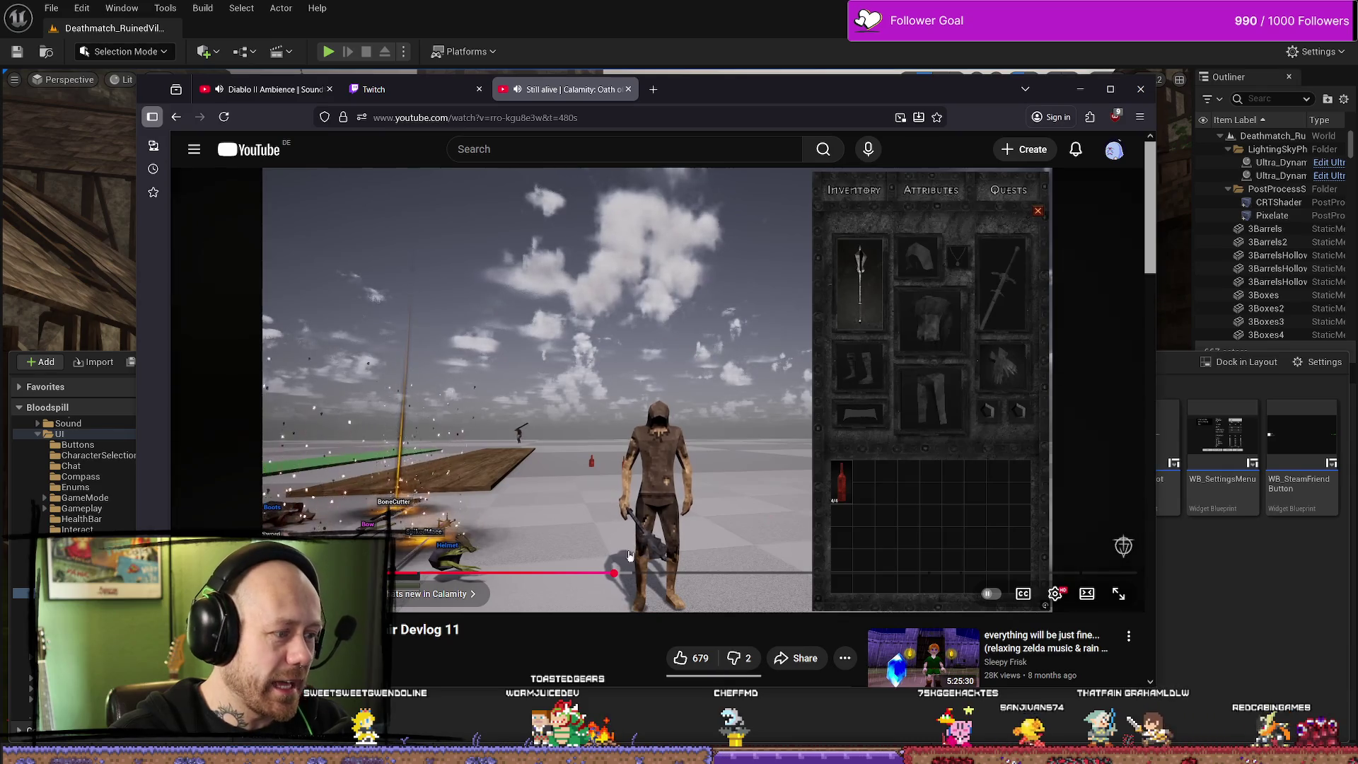
key("super+Up")
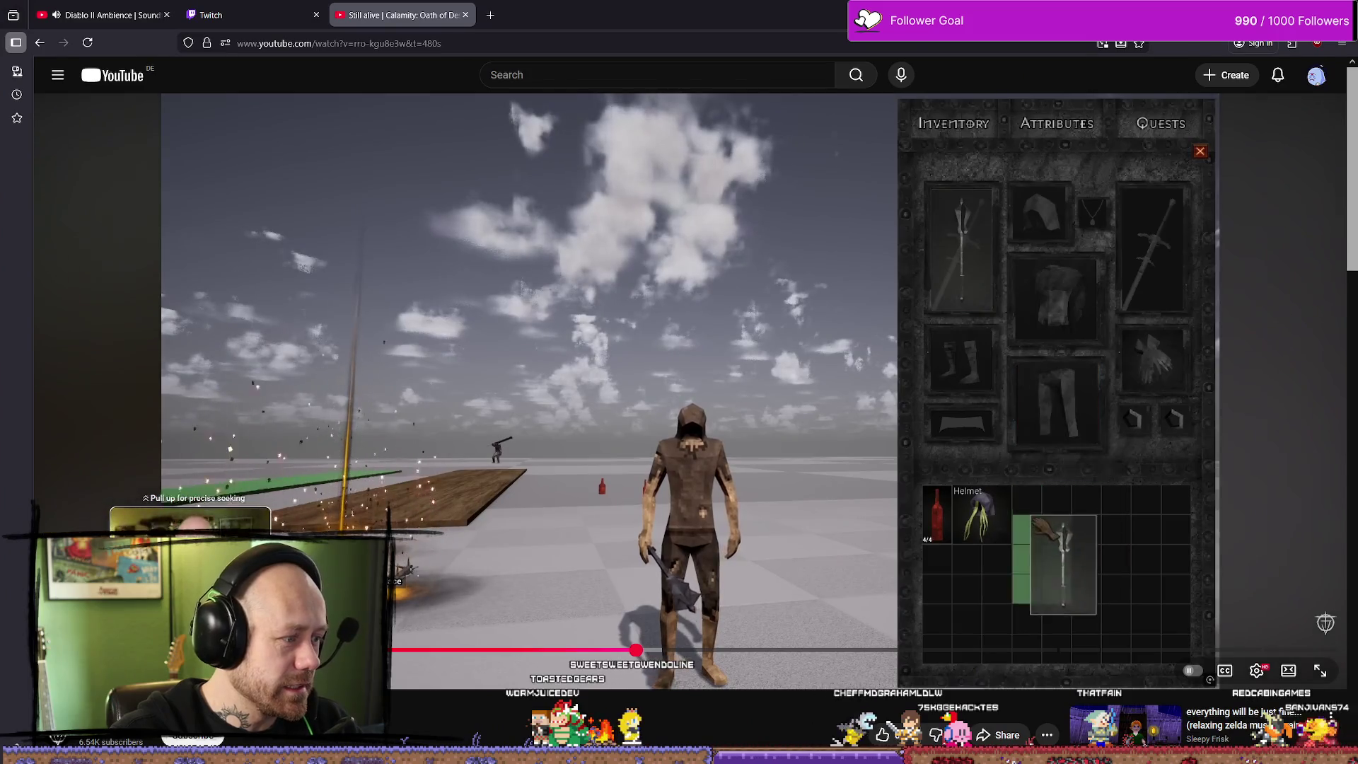
Seek through the Devlog 11 video, pausing and resuming, then skip ahead to the combat scene
left_click(399, 652)
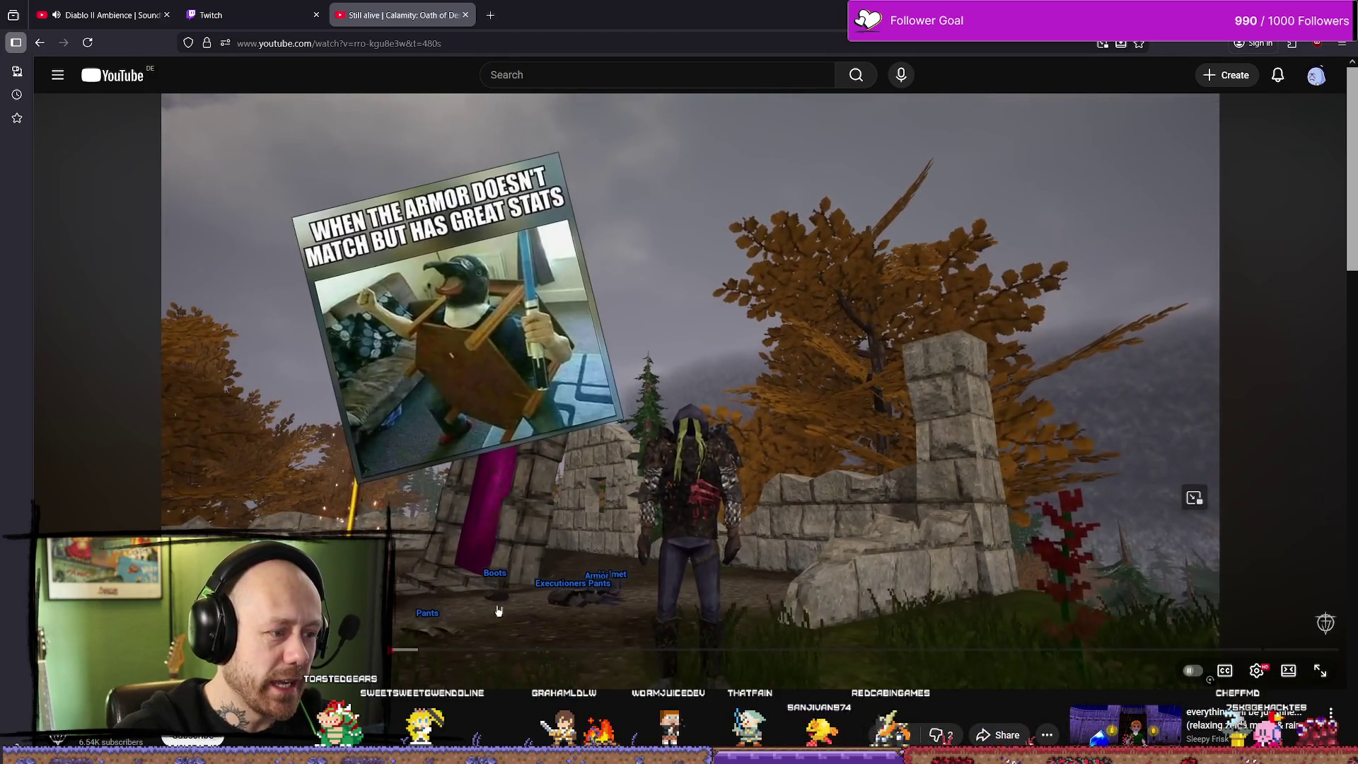
left_click(752, 541)
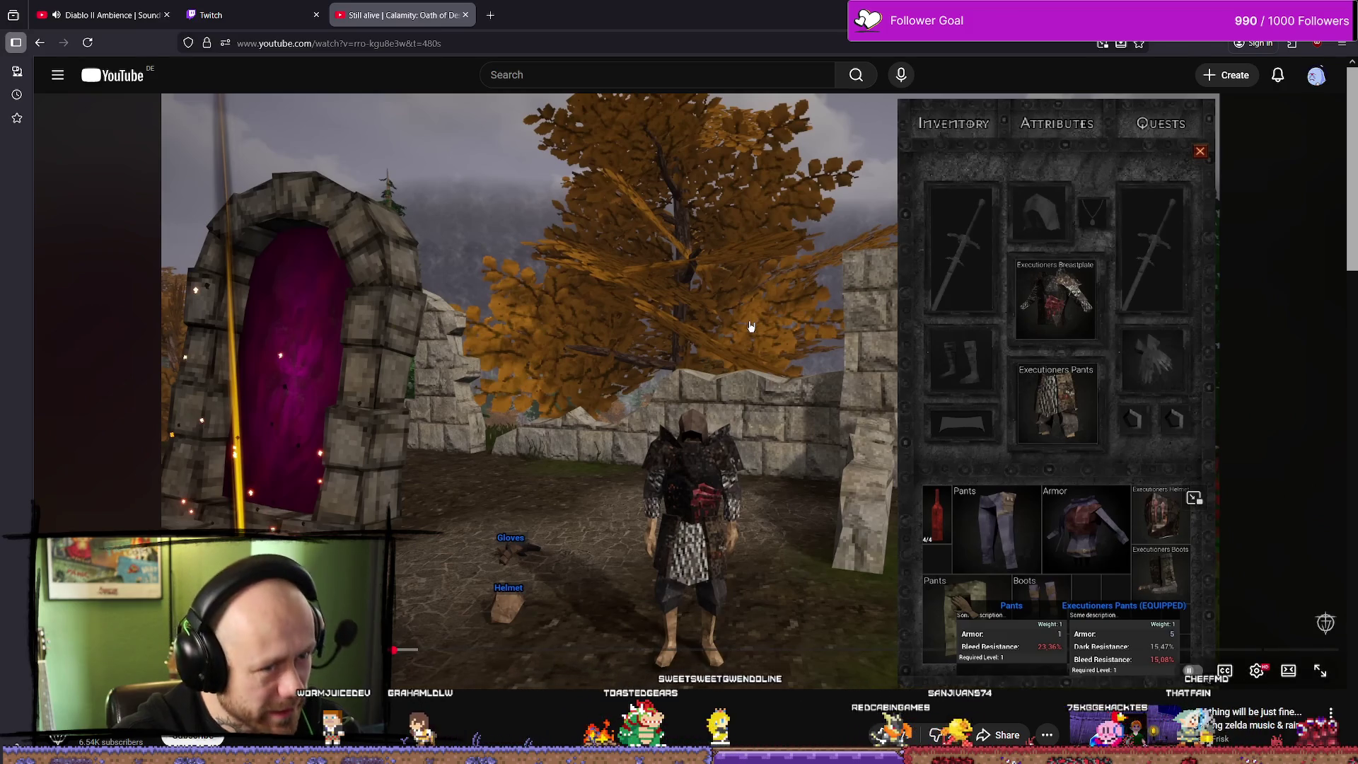
key("space")
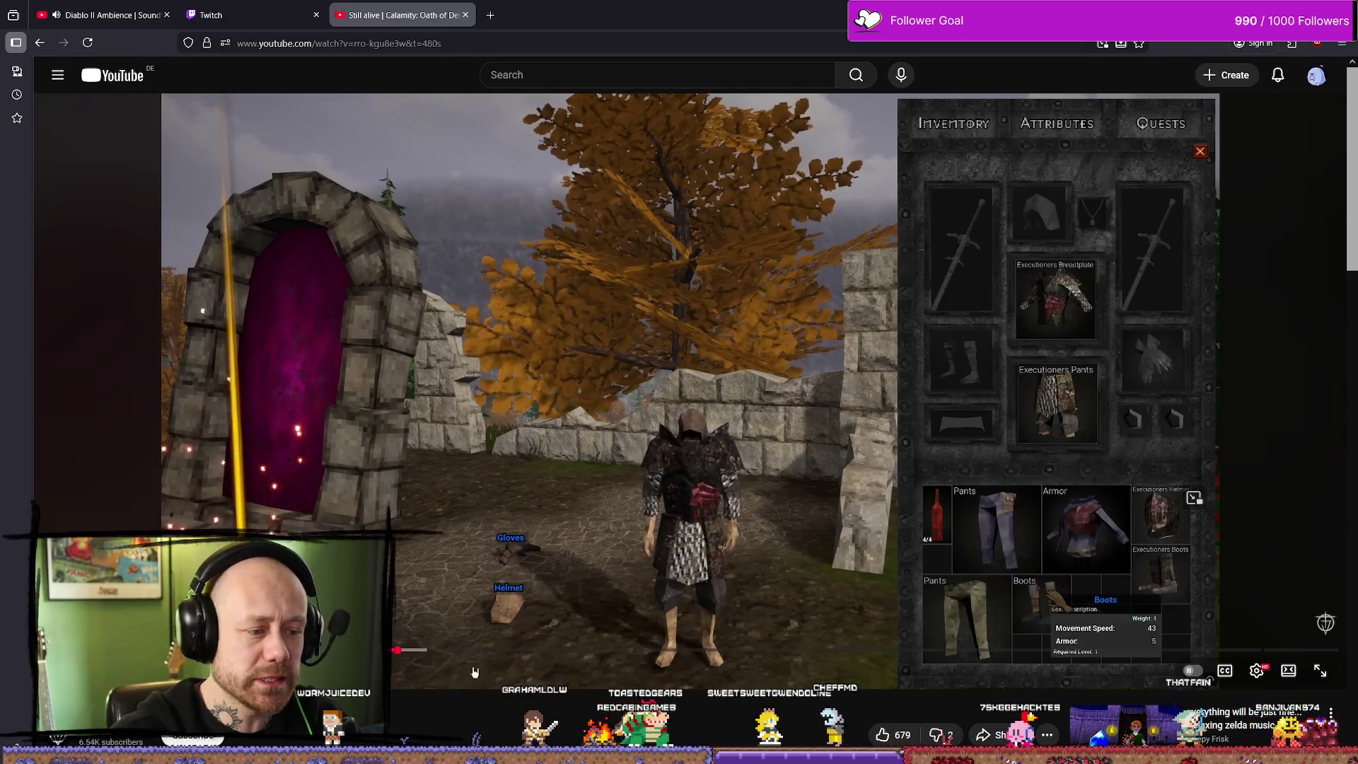
left_click(424, 650)
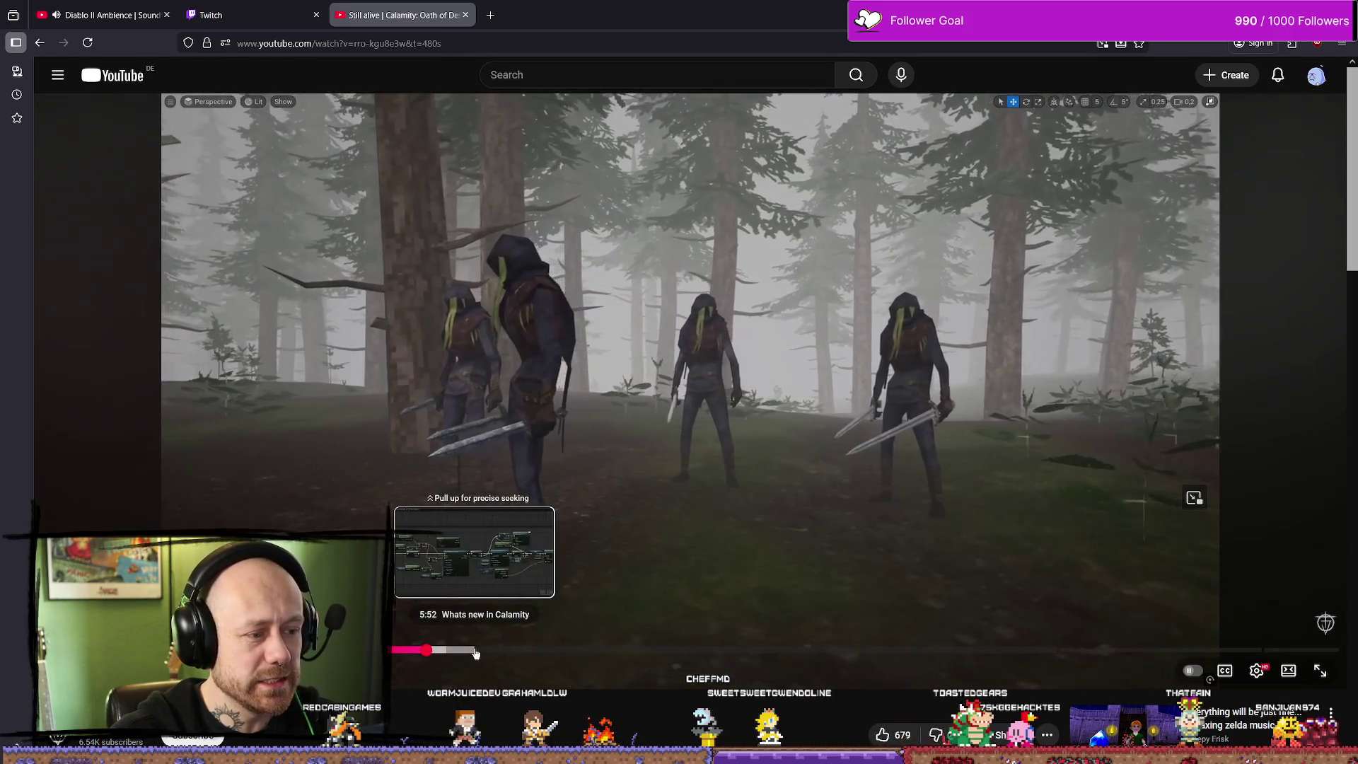
left_click(440, 650)
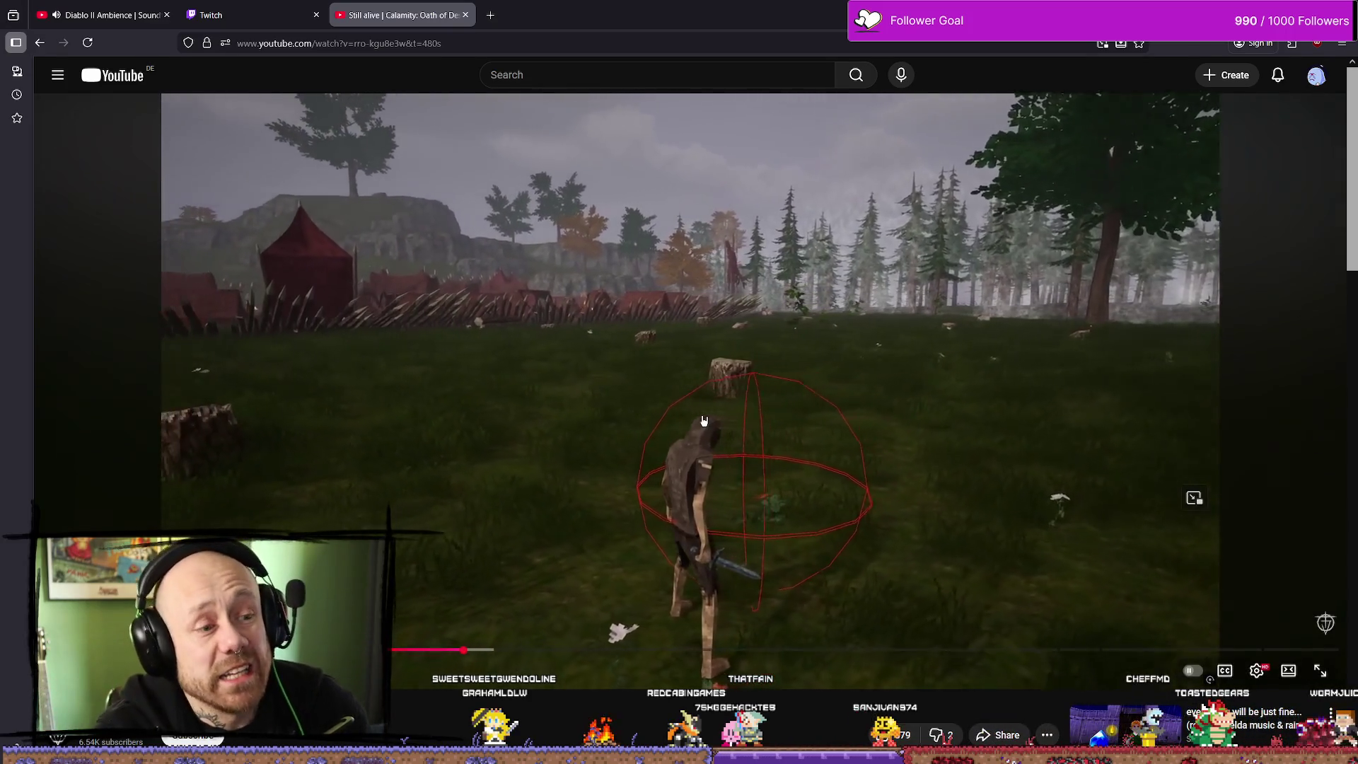
mouse_move(704, 421)
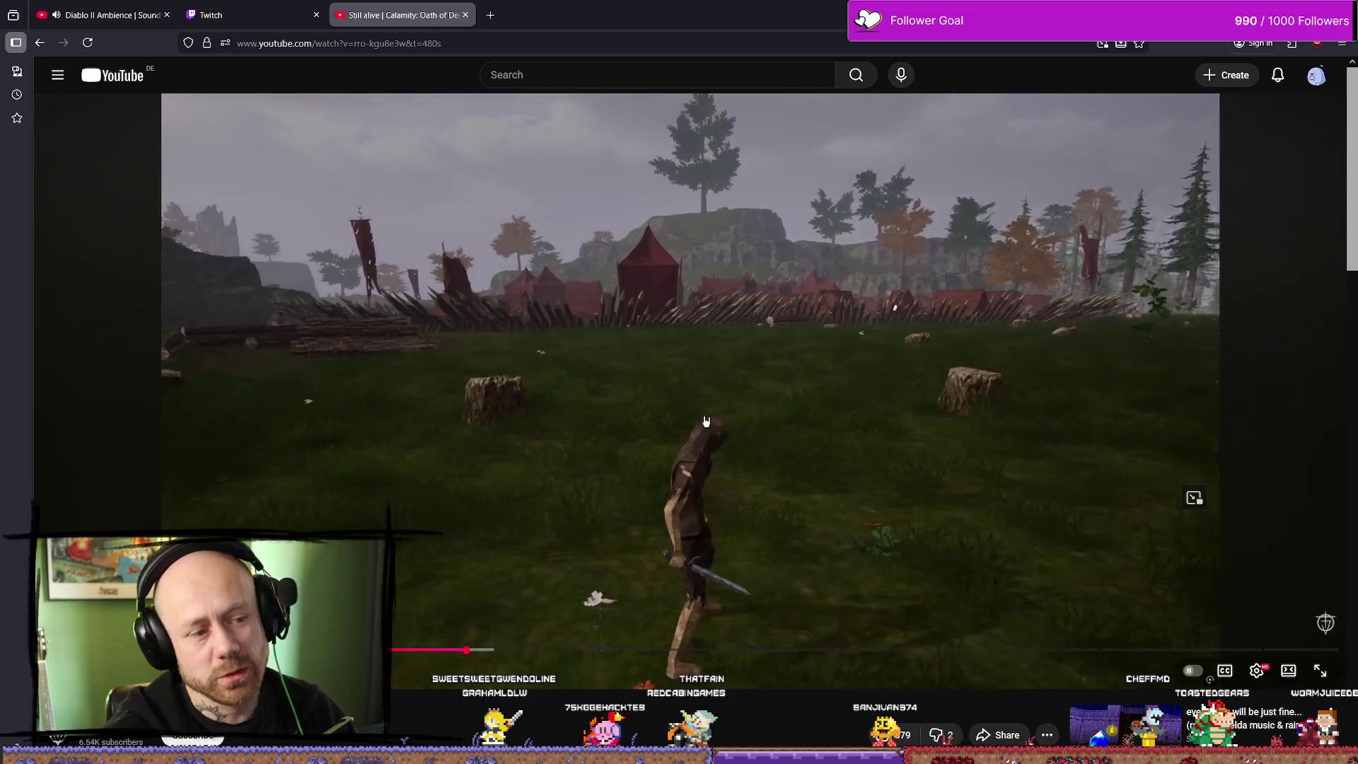
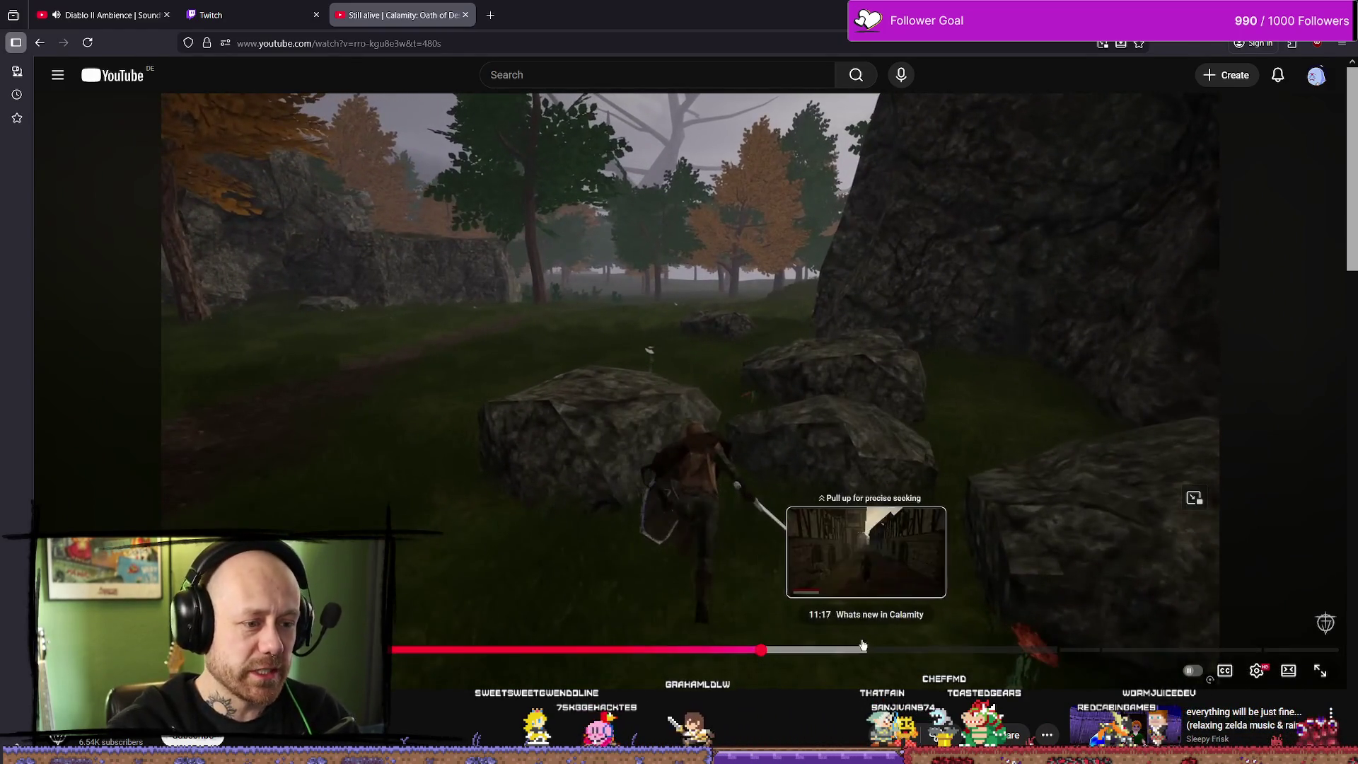
Scrub the Calamity devlog to the Character Selection screen and pause it there
left_click(762, 650)
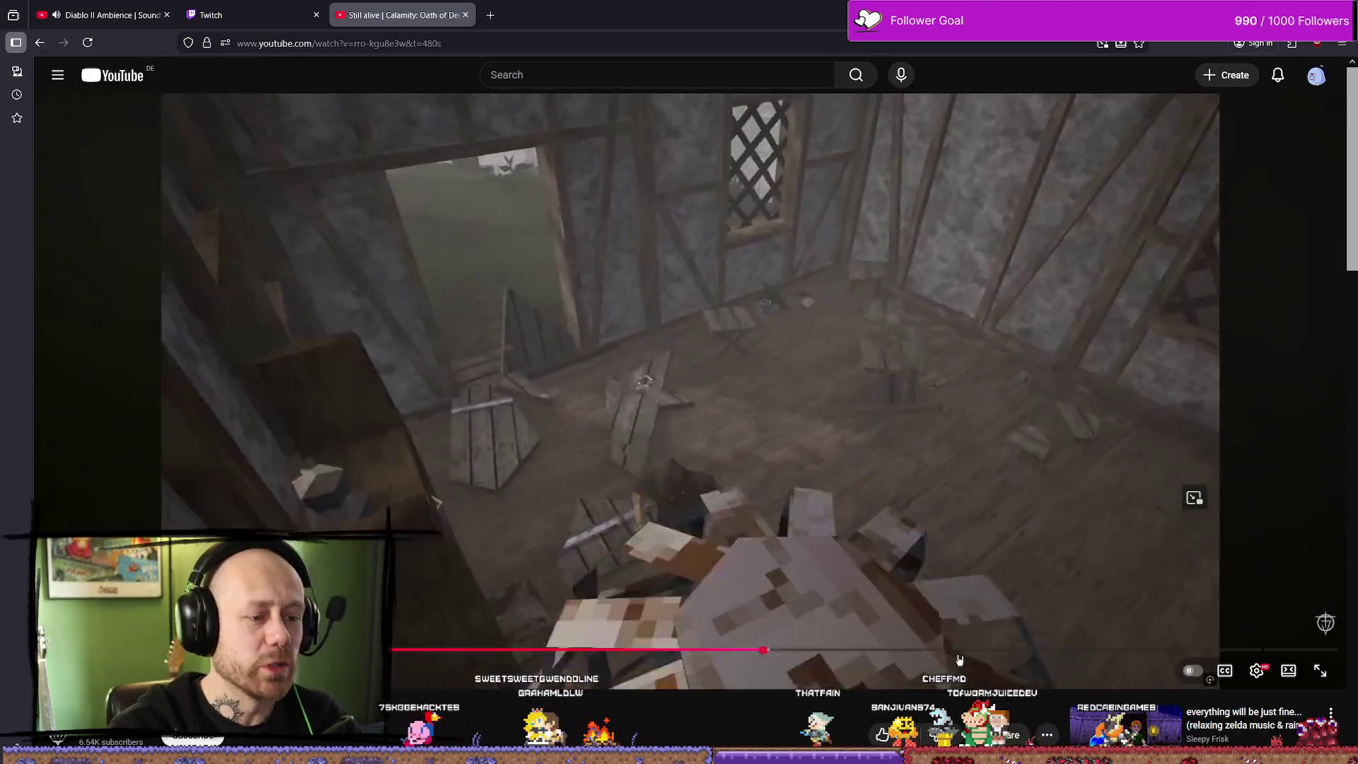
left_click(969, 652)
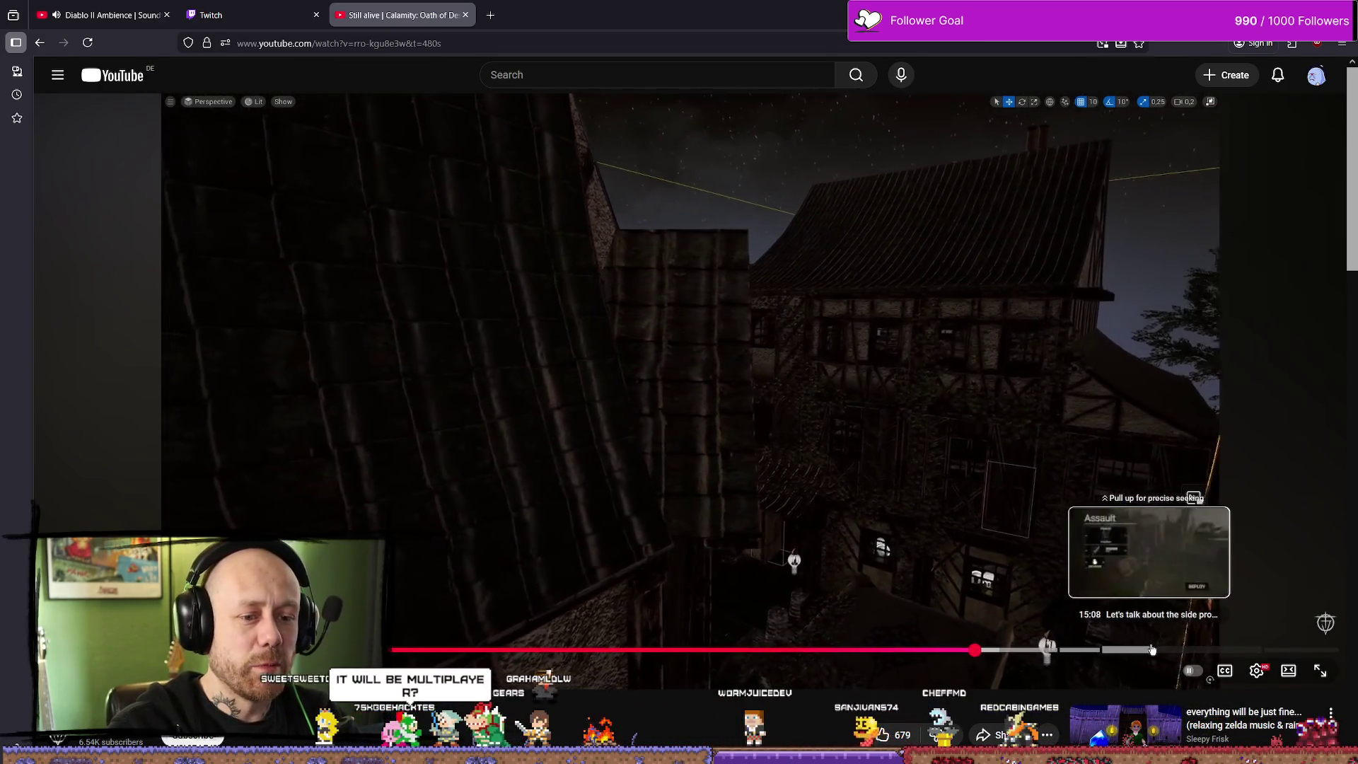
left_click(1183, 651)
left_click(715, 651)
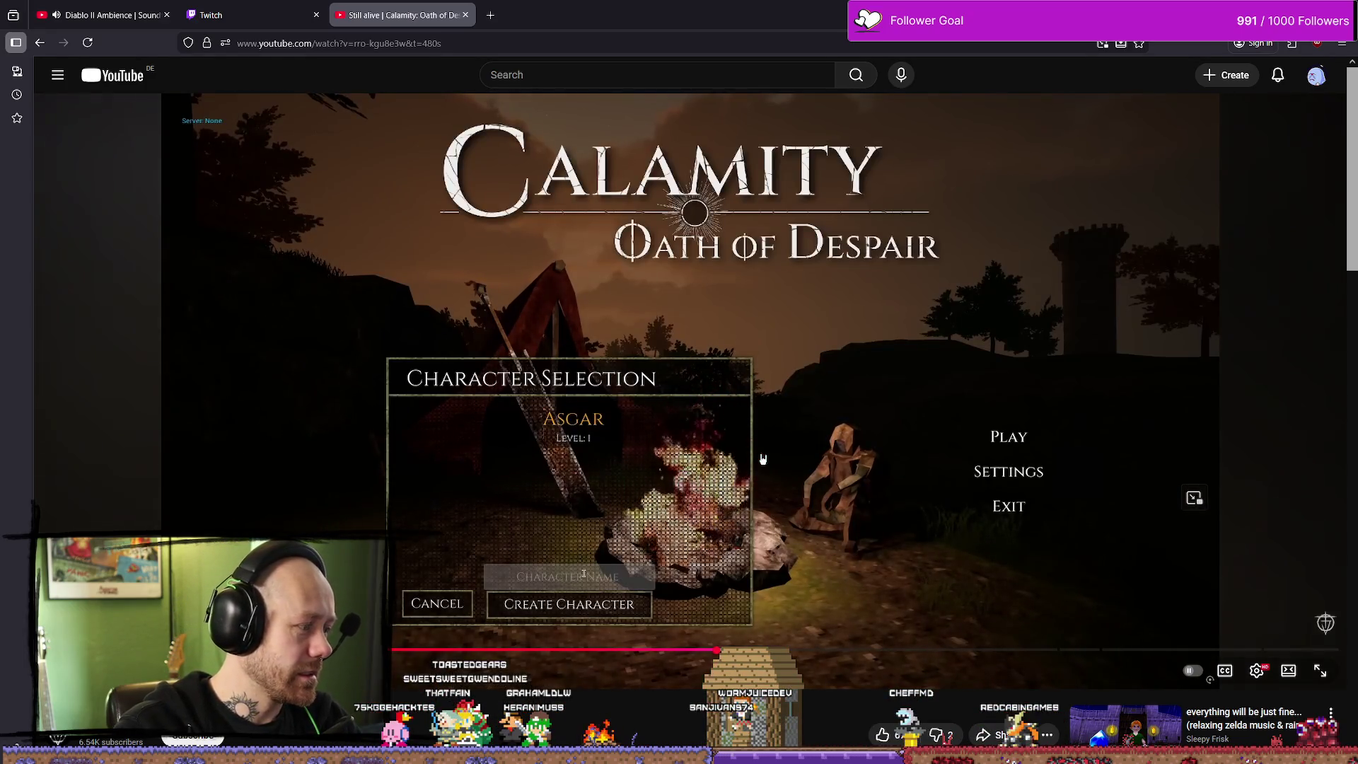
left_click(505, 450)
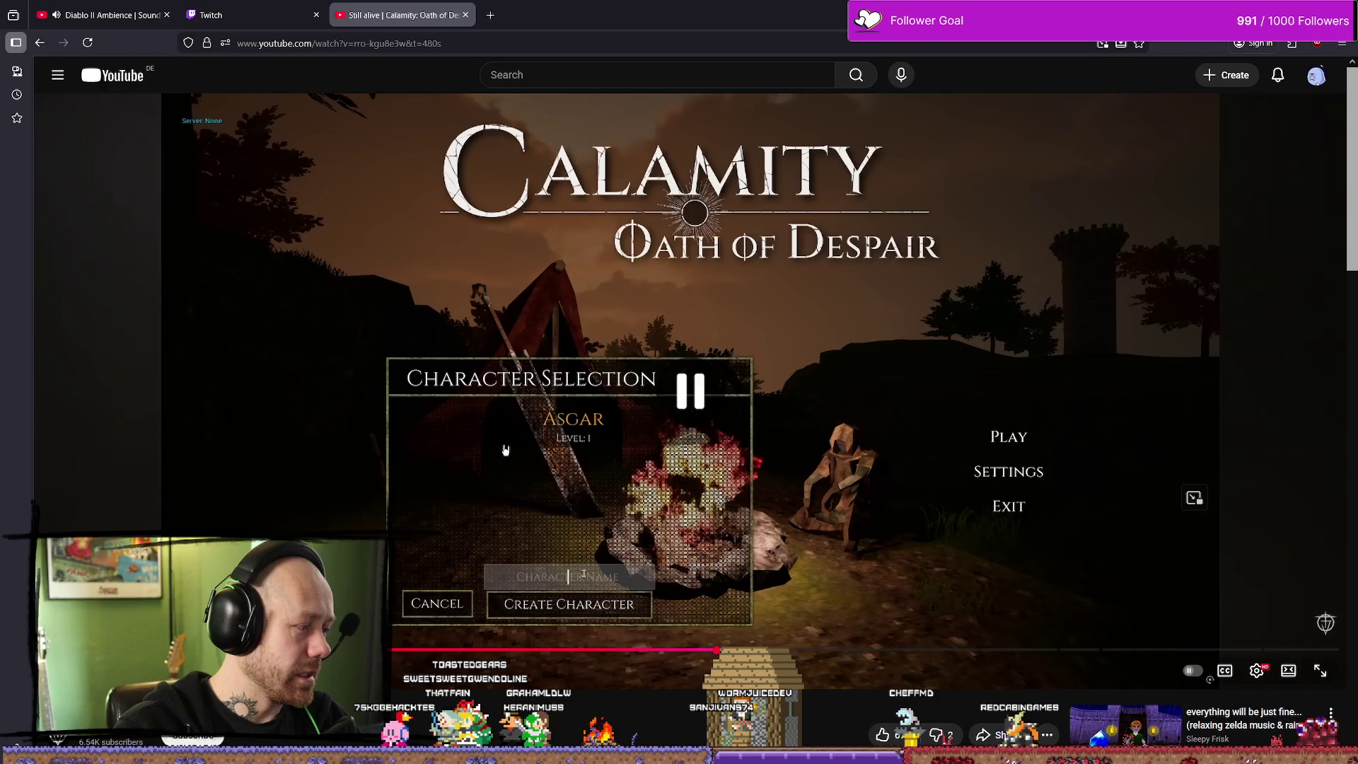
Seek back near the video's start to reach the inventory with Executioners armour
left_click(398, 654)
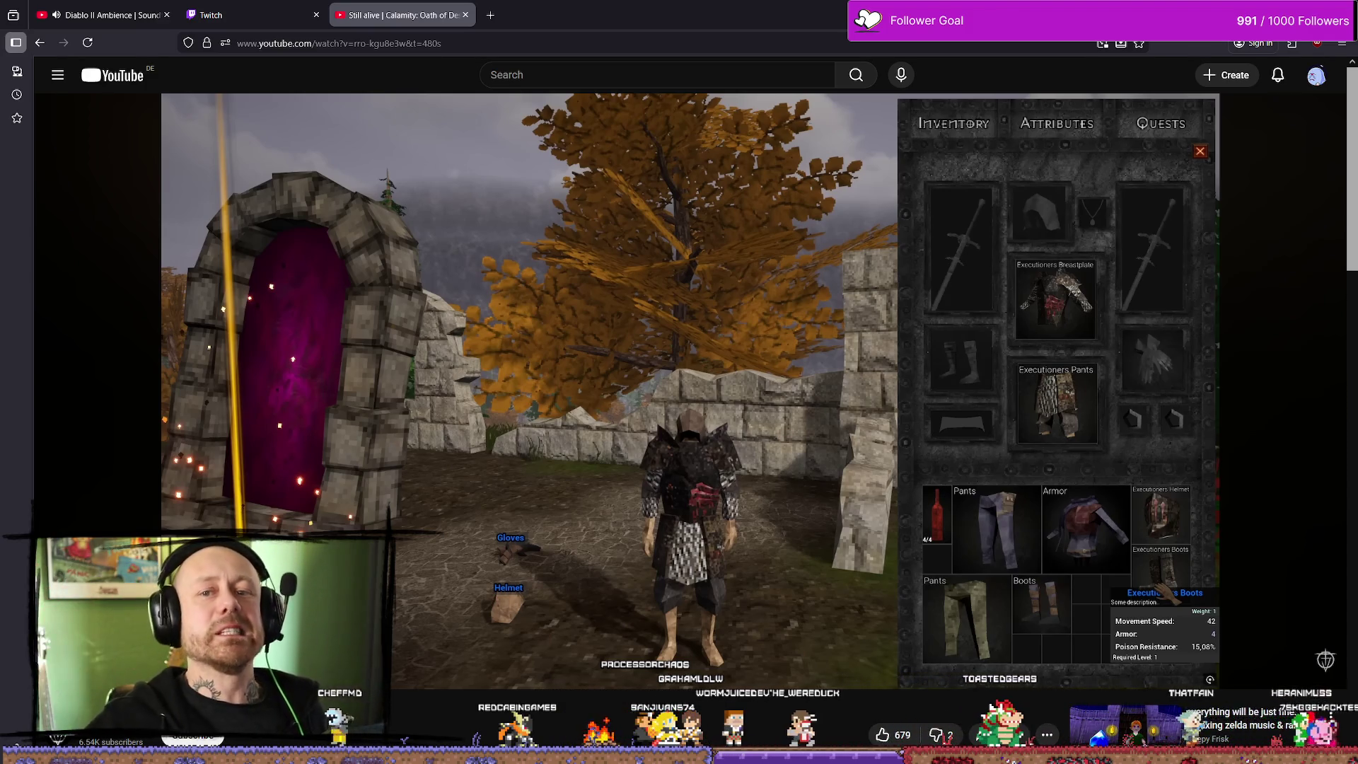
mouse_move(677, 338)
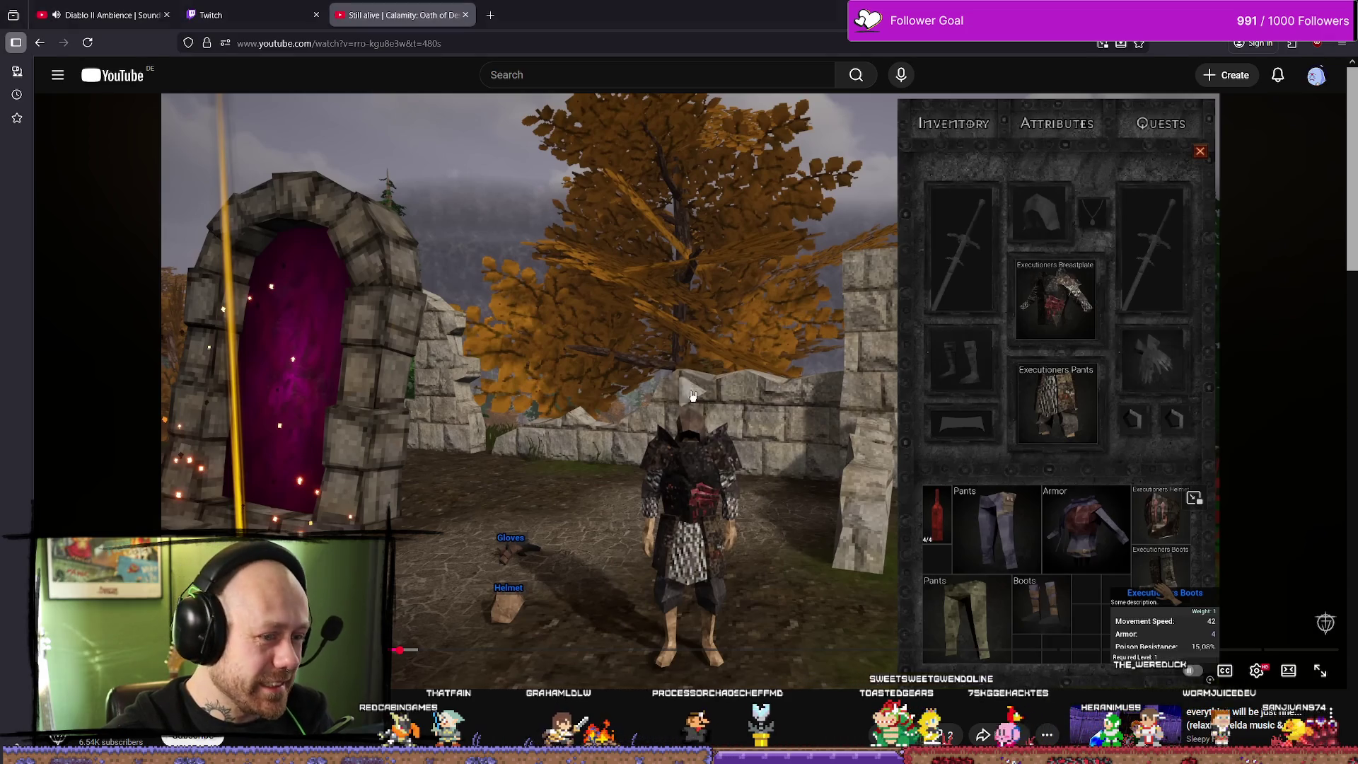
left_click(775, 485)
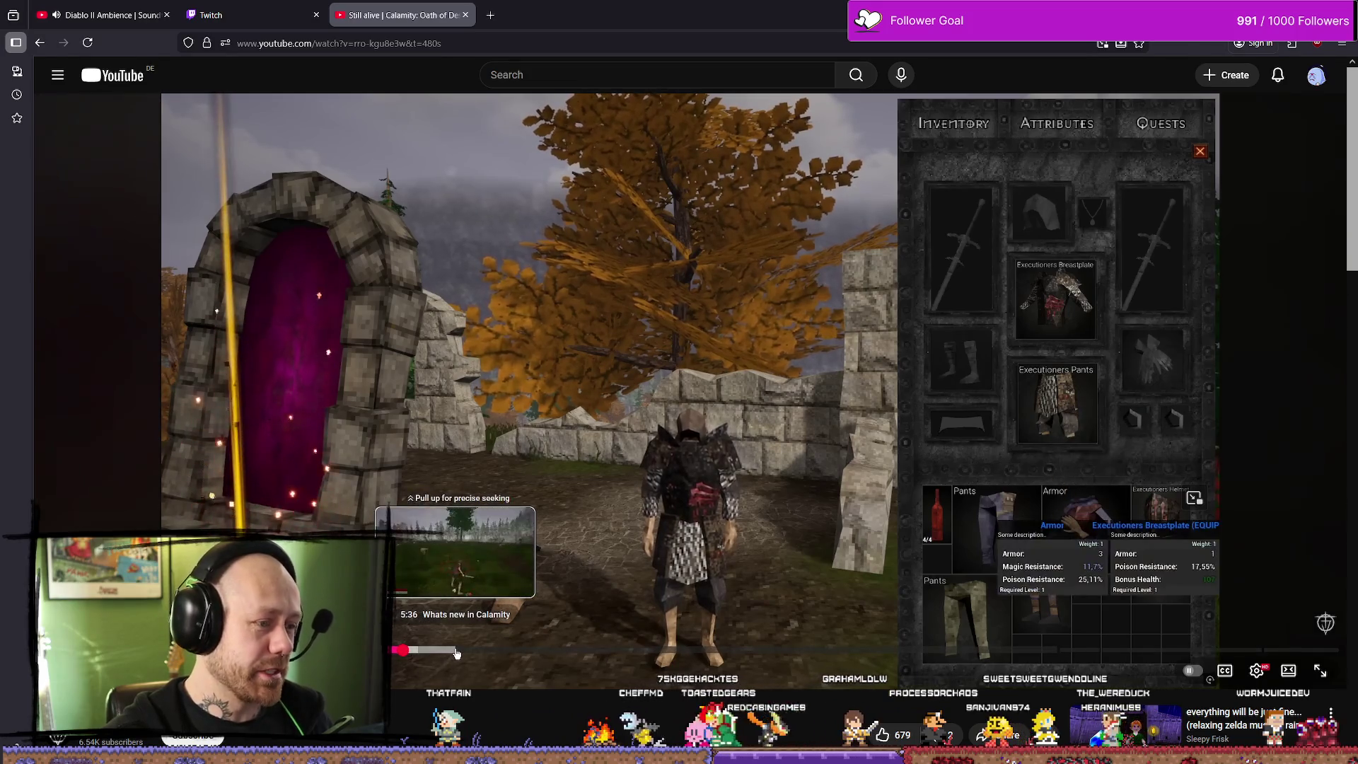
left_click(453, 651)
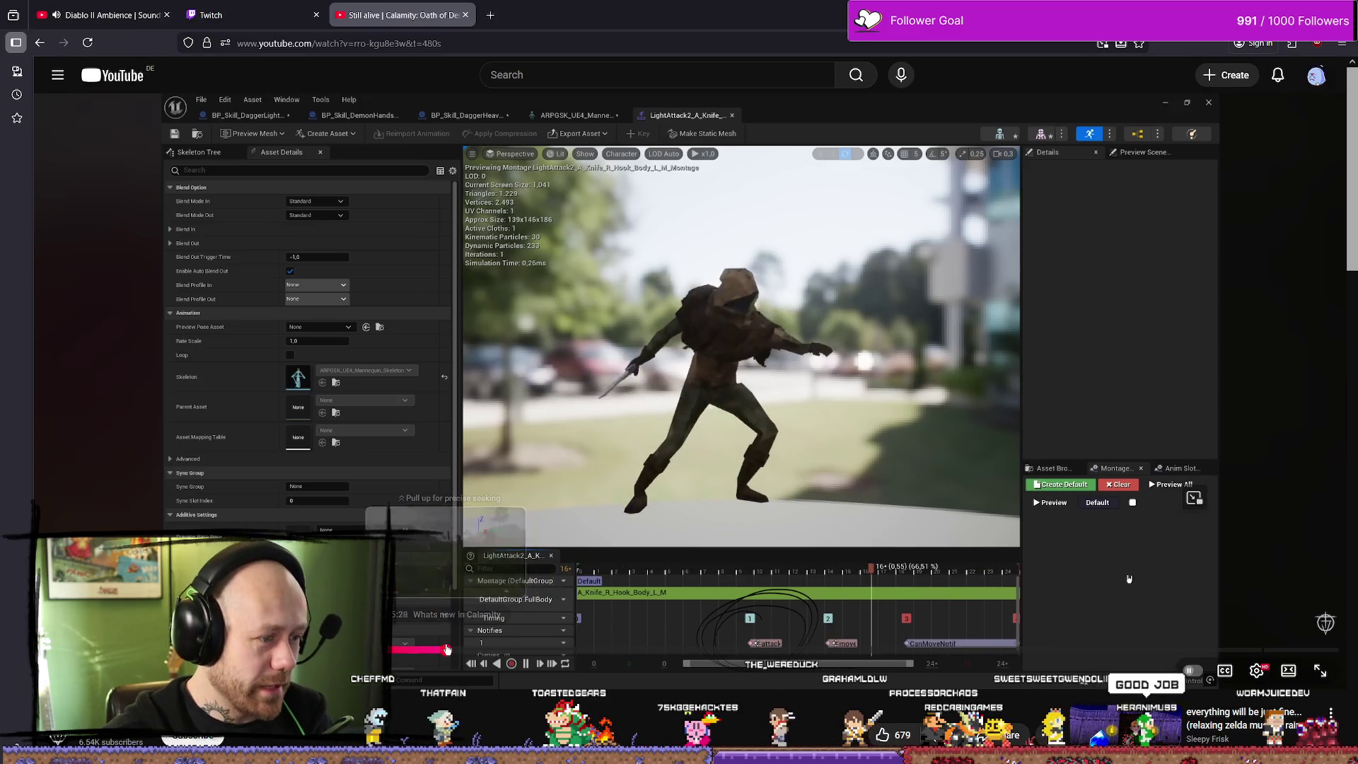
Seek back from the Unreal editor part to the game's attributes footage
left_click(447, 649)
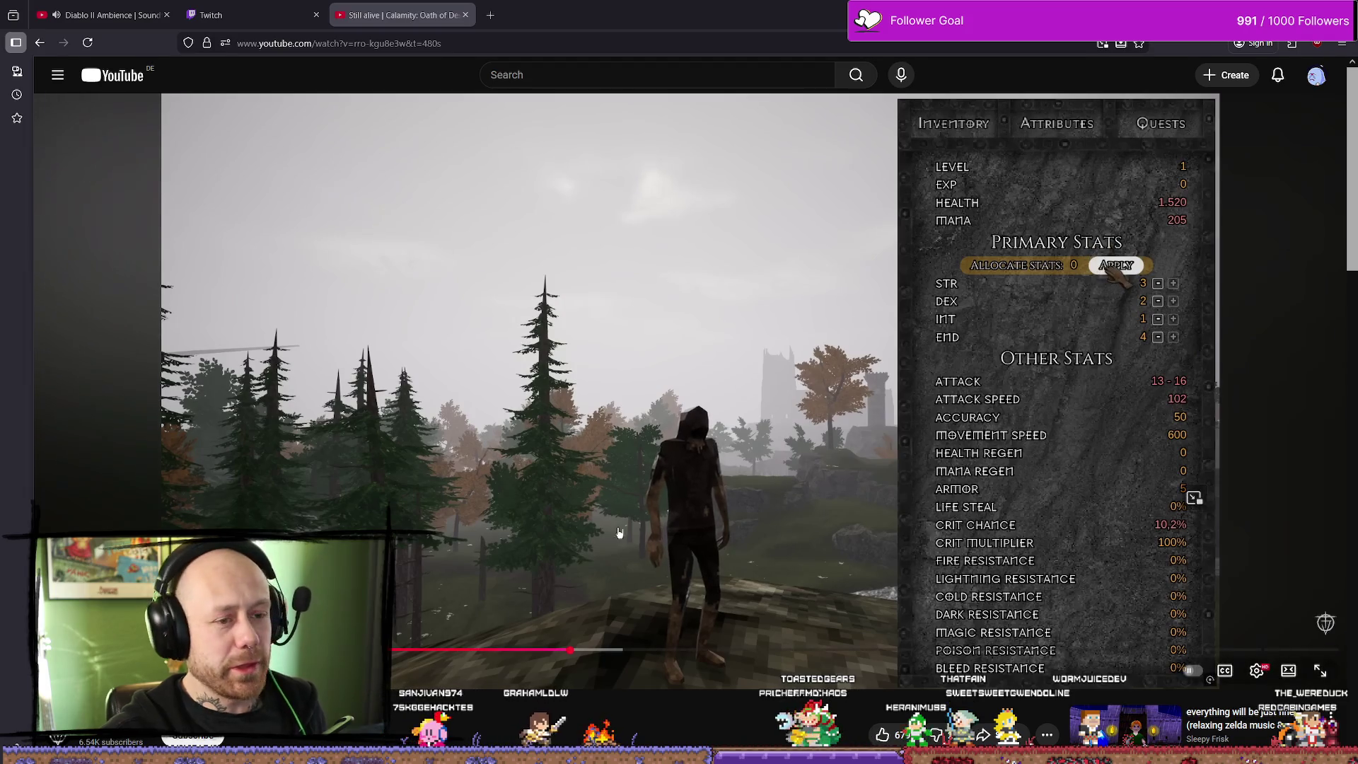
Resume playback of the devlog video
left_click(684, 467)
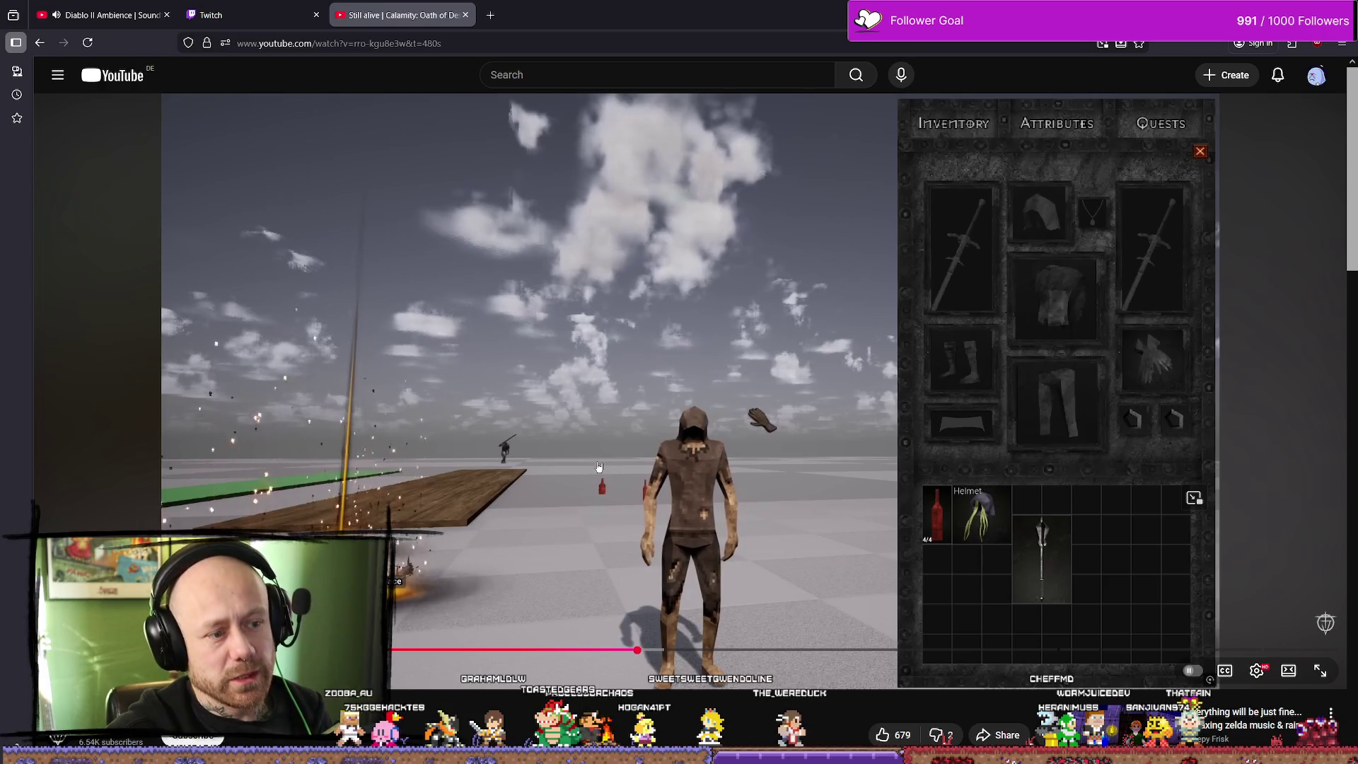
Pause and review the inventory reference video, then close the YouTube tab
left_click(793, 537)
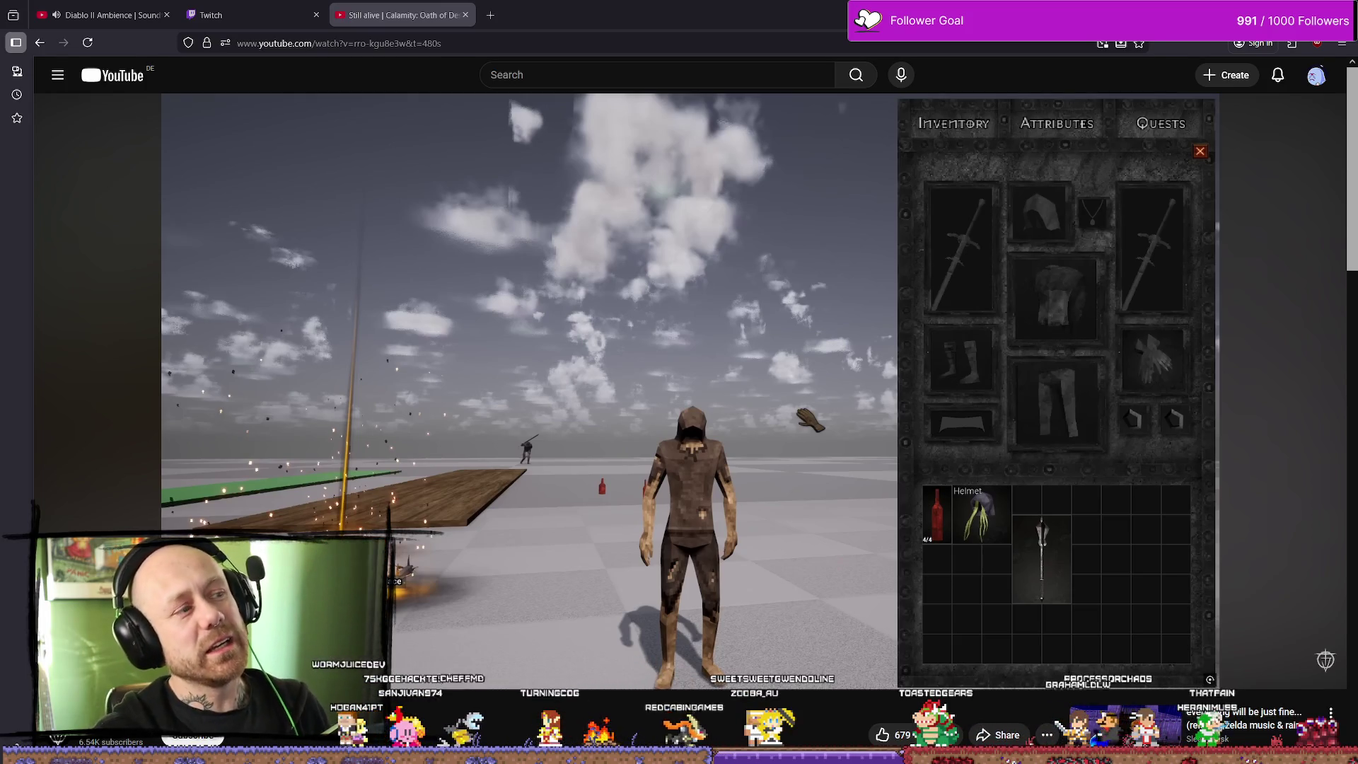
mouse_move(208, 520)
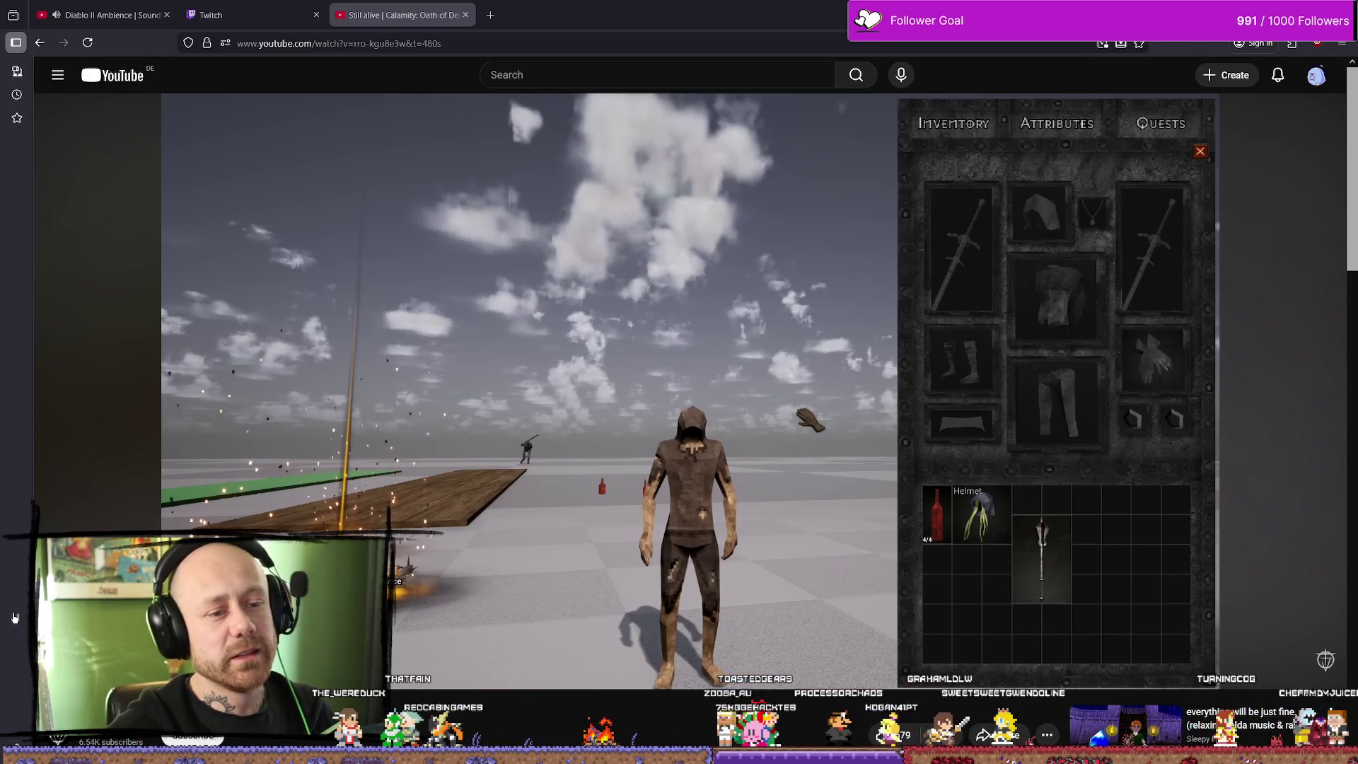
mouse_move(400, 440)
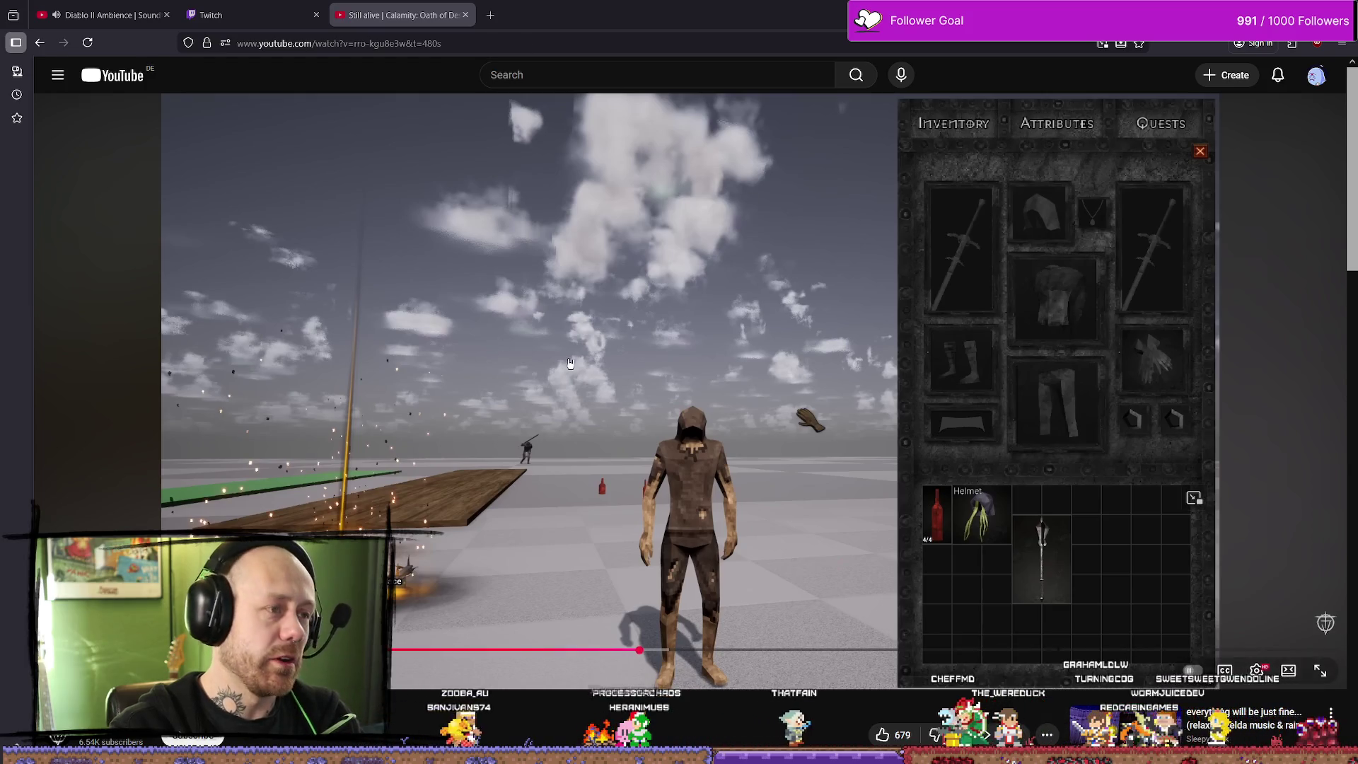
left_click(465, 17)
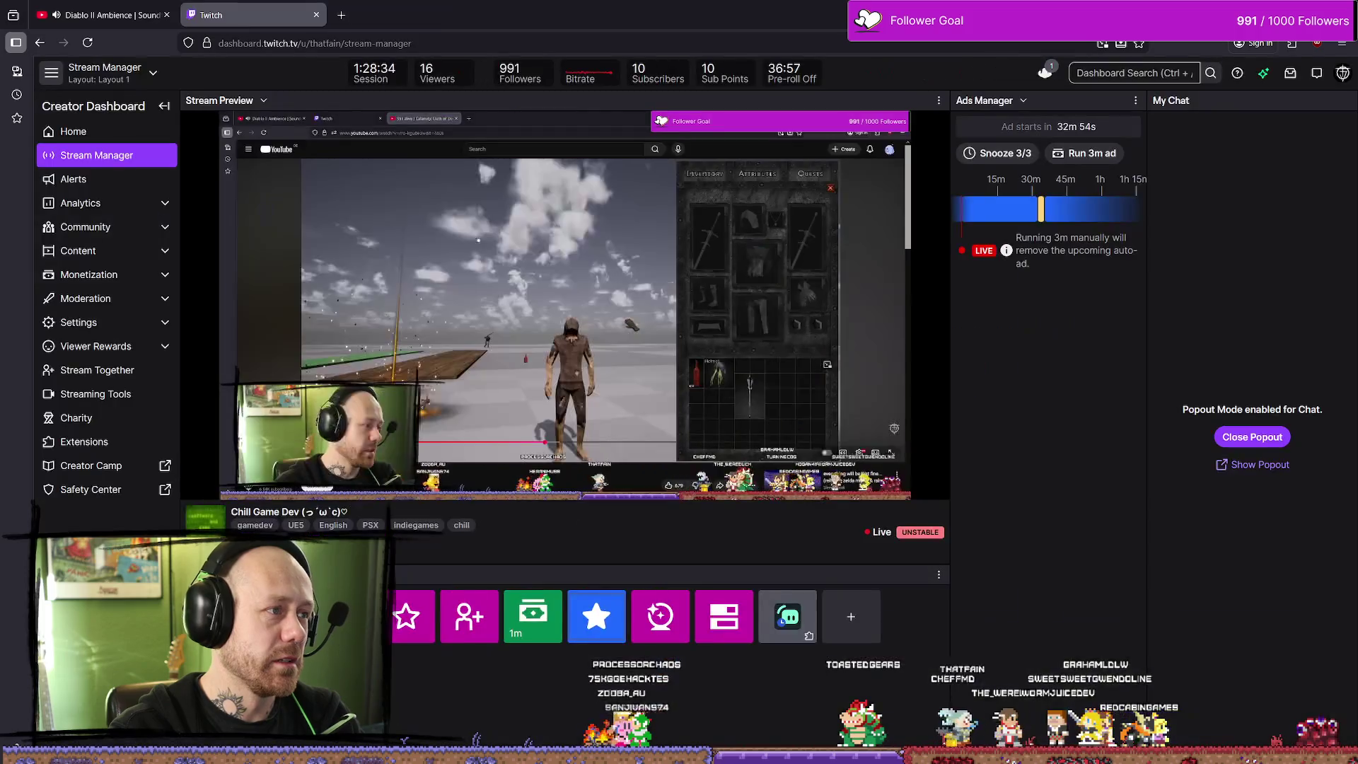
Return to the Unreal level editor after checking the scribbled button image
key("super+Down")
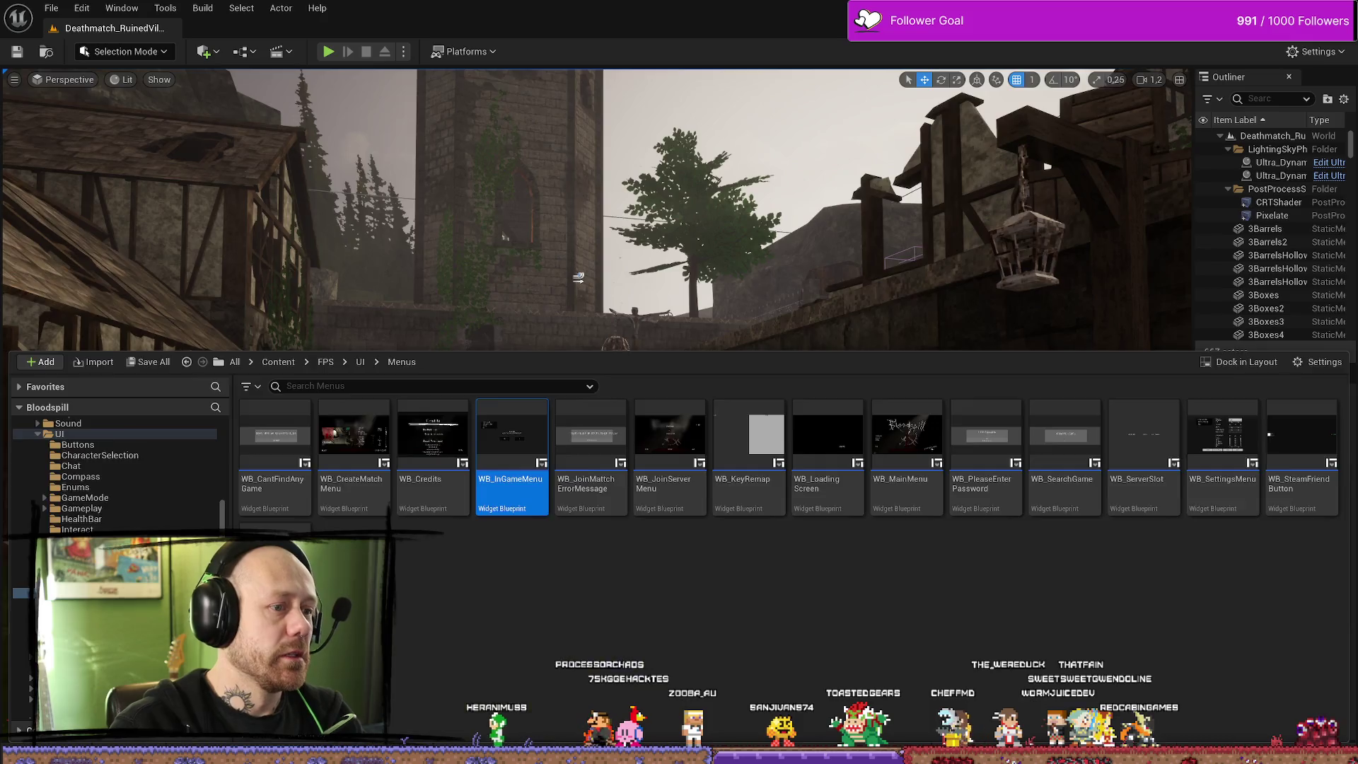
left_click_drag(594, 212, 595, 177)
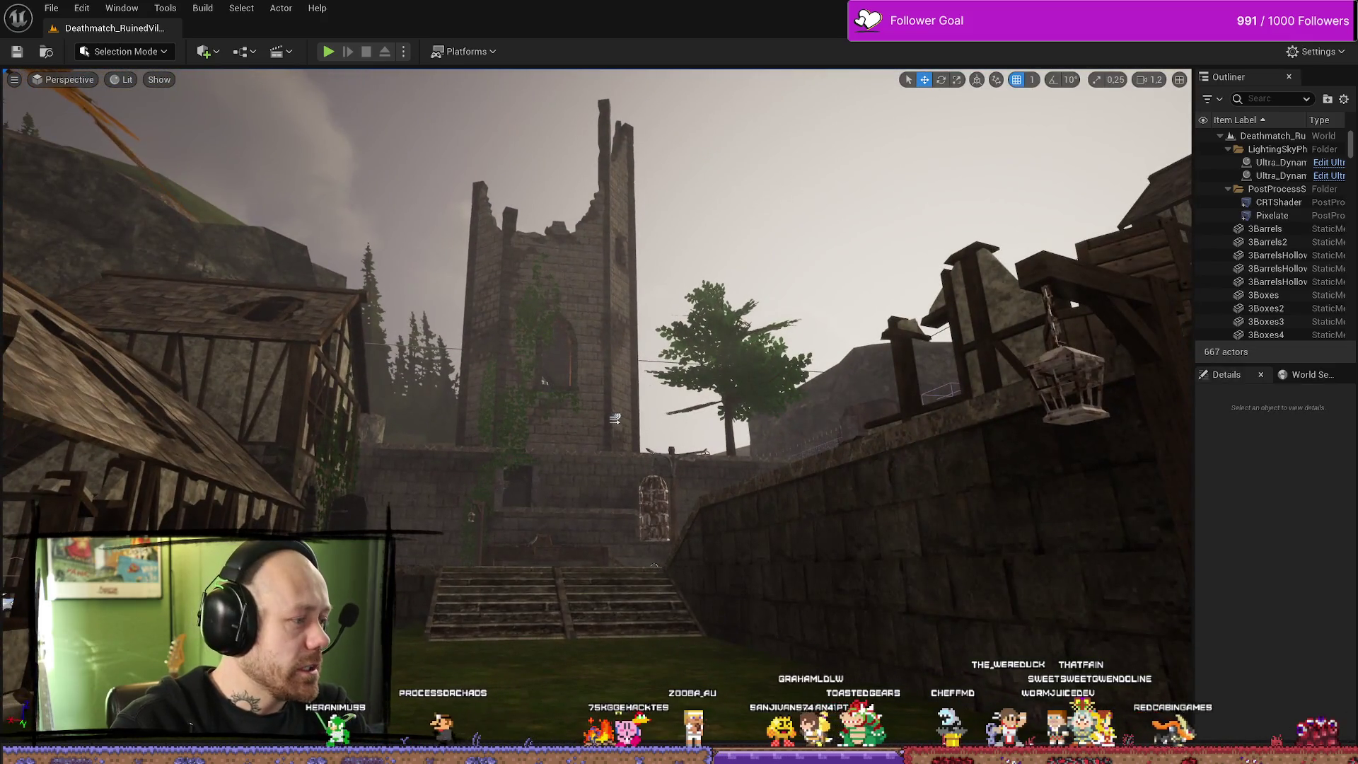
key("alt+Tab")
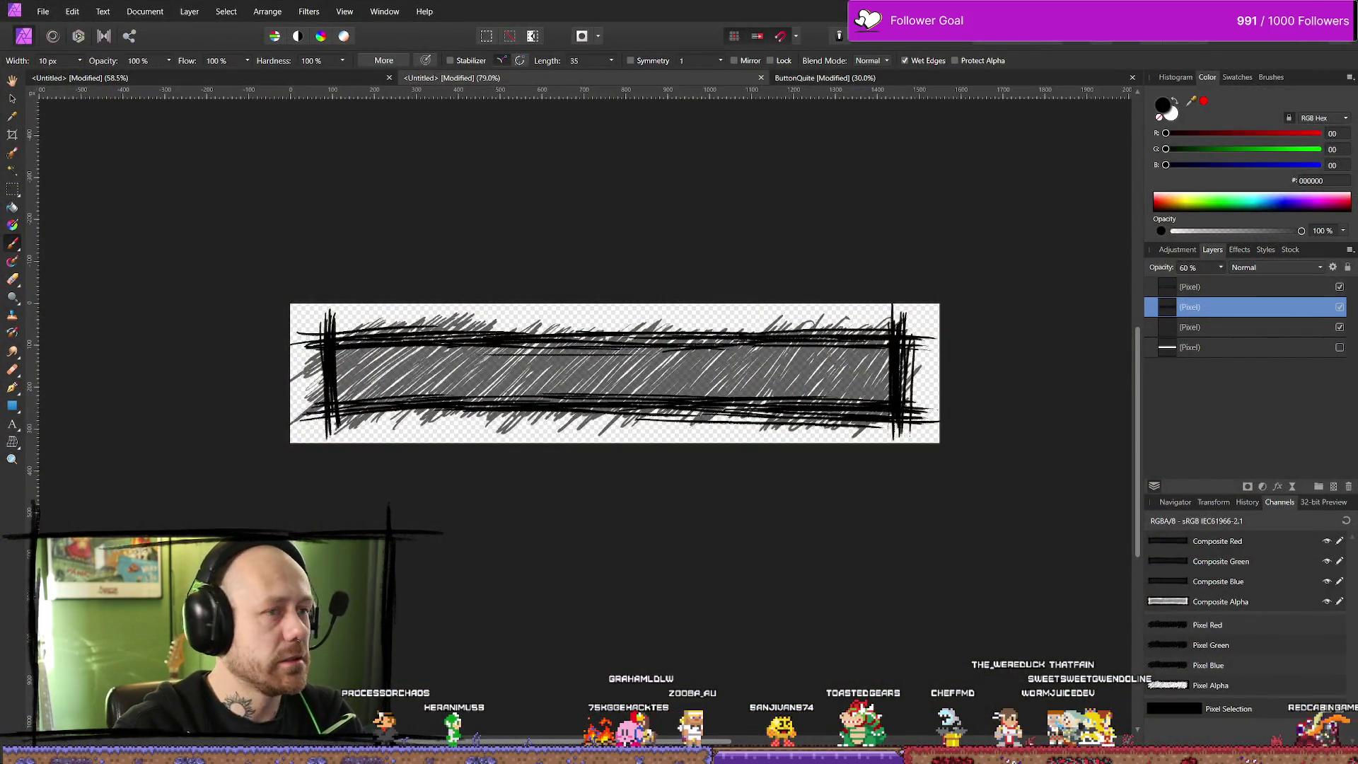
key("alt+Tab")
Import the button image into Content/MyStuff/UI as MenuButton and return to WB_InGameMenu
key("ctrl+space")
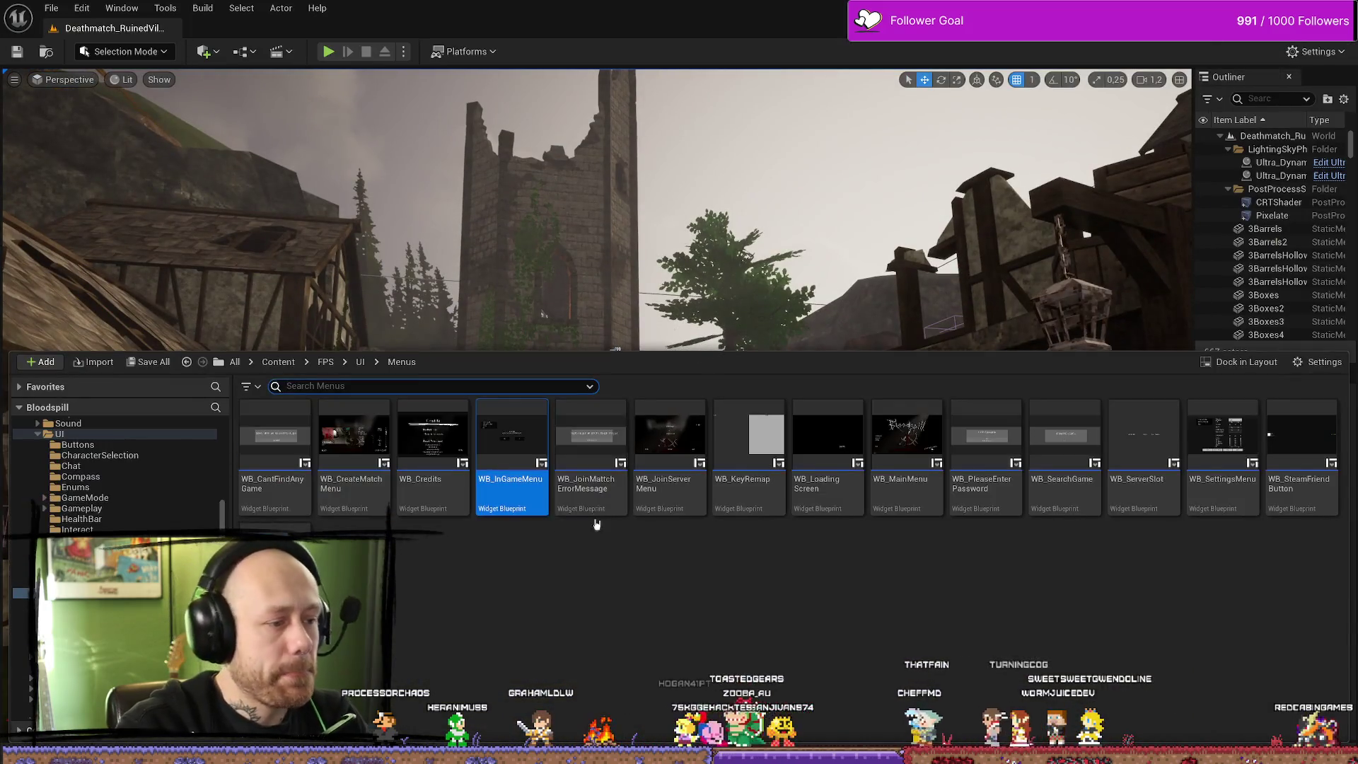
left_click(597, 523)
scroll(113, 474, "down", 2)
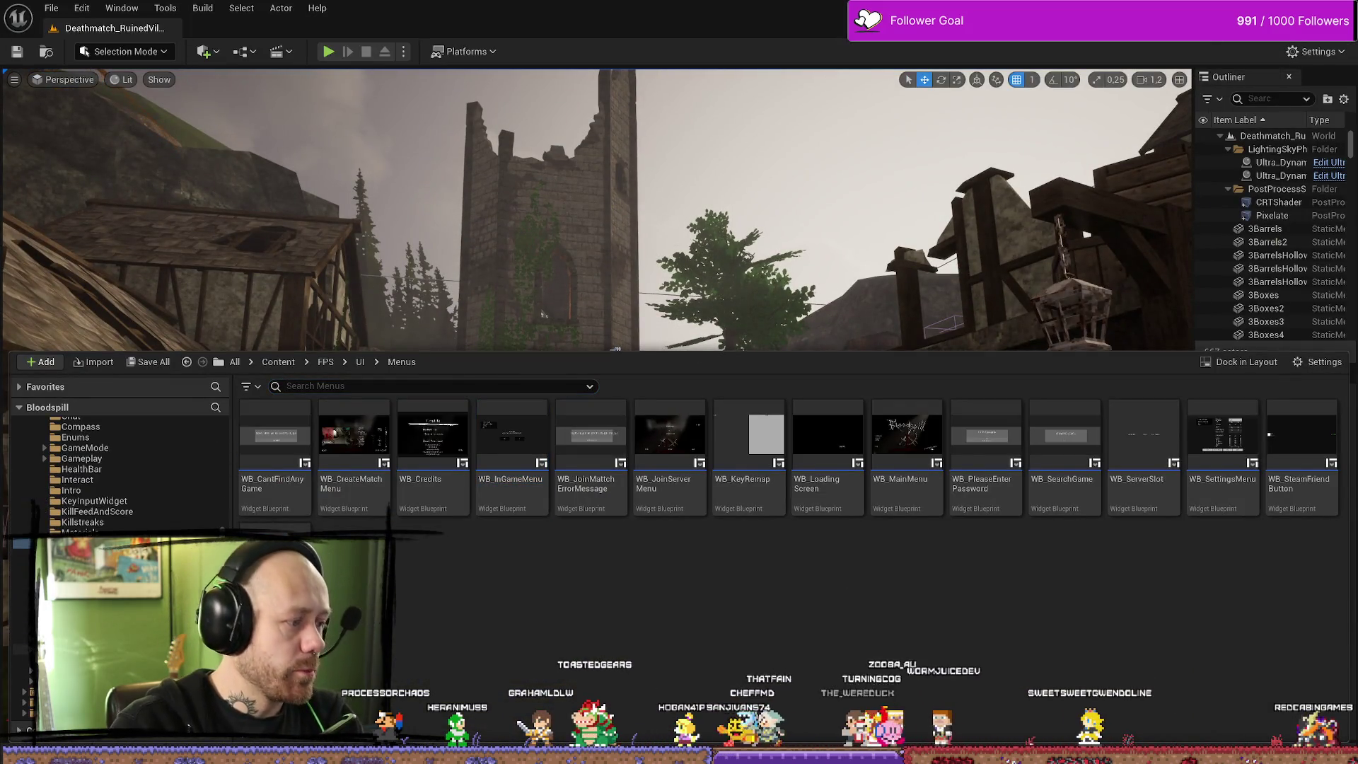
left_click(21, 627)
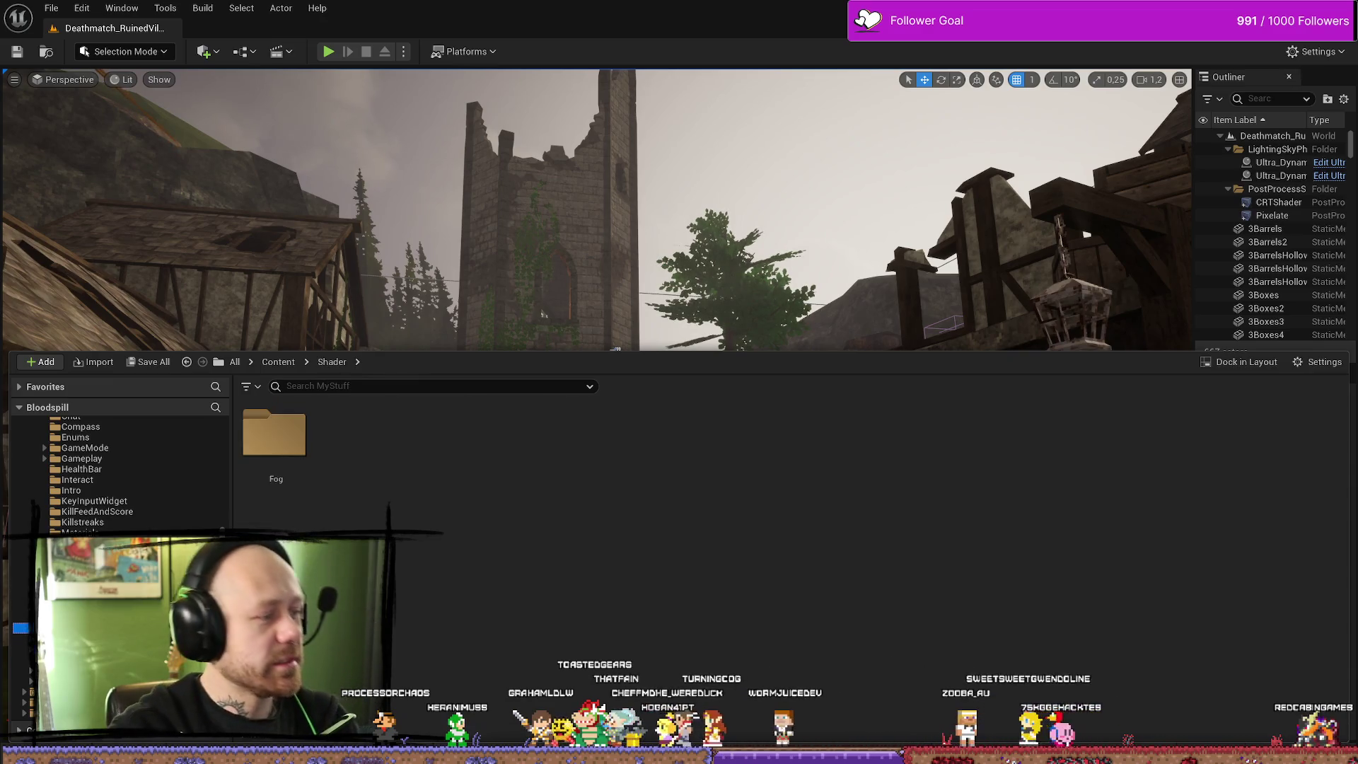
double_click(432, 559)
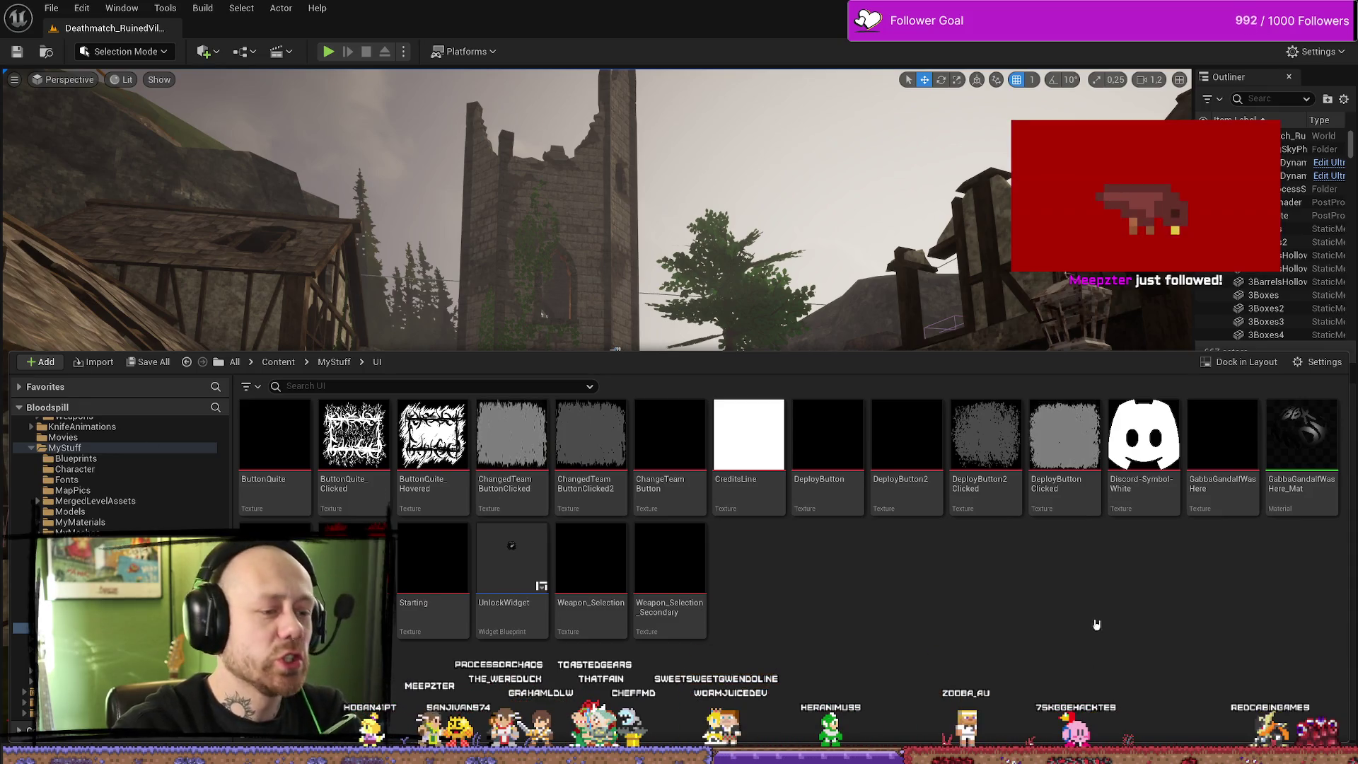
left_click_drag(1096, 625, 1096, 625)
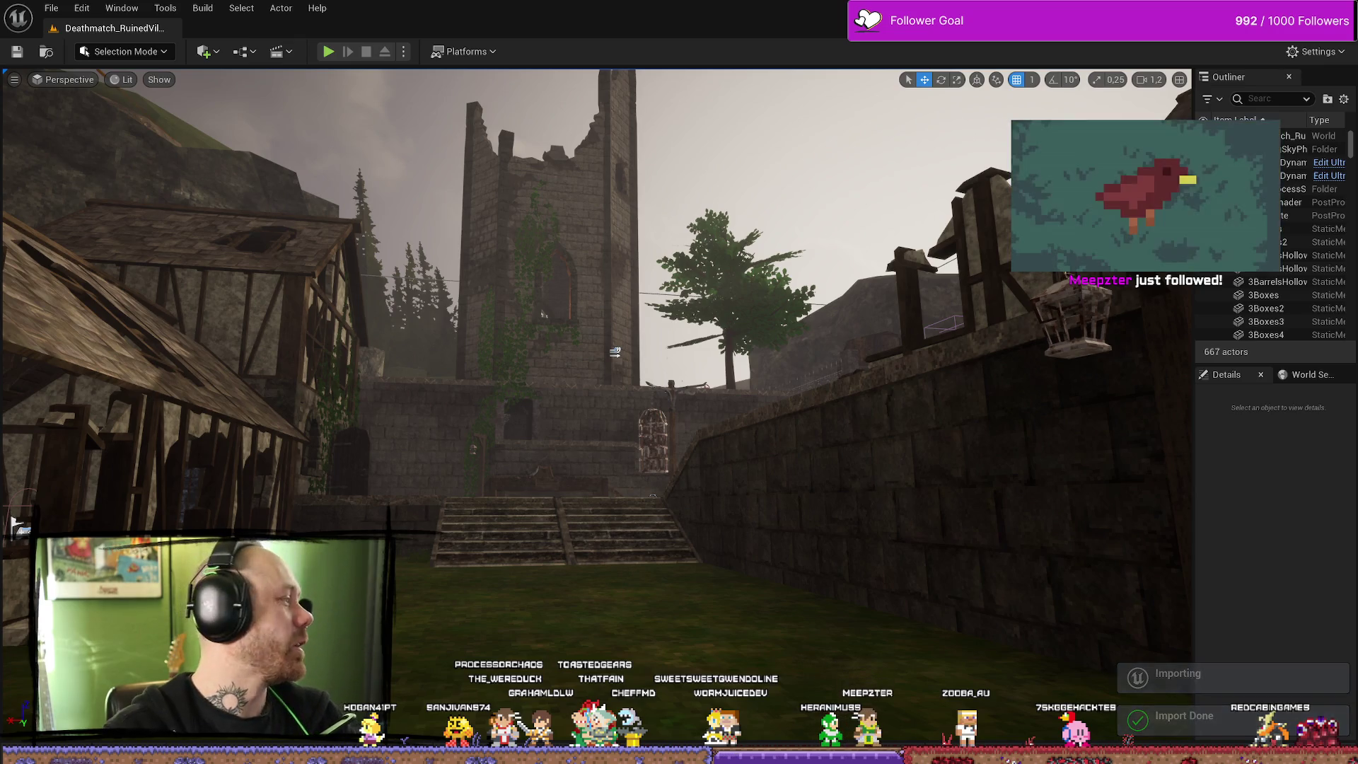
key("ctrl+space")
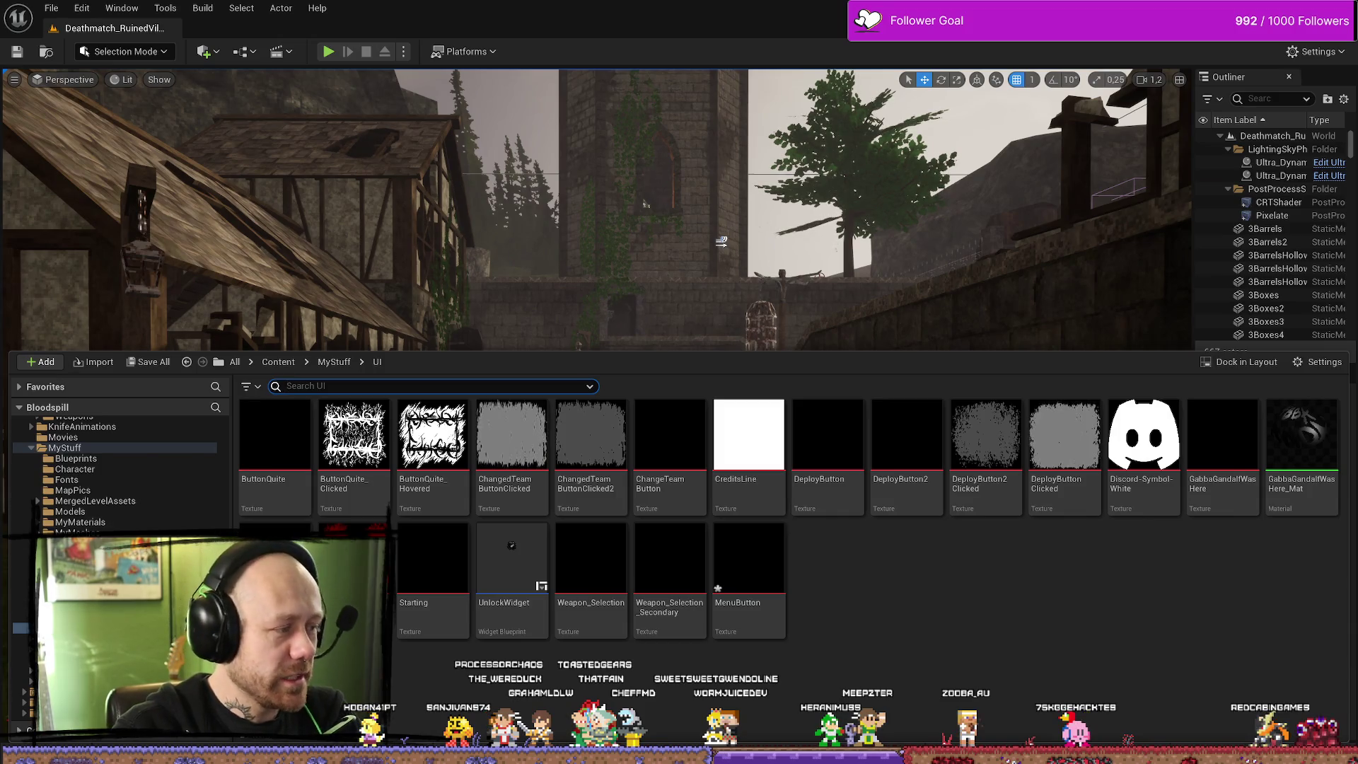
key("alt+Tab")
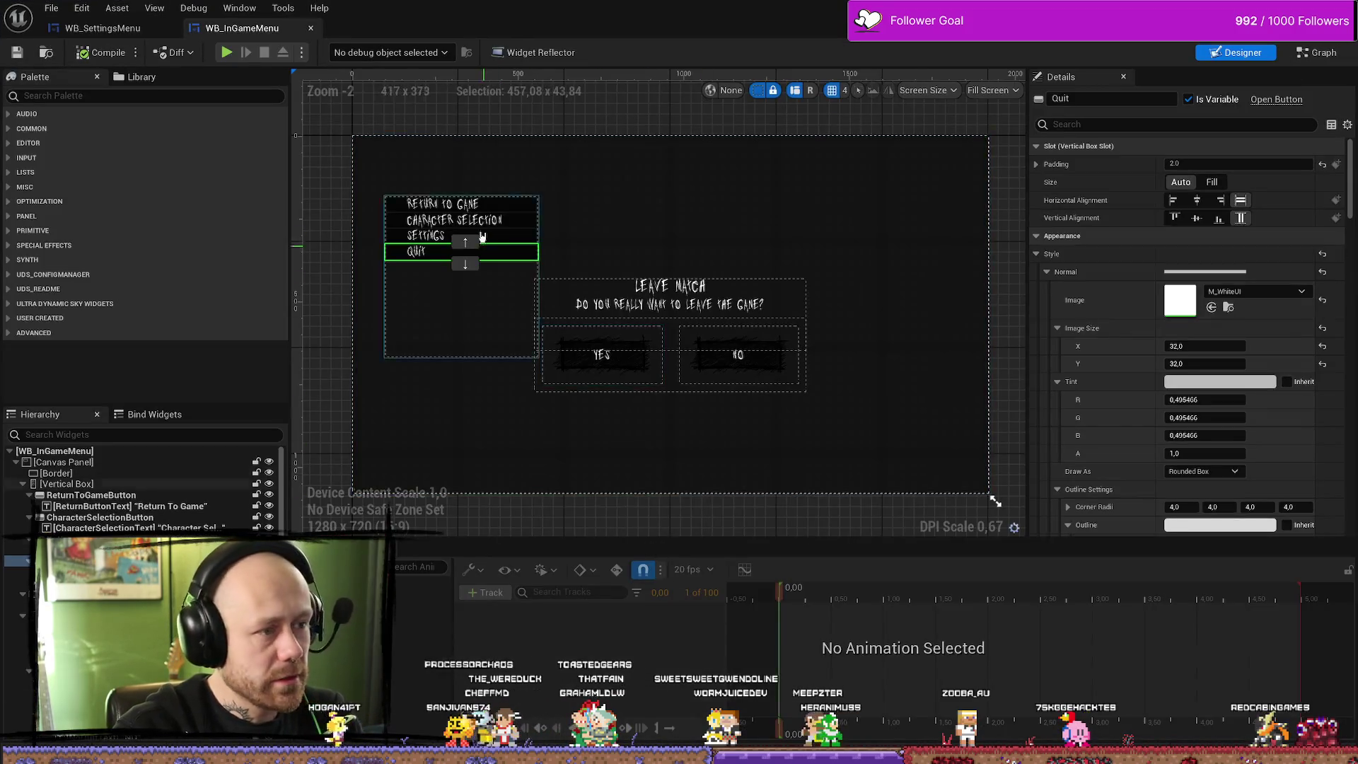
Centre the menu buttons on the designer canvas and select their vertical box
scroll(447, 330, "up", 5)
mouse_move(447, 331)
left_mouse_down()
mouse_move(566, 354)
mouse_move(644, 389)
mouse_move(601, 314)
left_mouse_up()
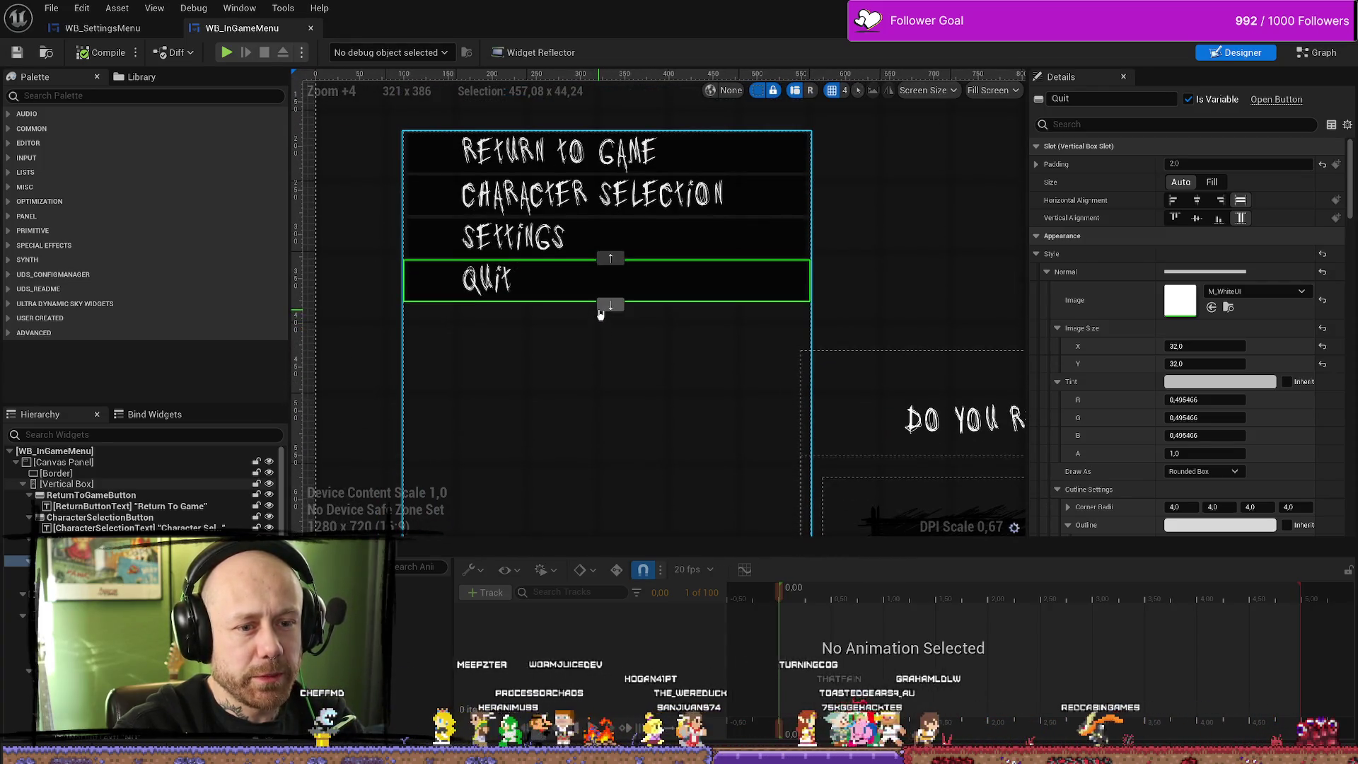
scroll(667, 264, "up", 2)
scroll(665, 268, "down", 1)
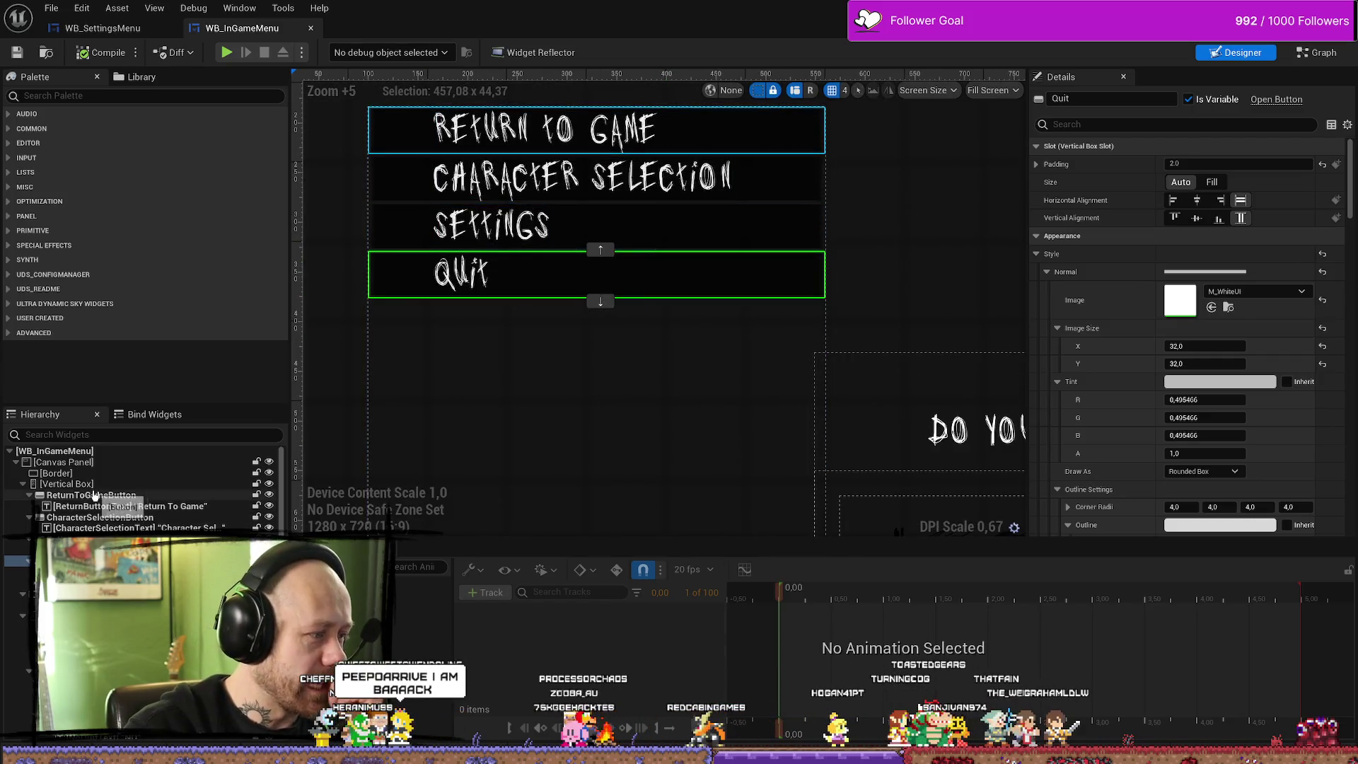
left_click(600, 108)
Select ReturnToGameButton and open its Normal image picker filtered to 'menu'
scroll(600, 435, "up", 3)
scroll(599, 435, "down", 10)
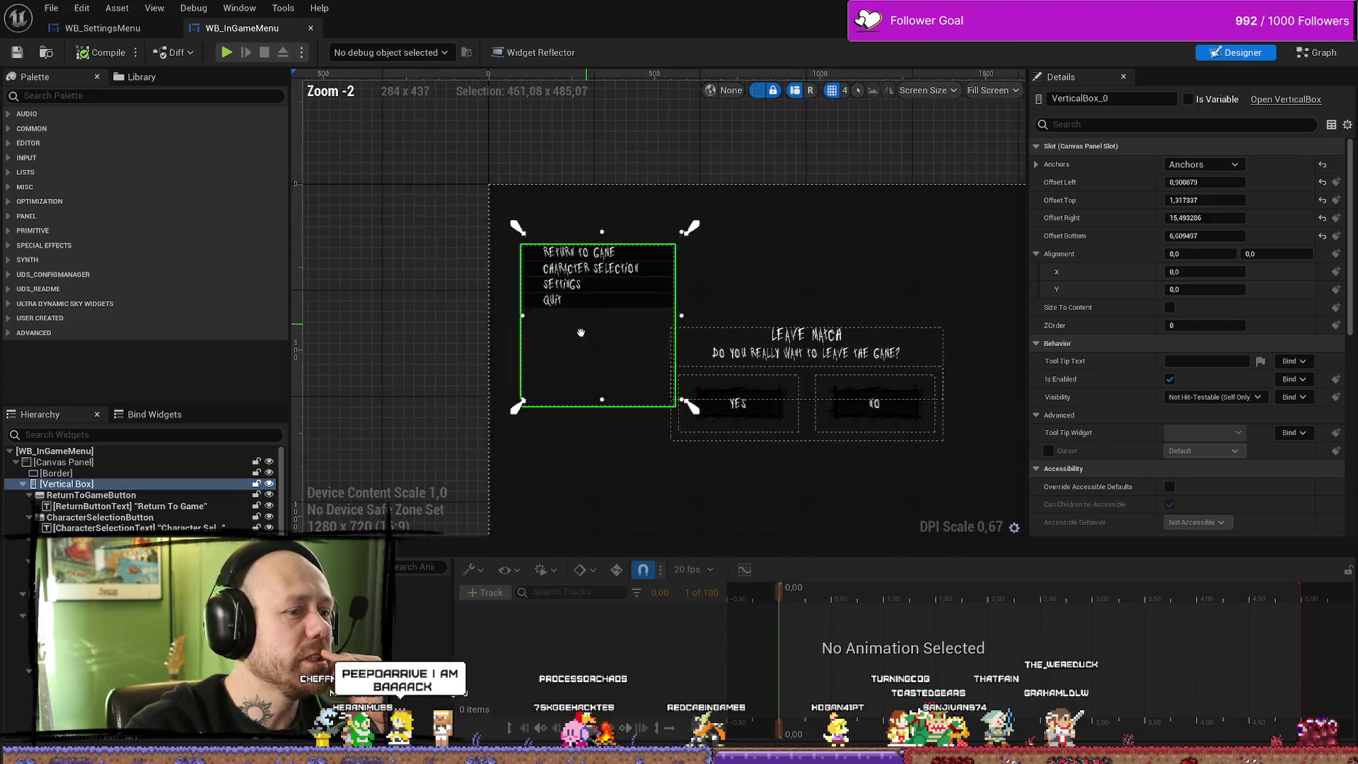
scroll(587, 339, "up", 5)
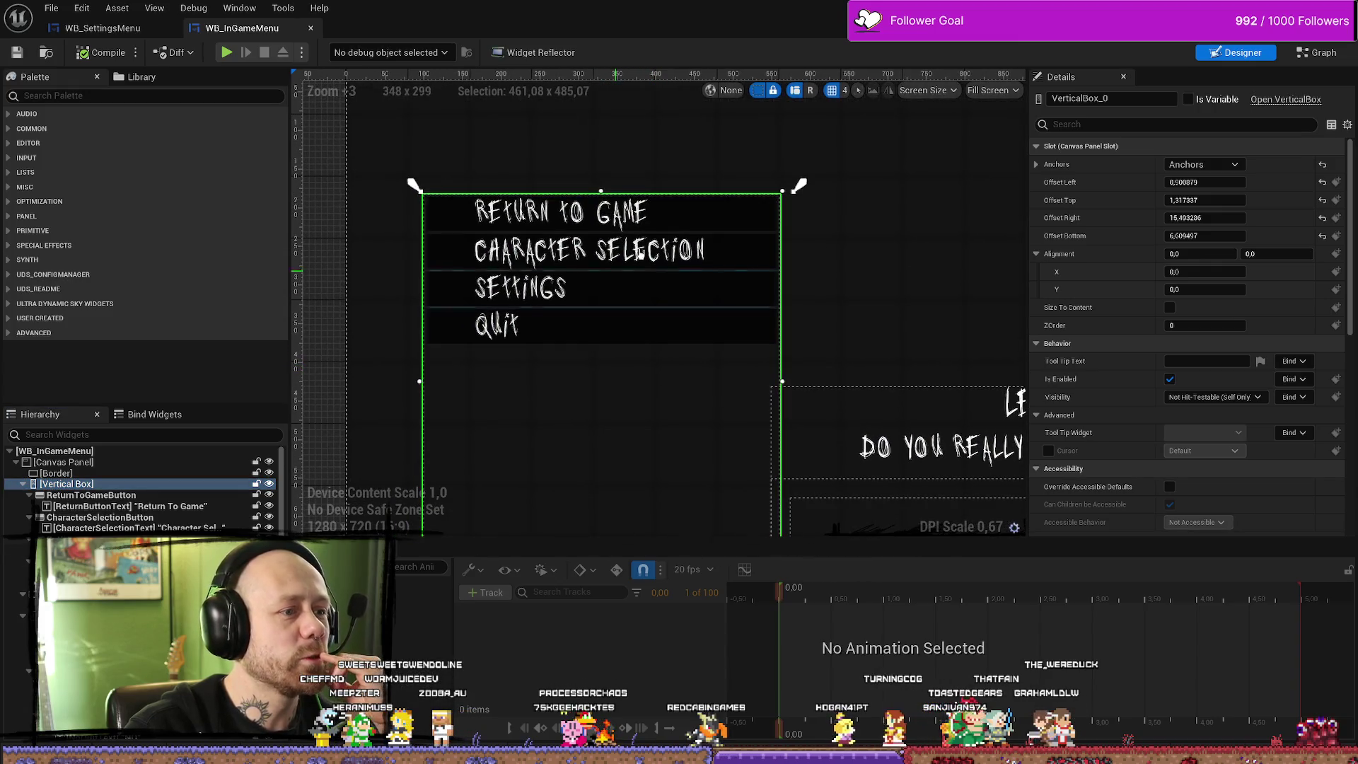
left_click(706, 216)
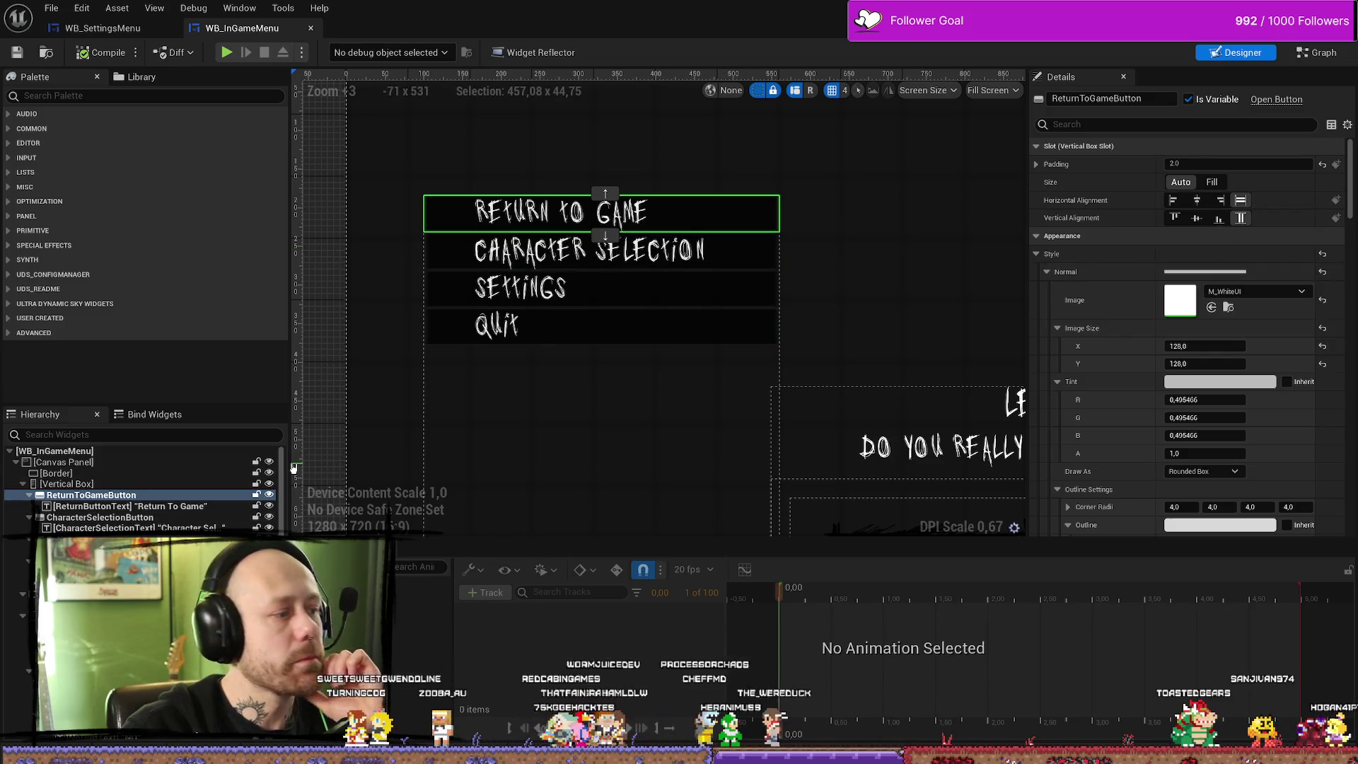
left_click(70, 484)
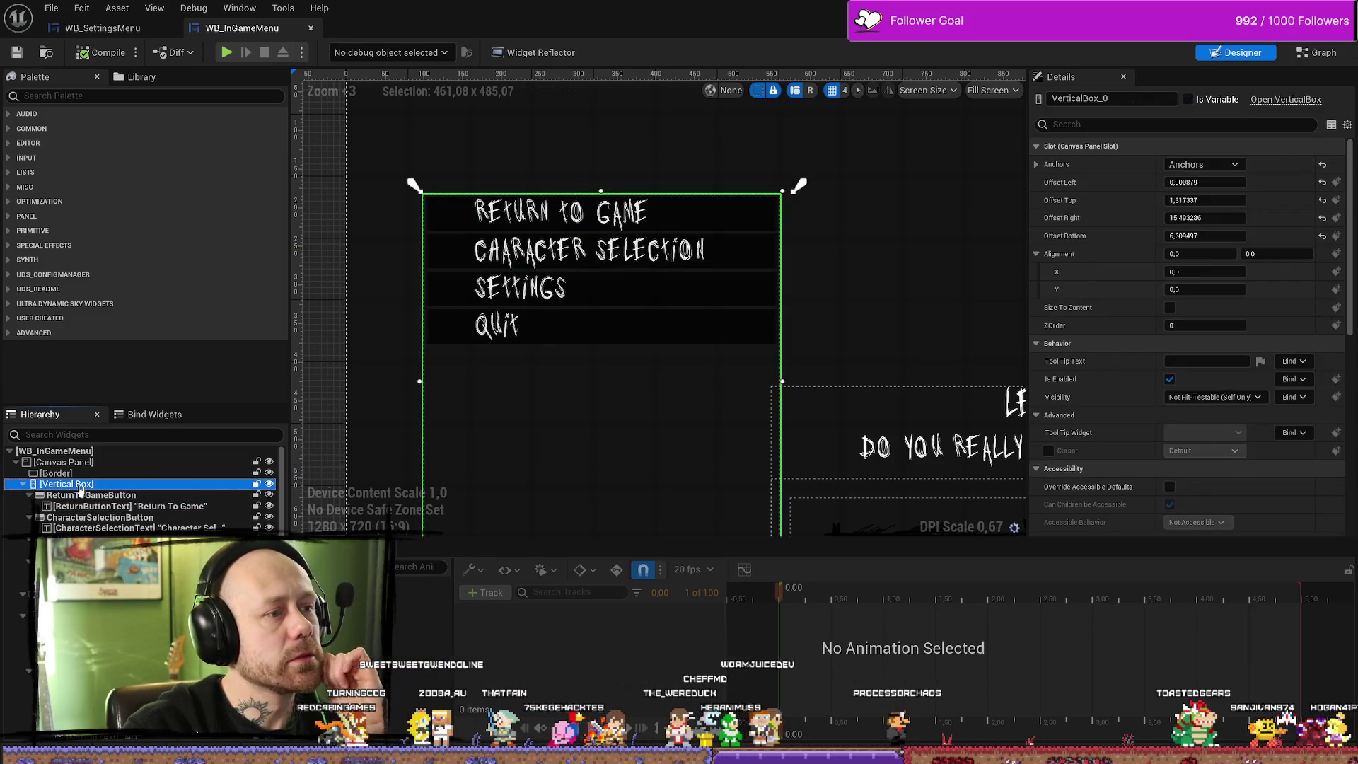
left_click(105, 506)
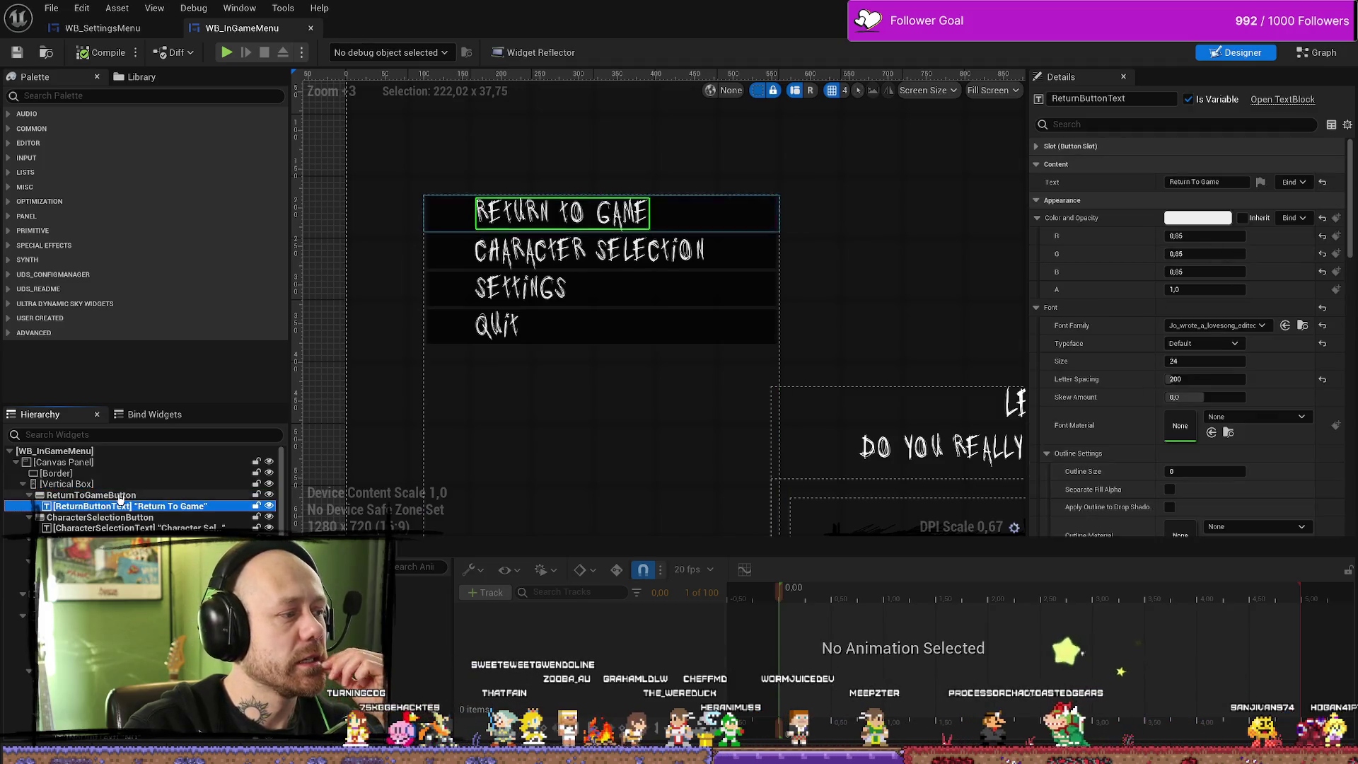
left_click(118, 496)
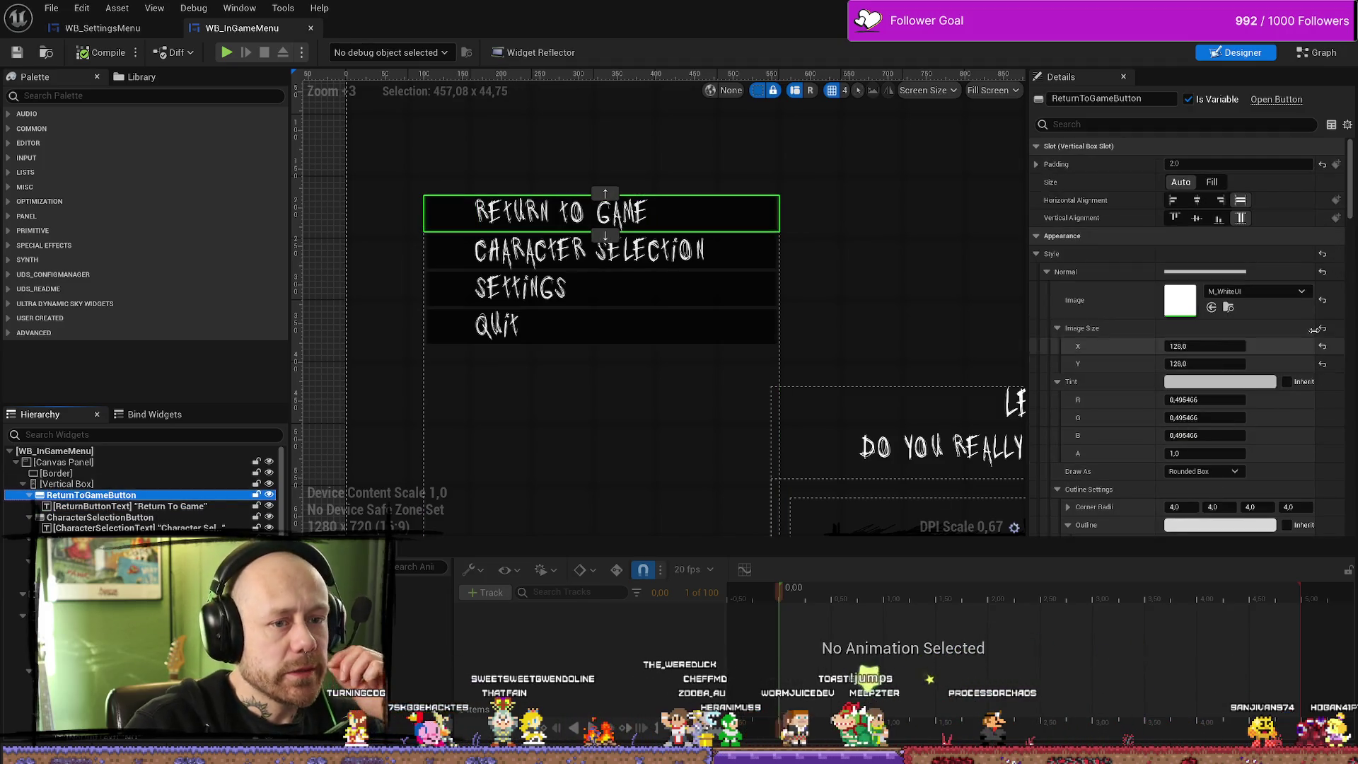
left_click(1277, 292)
type("menu")
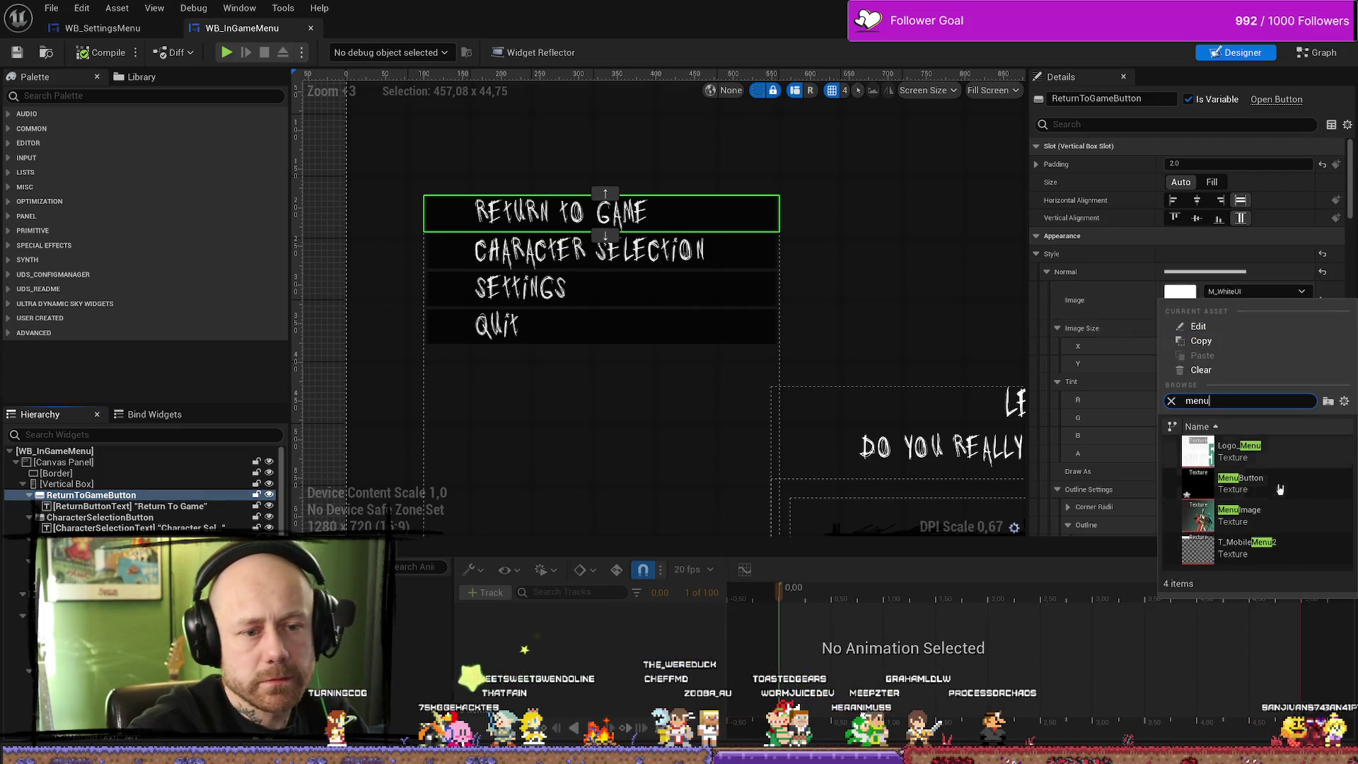
Set the Return To Game button's Normal image to the MenuButton texture
left_click(1276, 485)
scroll(573, 186, "up", 3)
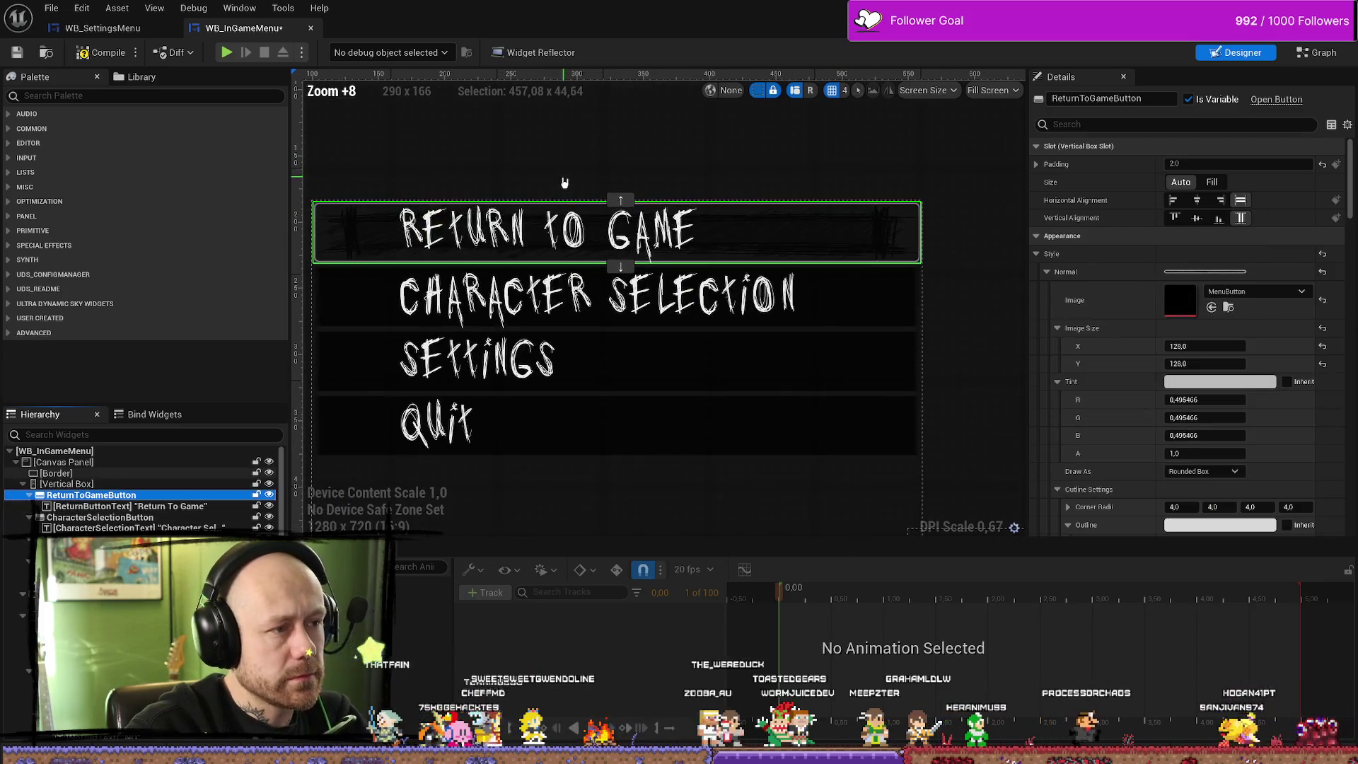
scroll(573, 186, "down", 2)
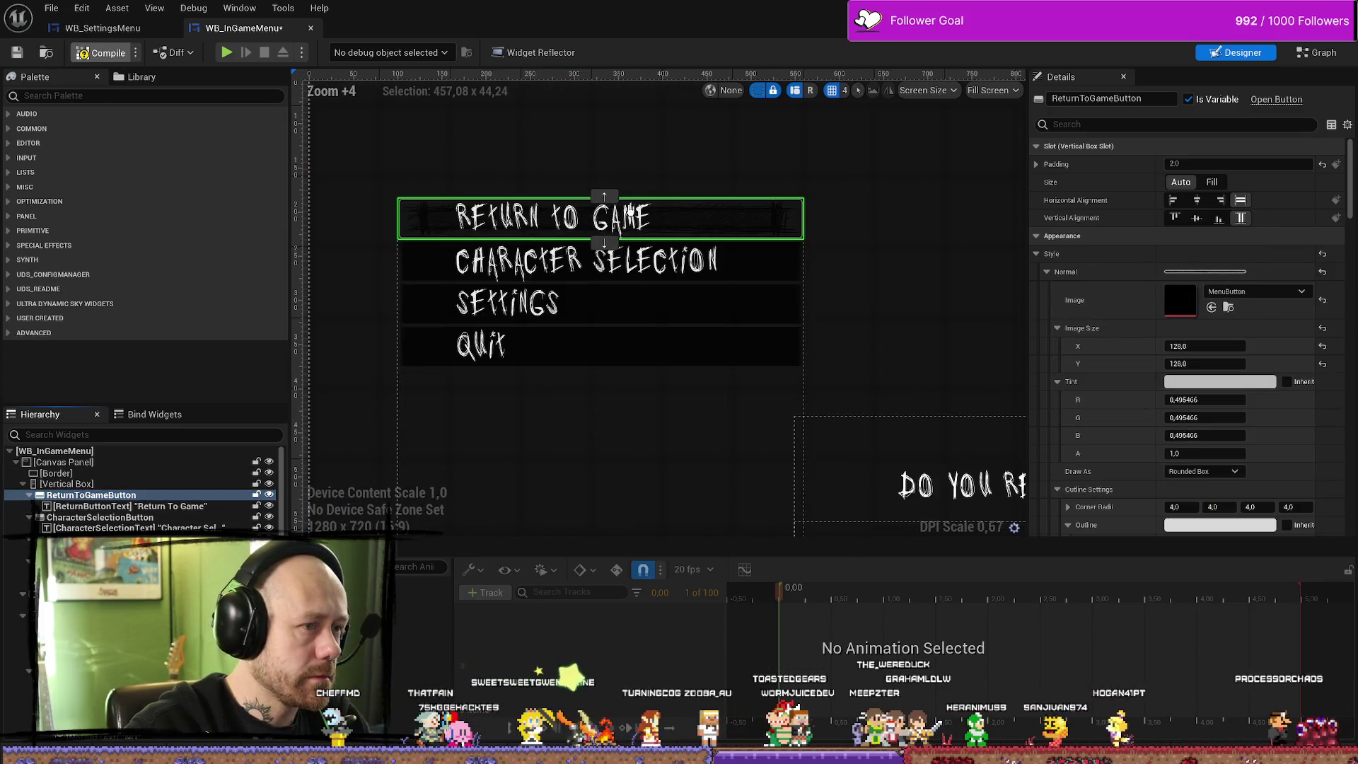
left_click_drag(524, 164, 522, 208)
scroll(540, 236, "up", 2)
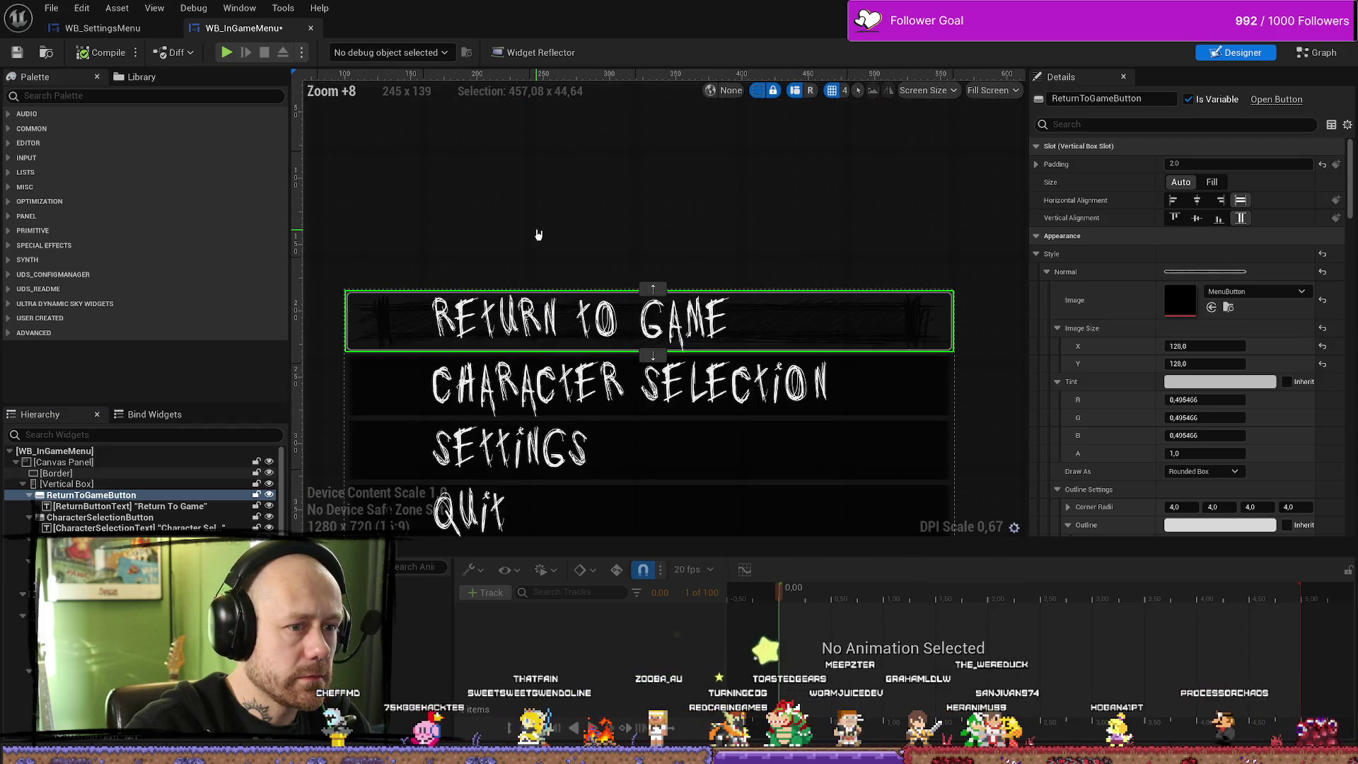
scroll(694, 264, "up", 1)
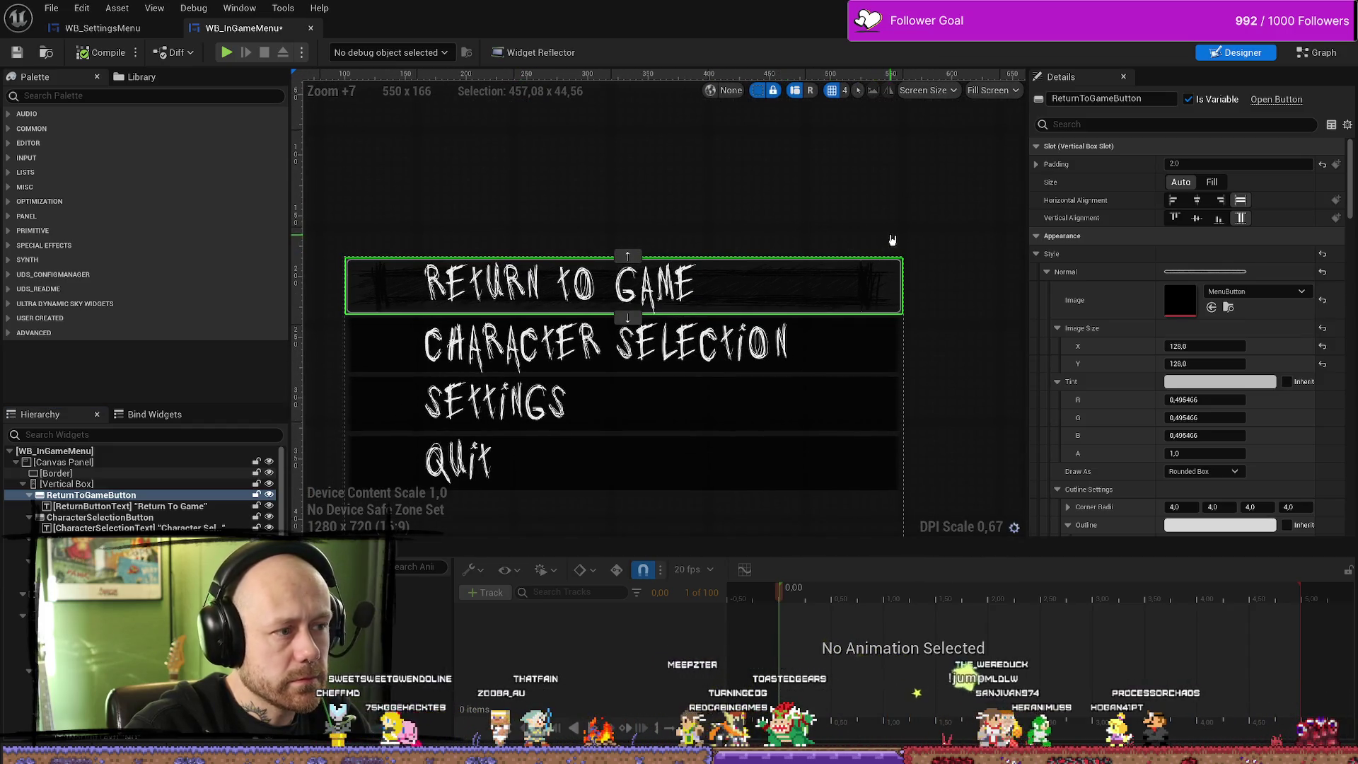
scroll(522, 281, "down", 6)
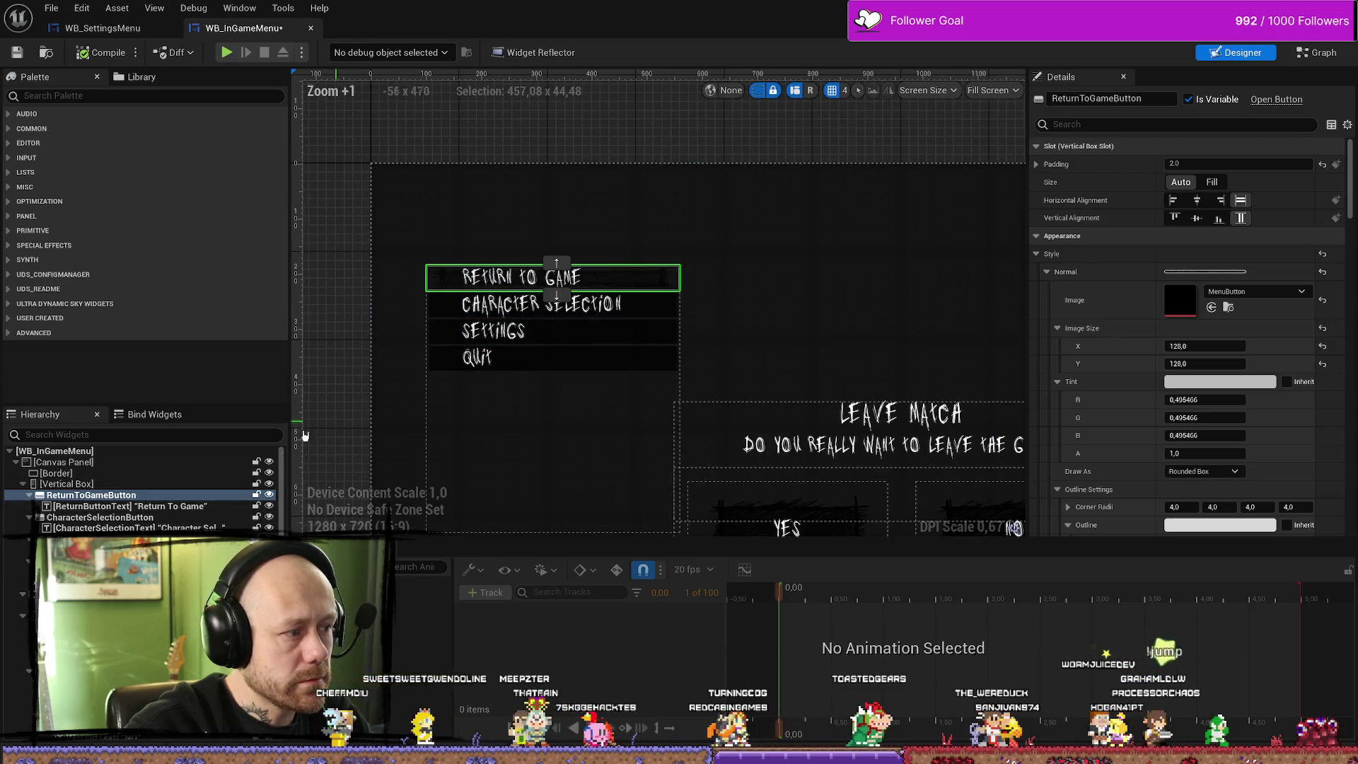
Reselect the Return To Game button in the Hierarchy and bring up its context menu
left_click(85, 485)
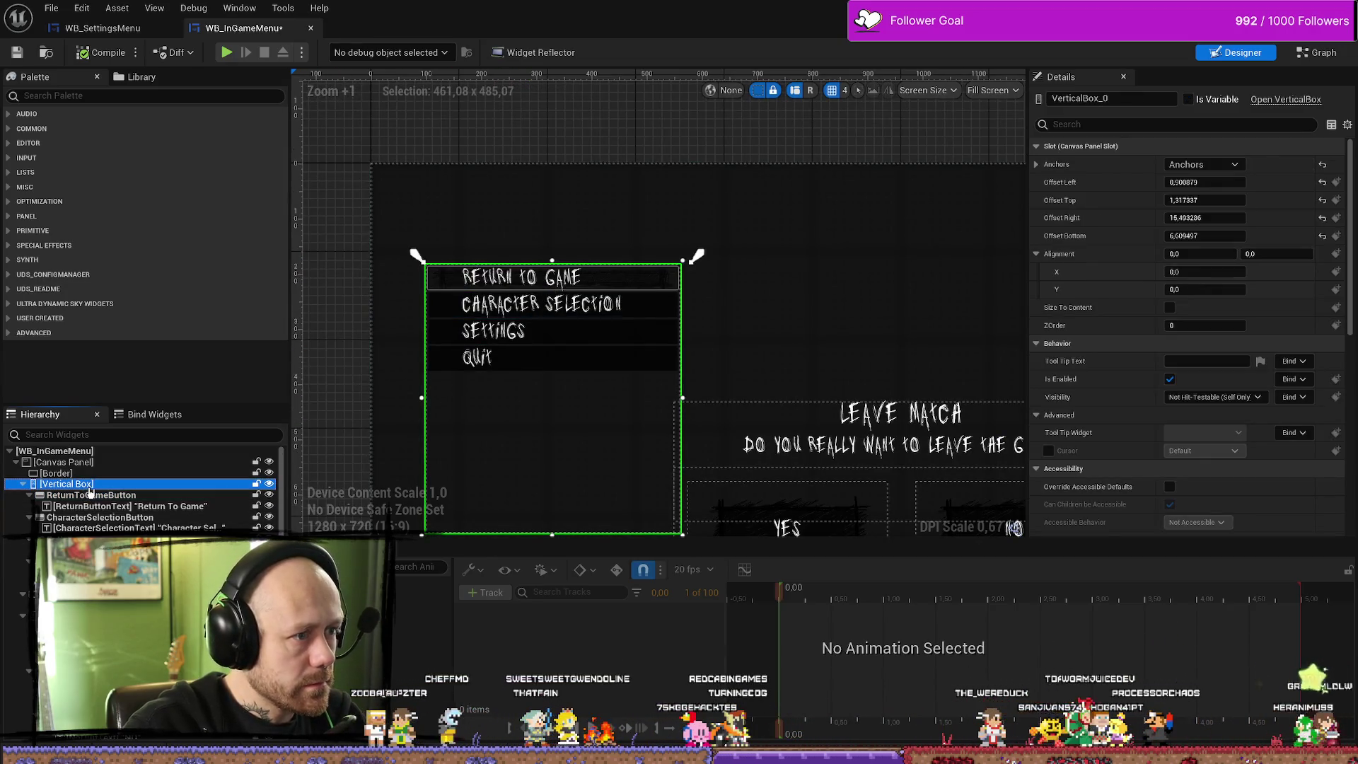
left_click(119, 496)
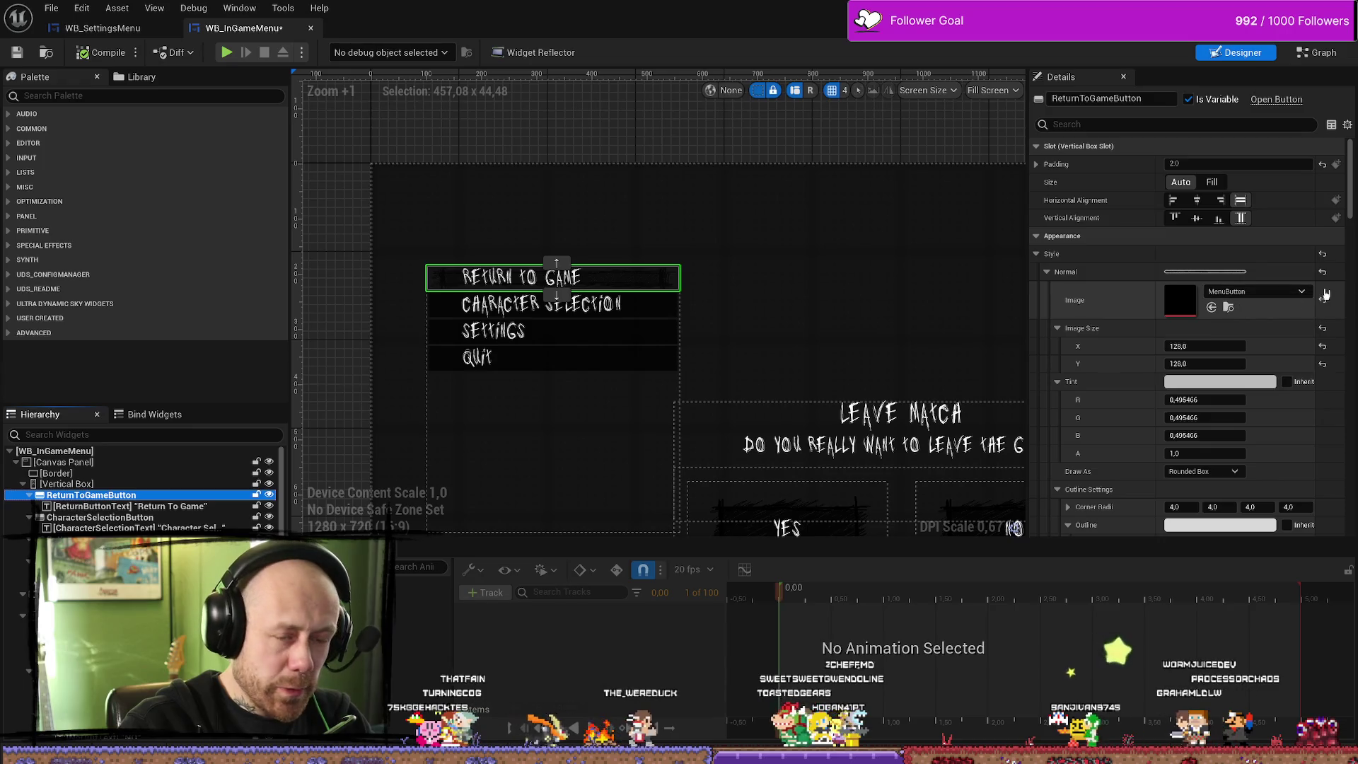
right_click(79, 496)
mouse_move(177, 619)
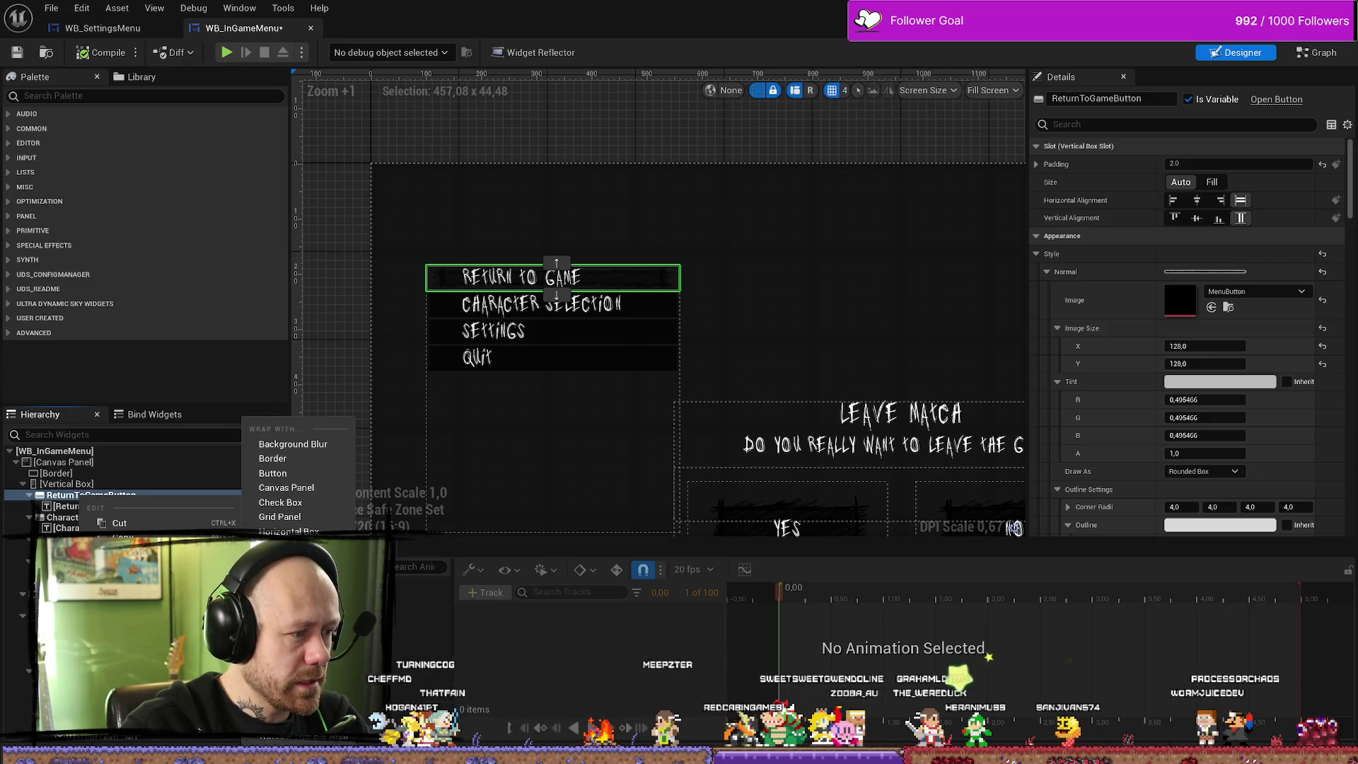
Wrap the Return To Game button in a Size Box with width 480 and height 48 overrides
left_click(290, 647)
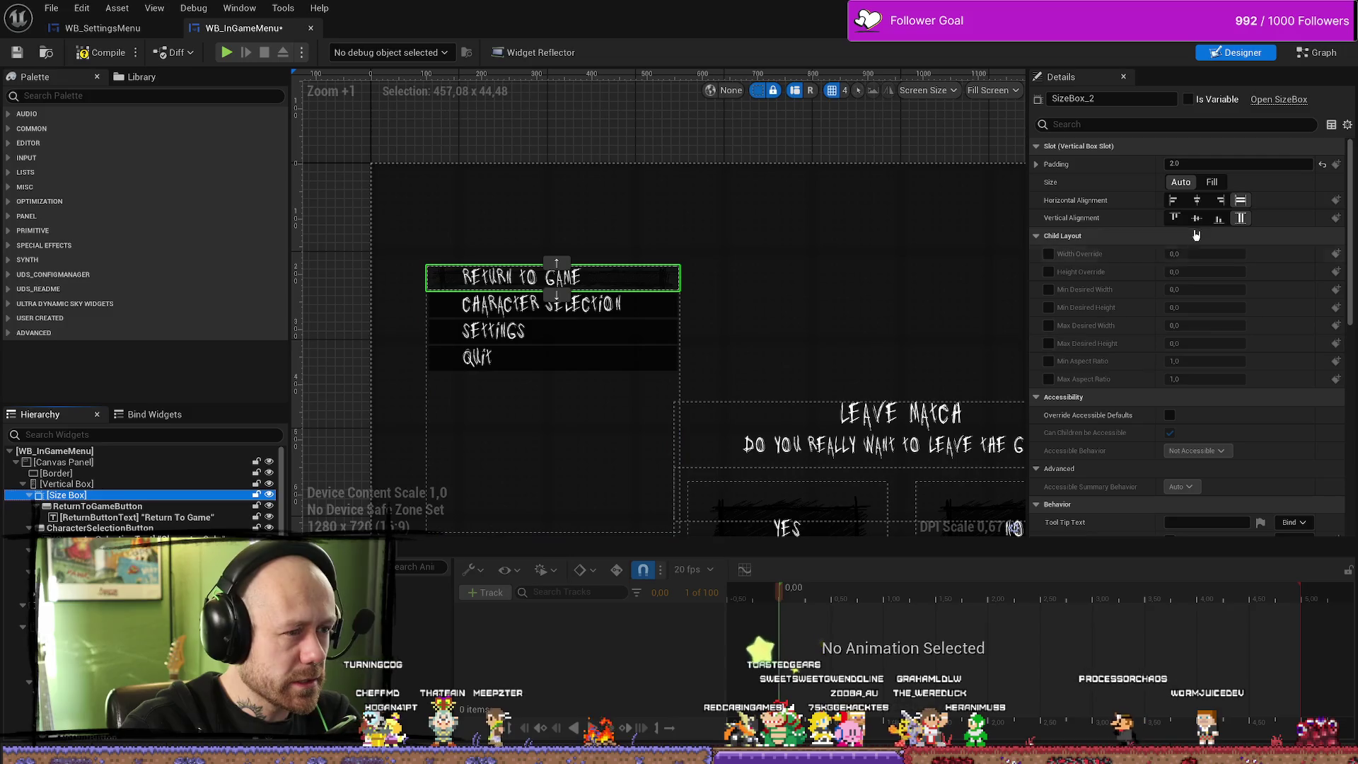
left_click(1049, 254)
left_click(1049, 272)
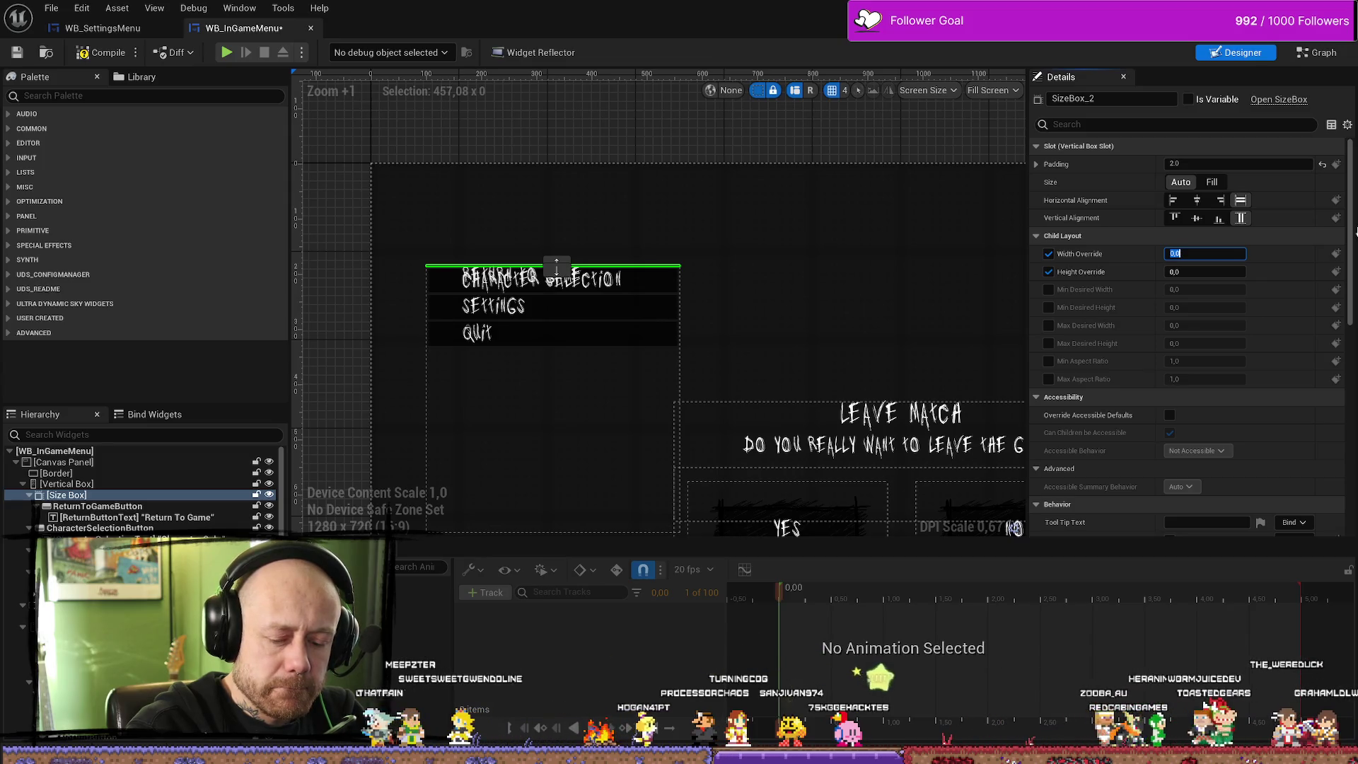
type("480")
key("Return")
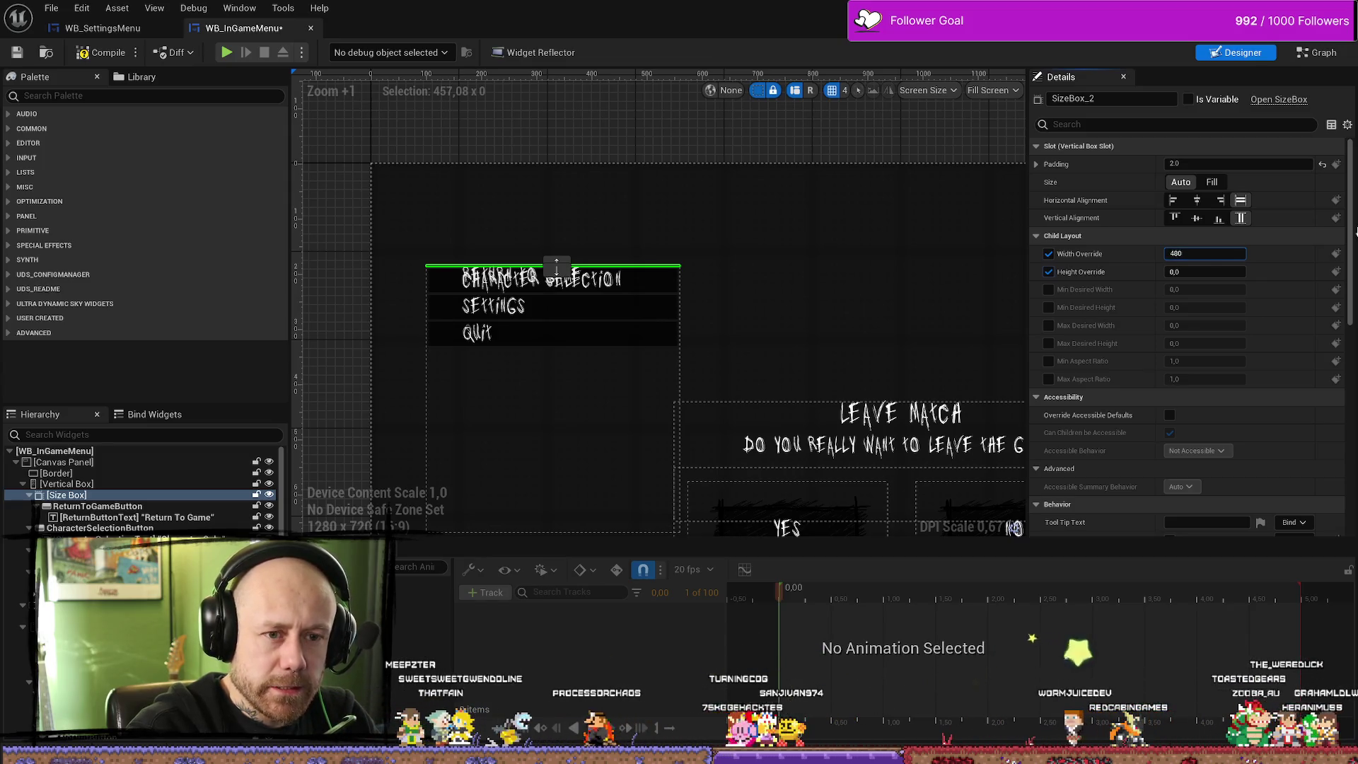
key("Tab")
type("4")
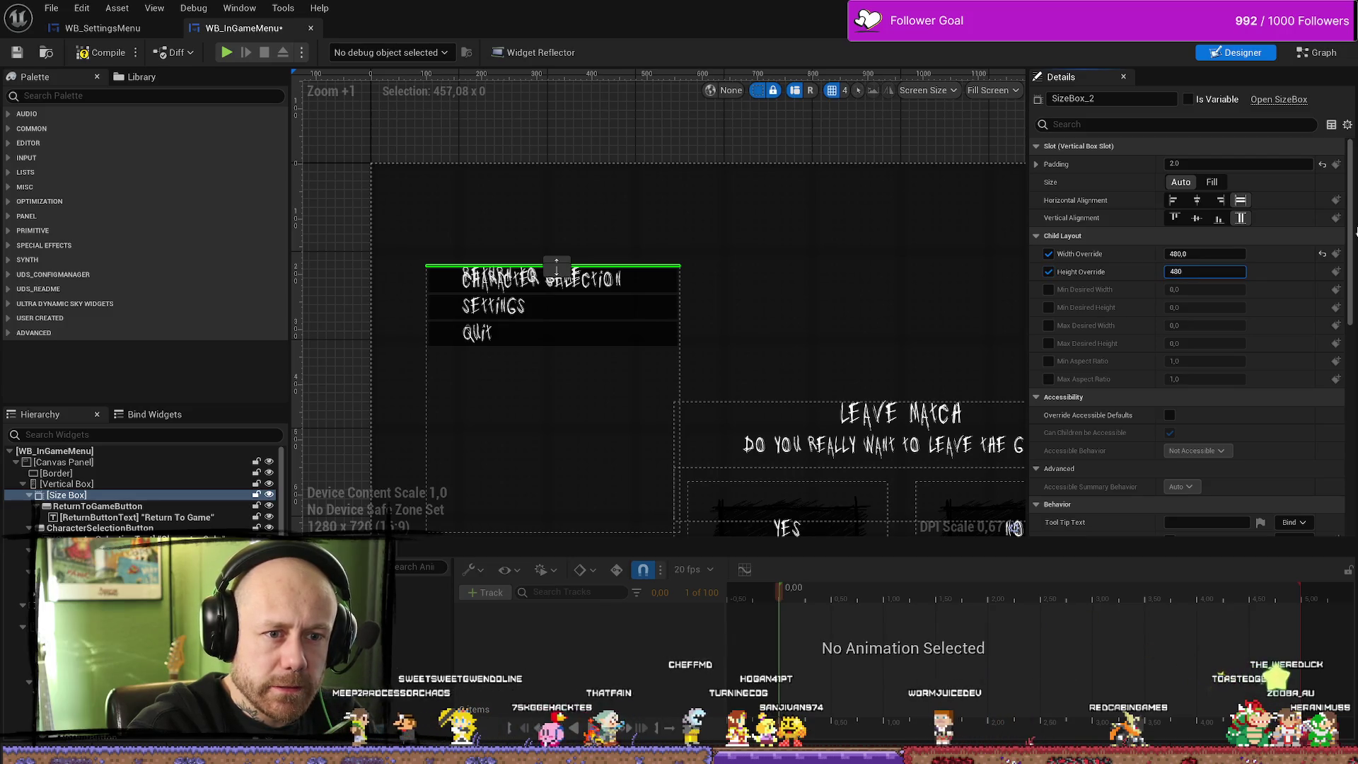
key("Return")
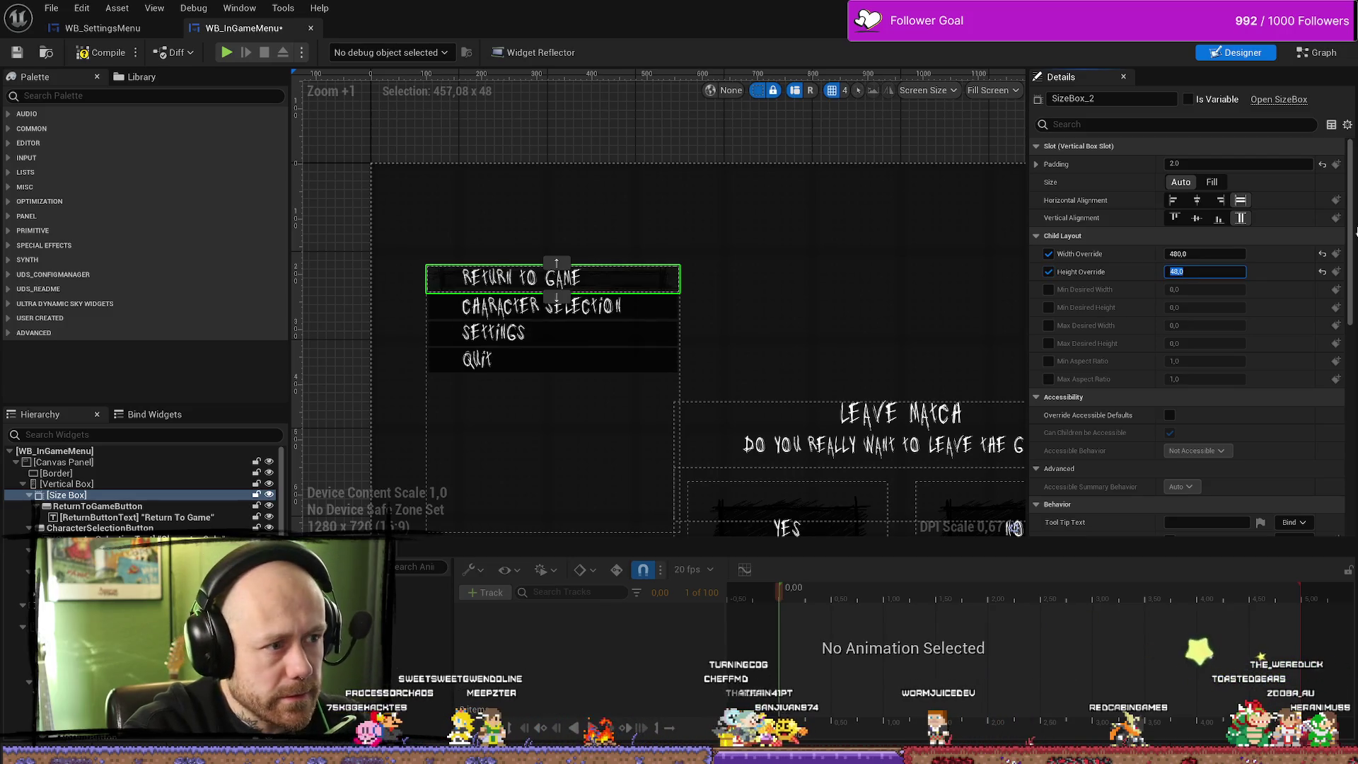
Zoom and pan the designer canvas to centre the enlarged menu
scroll(424, 325, "up", 9)
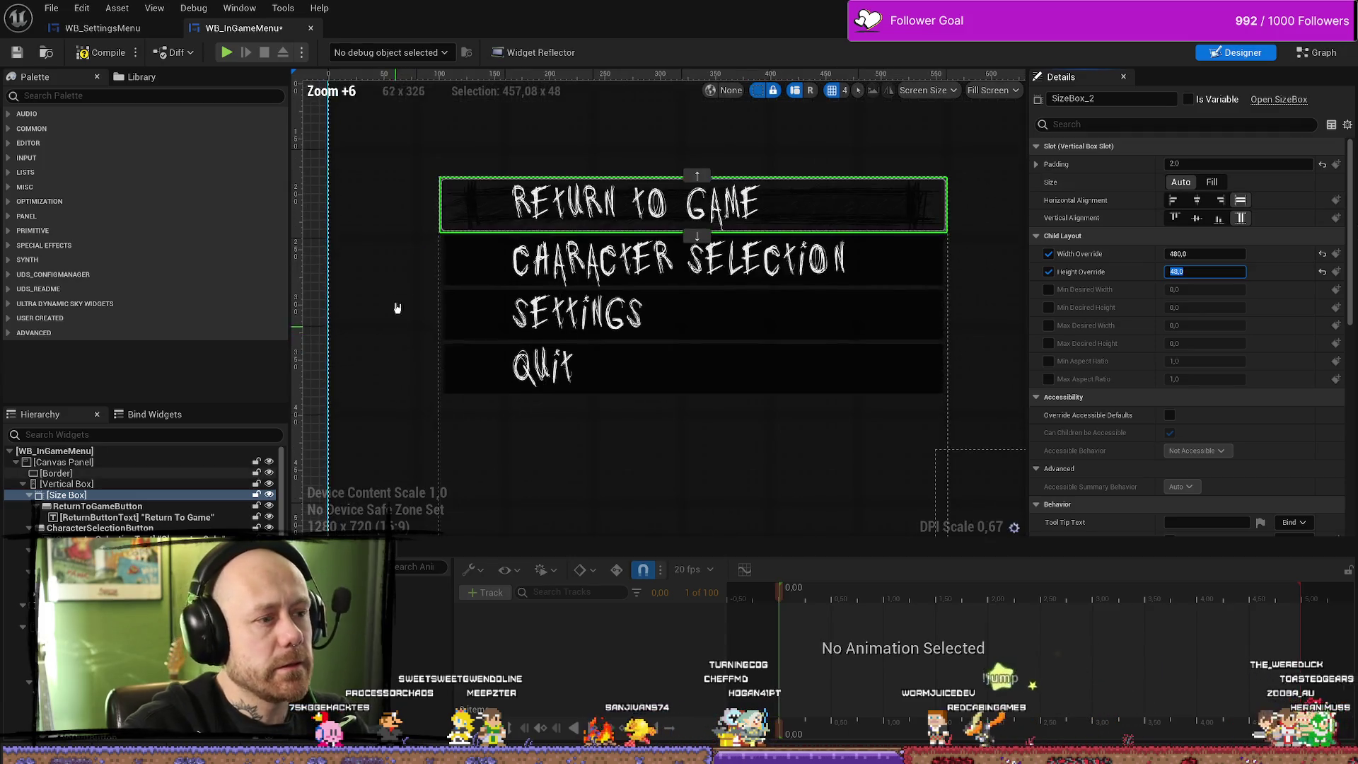
left_click_drag(619, 186, 435, 221)
scroll(435, 220, "down", 2)
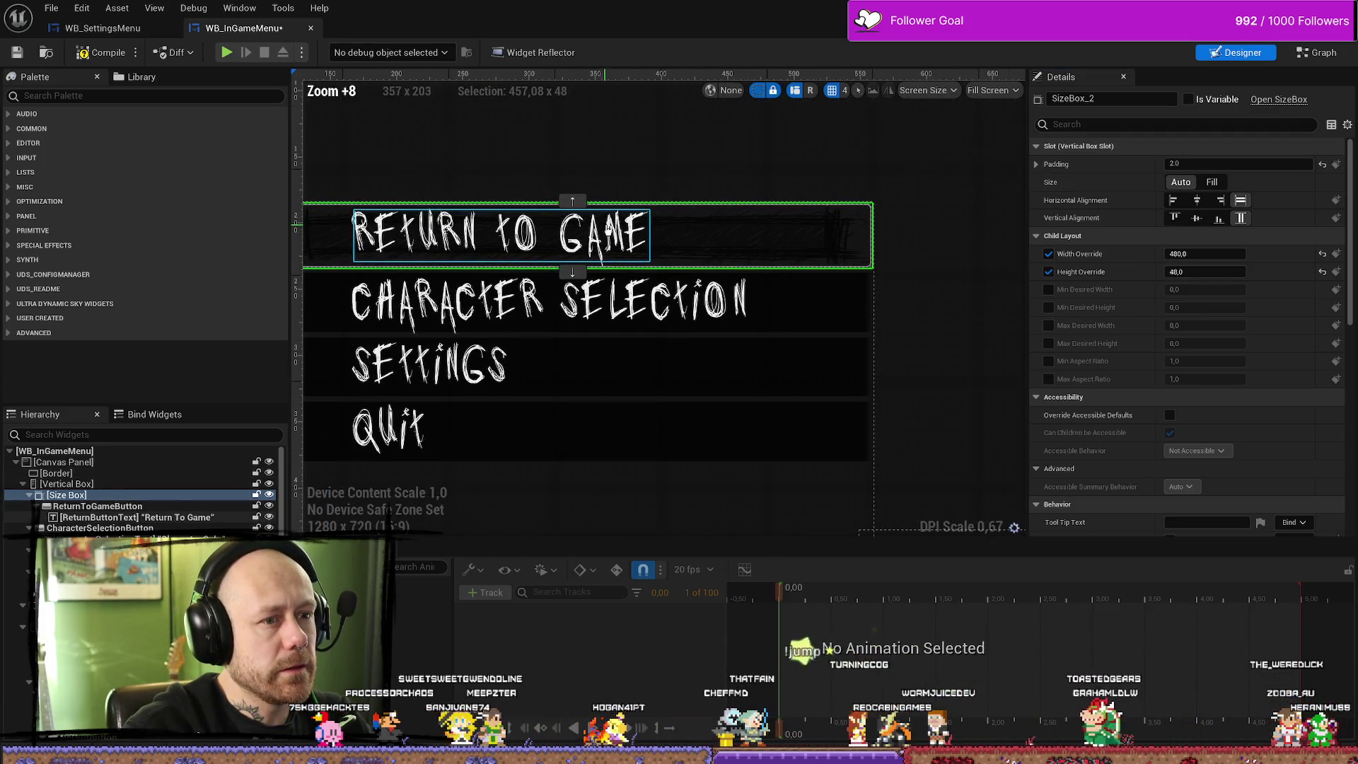
scroll(549, 224, "down", 2)
scroll(538, 220, "up", 1)
scroll(476, 191, "down", 2)
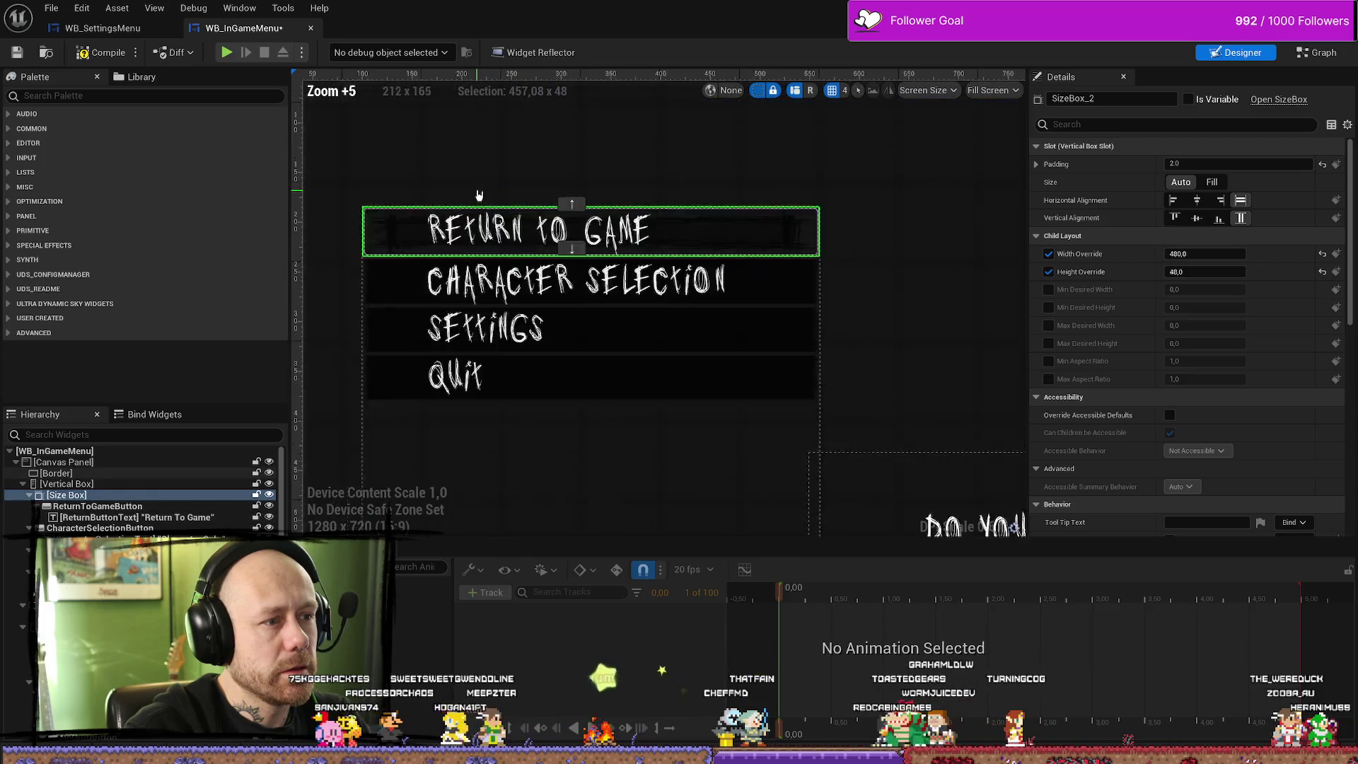
scroll(597, 195, "up", 2)
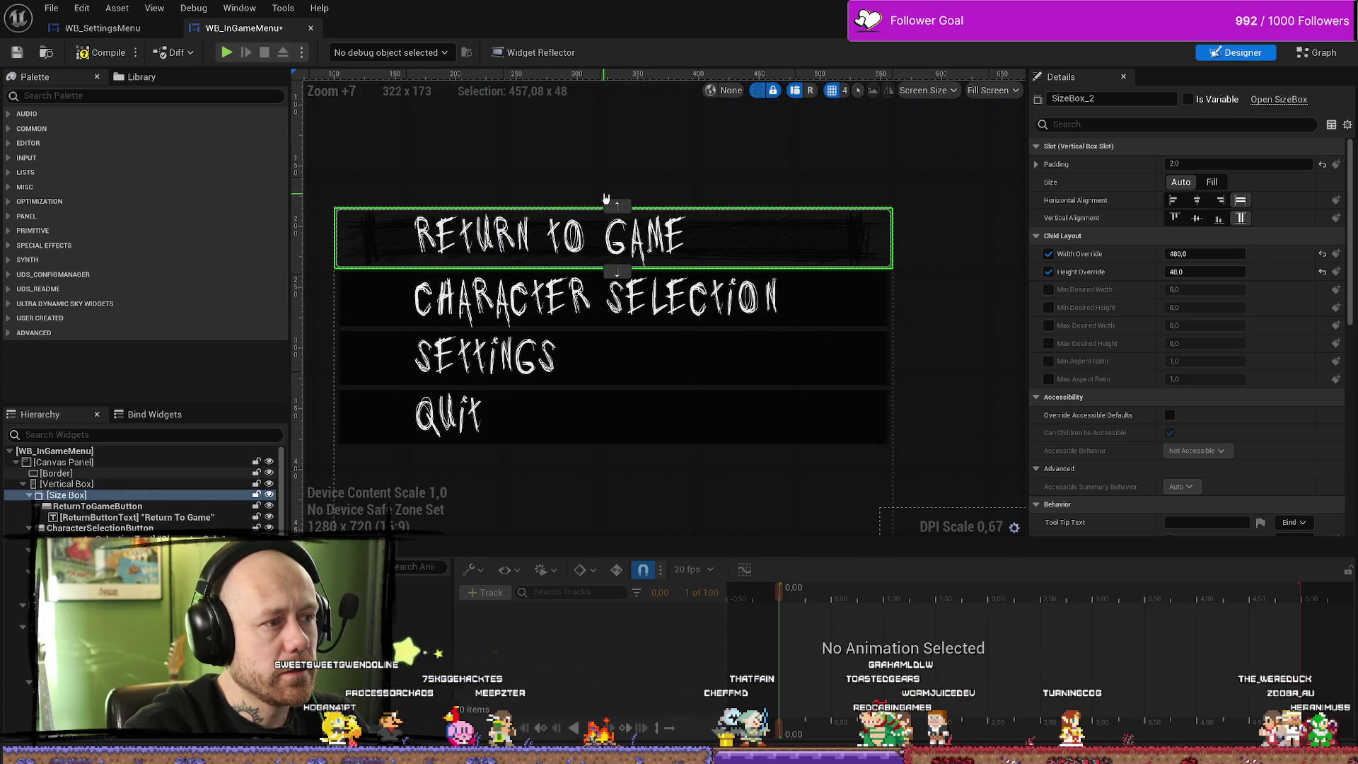
scroll(782, 224, "up", 6)
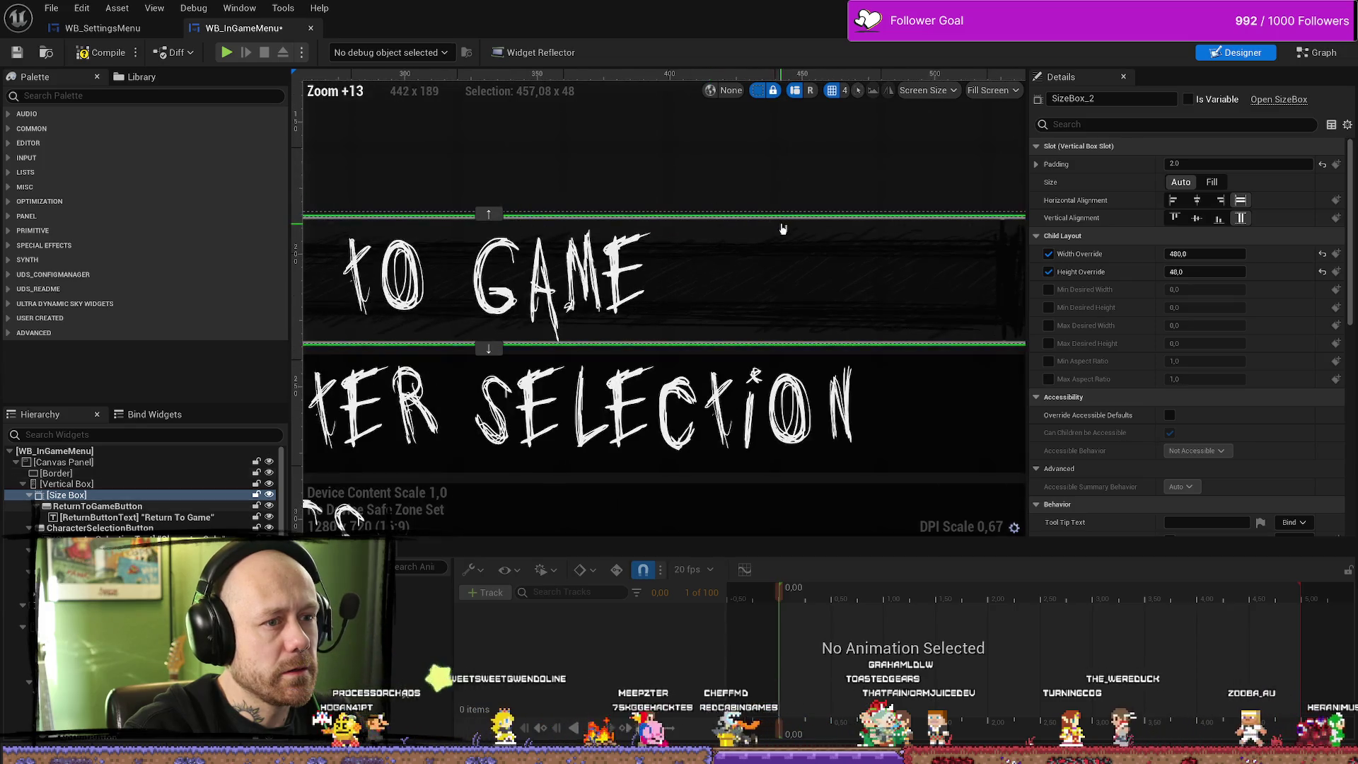
scroll(789, 227, "down", 13)
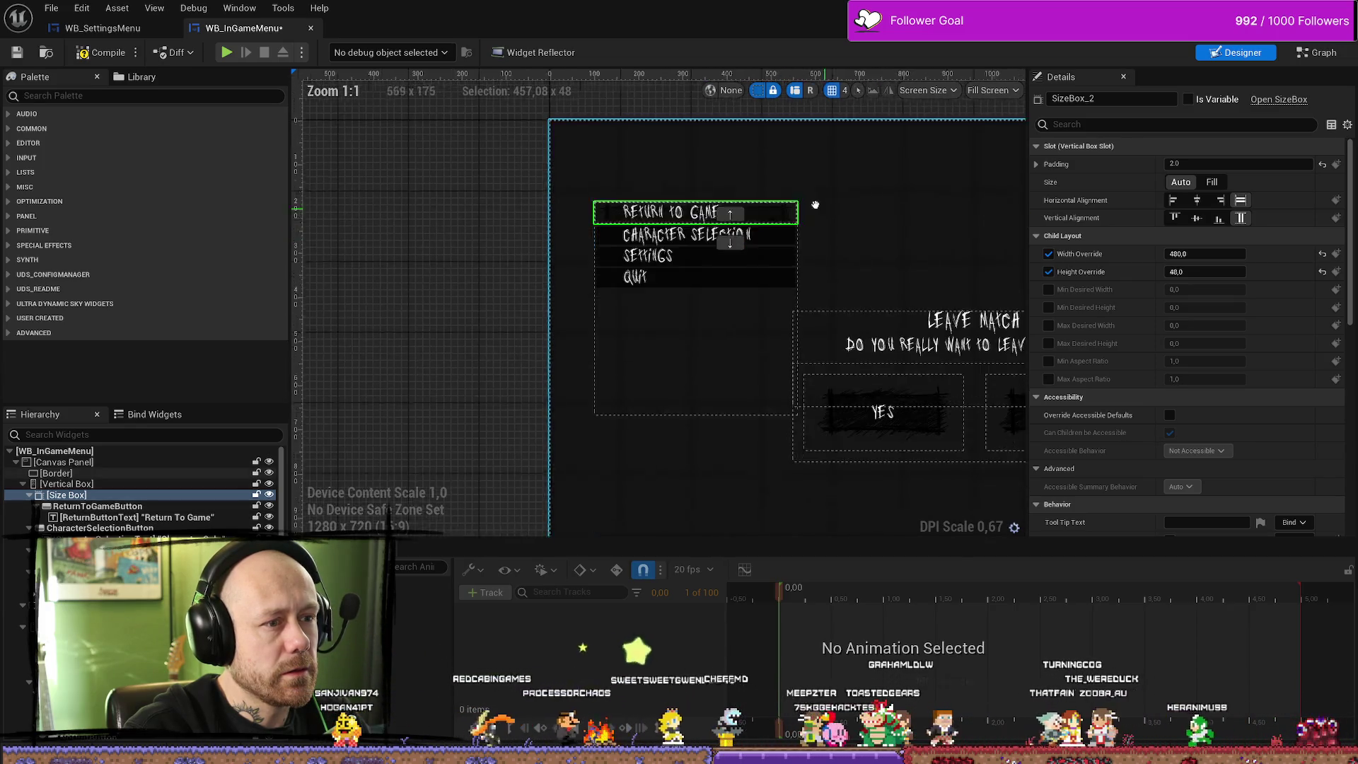
scroll(812, 203, "up", 3)
left_click_drag(703, 221, 788, 248)
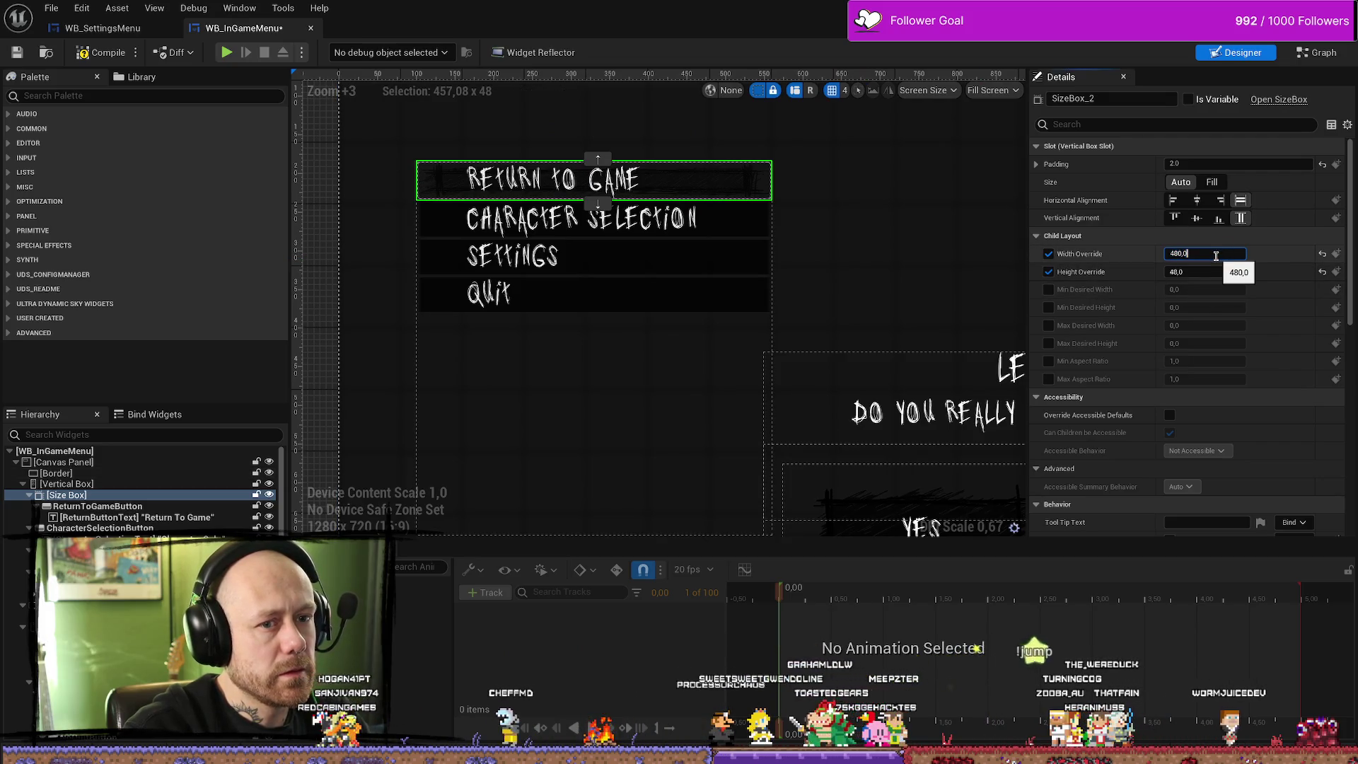
Re-enter the size box overrides as height 48 and width 480
type("4")
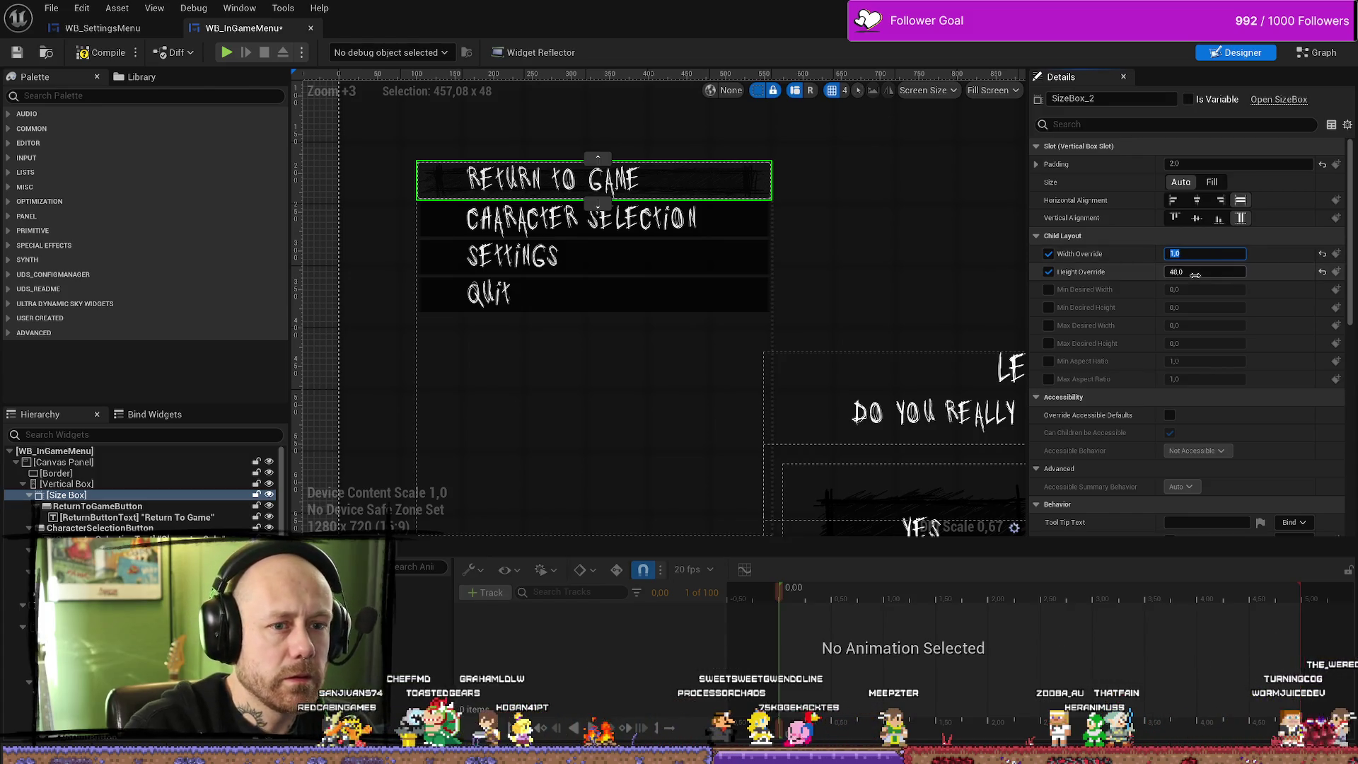
type("1")
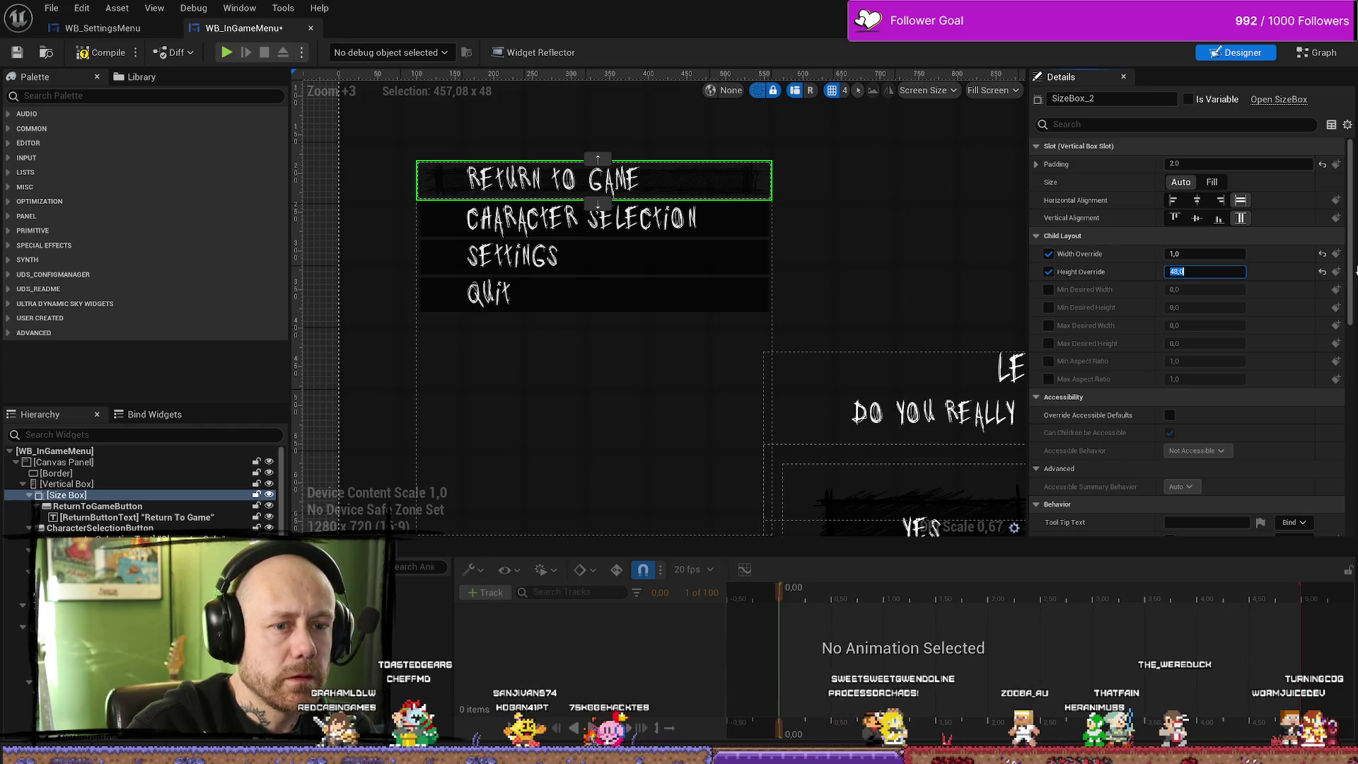
key("Return")
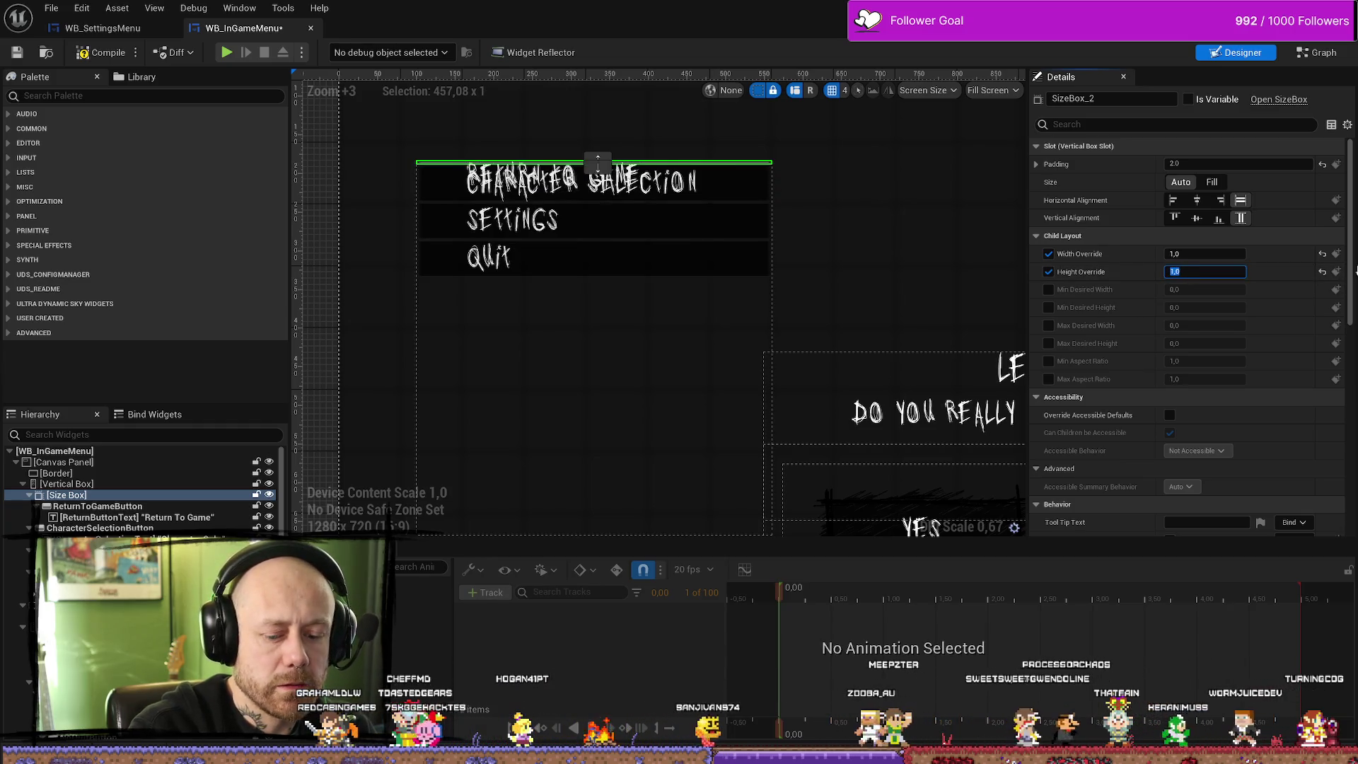
type("48")
key("Return")
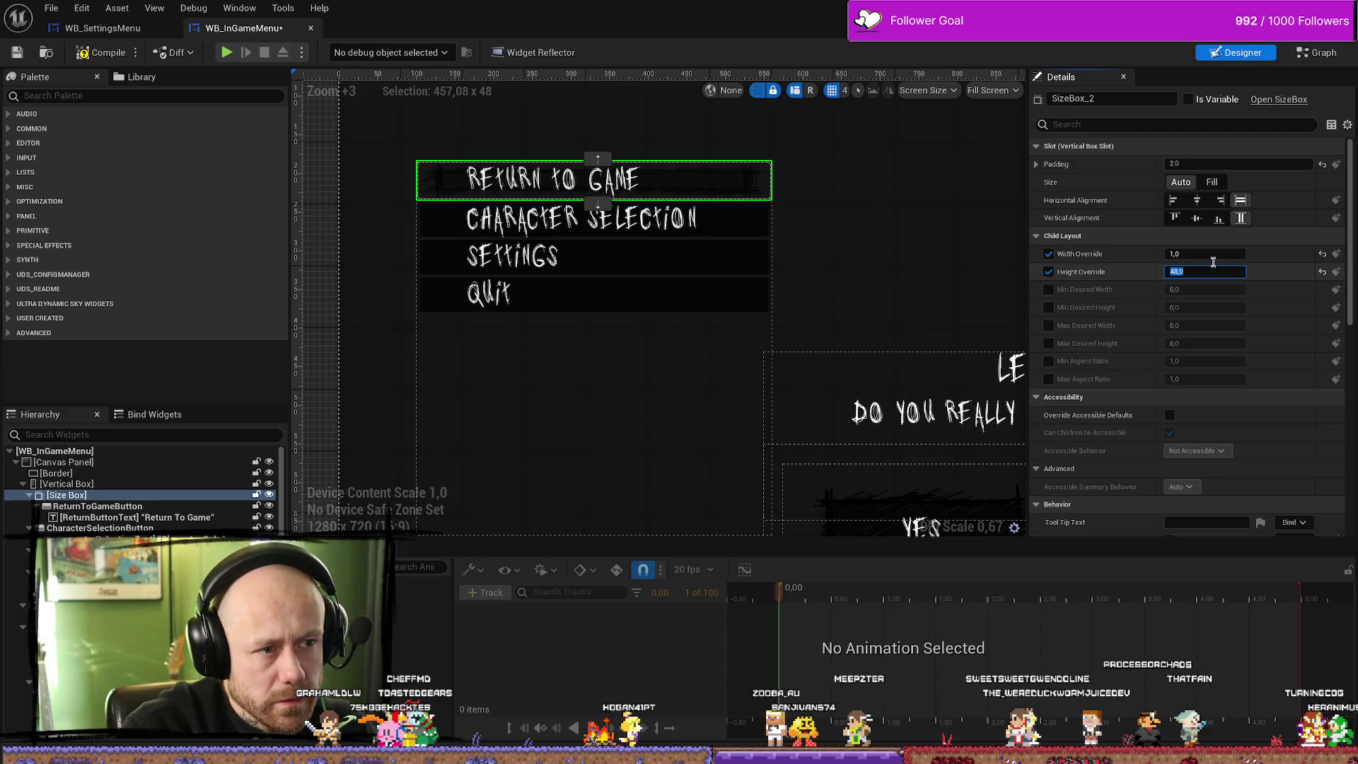
left_click(1212, 255)
type("480")
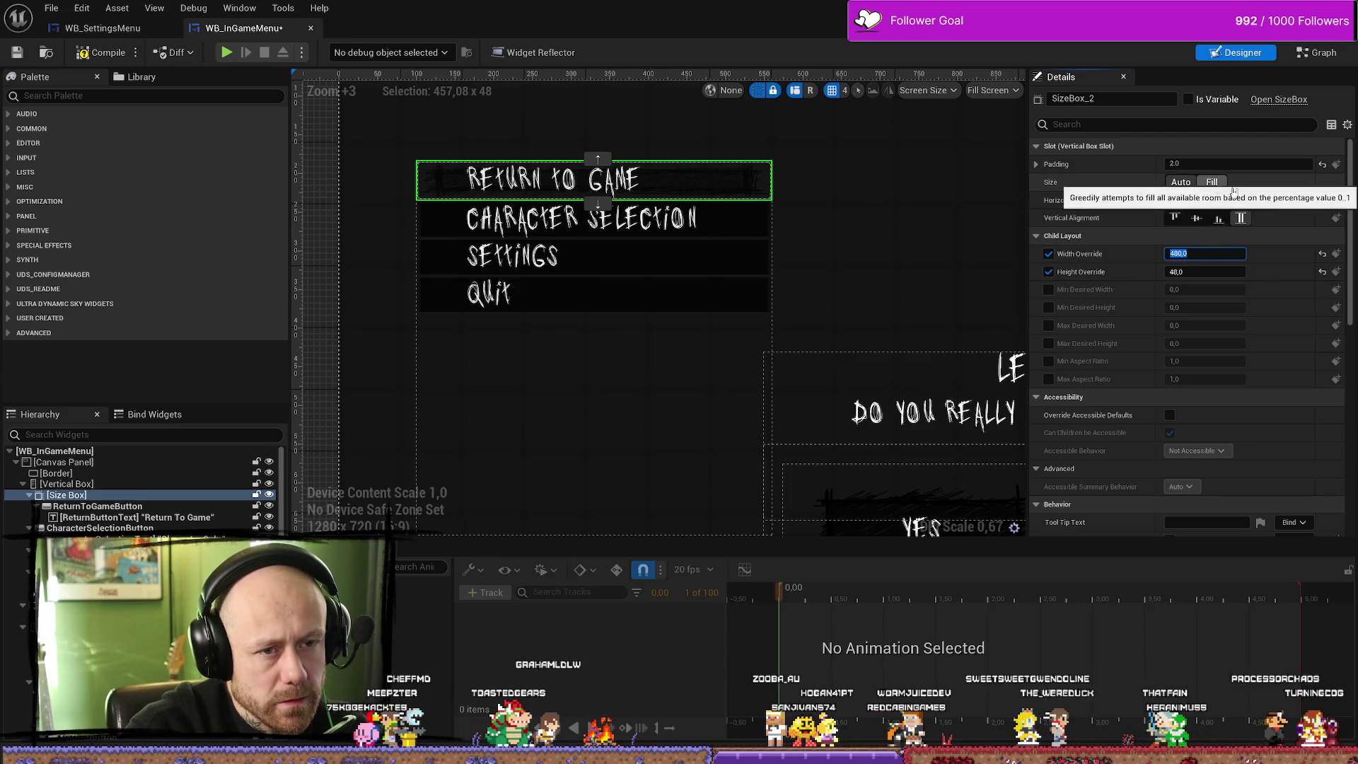
left_click(1174, 202)
Centre the size box horizontally and vertically in its slot
left_click(1174, 202)
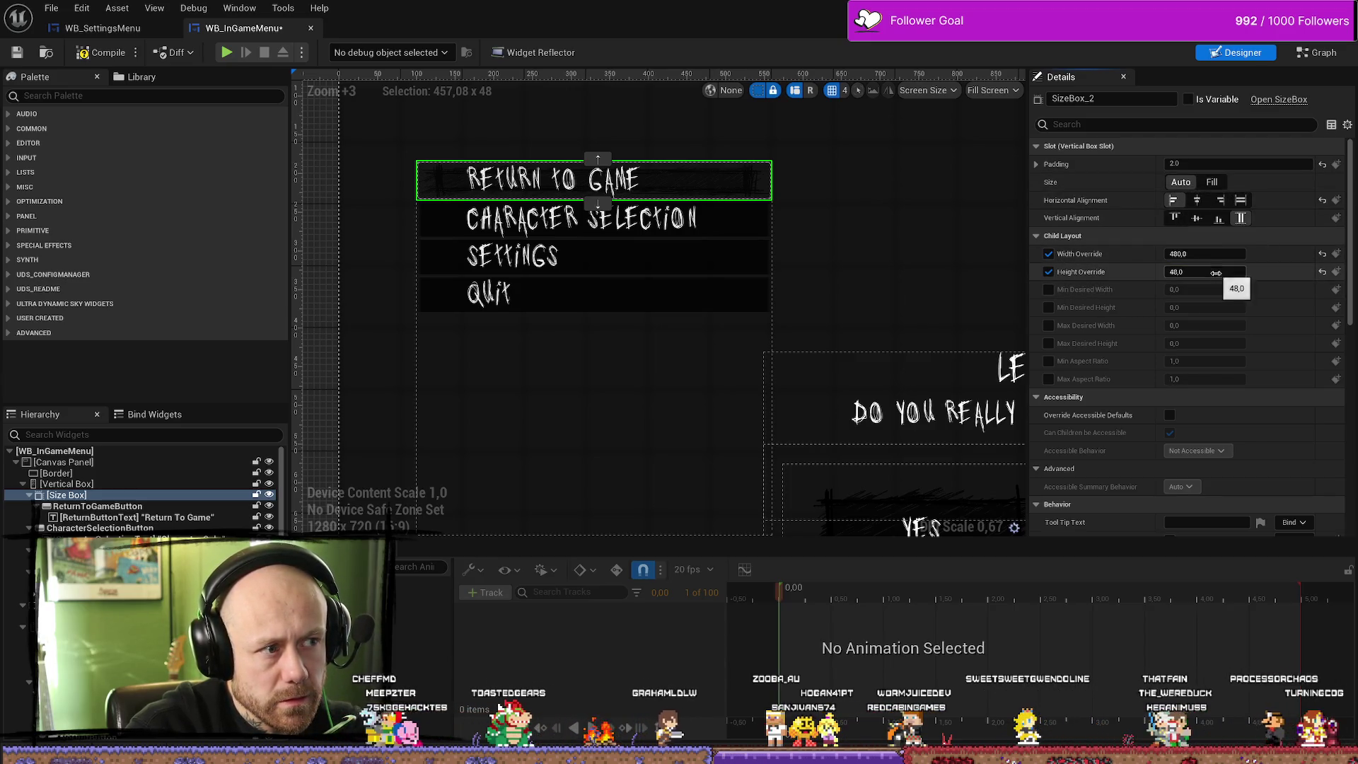
left_click(1197, 200)
left_click(1196, 218)
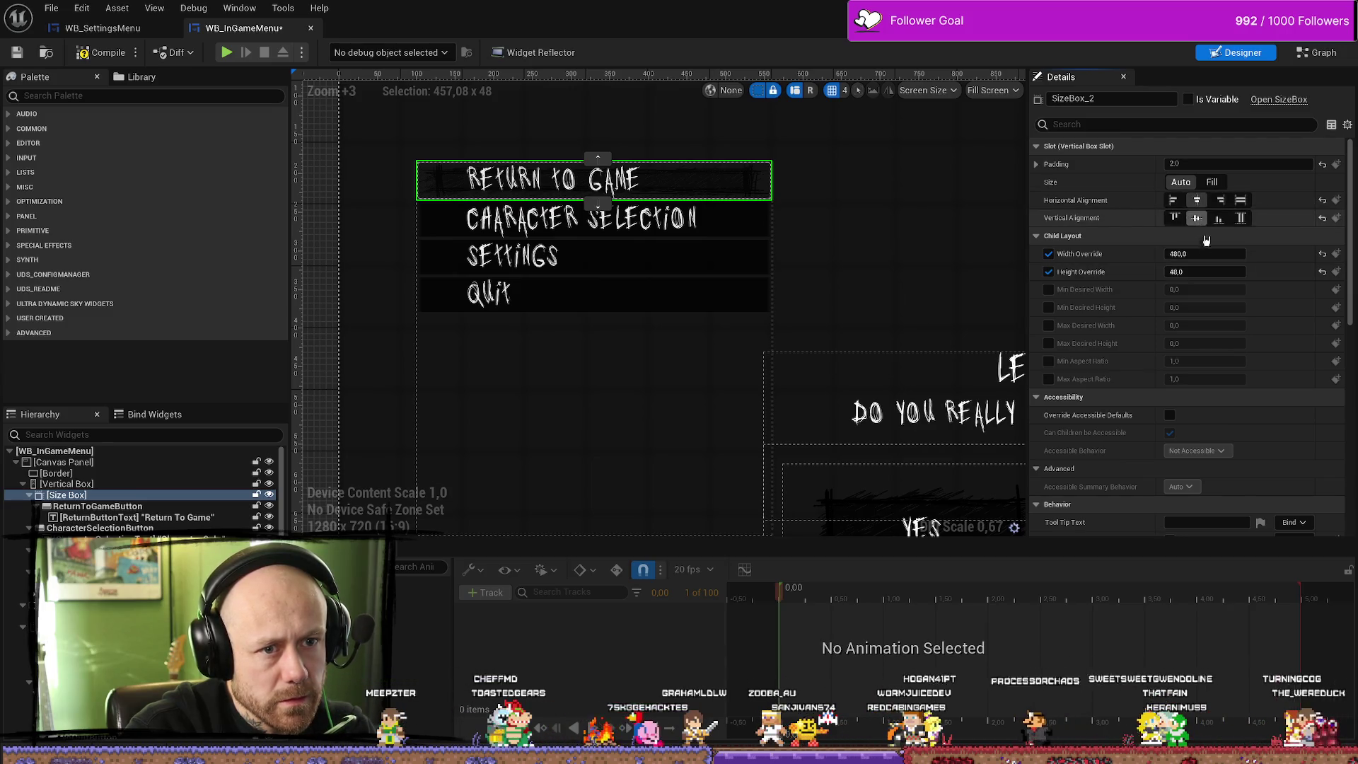
left_click(774, 325)
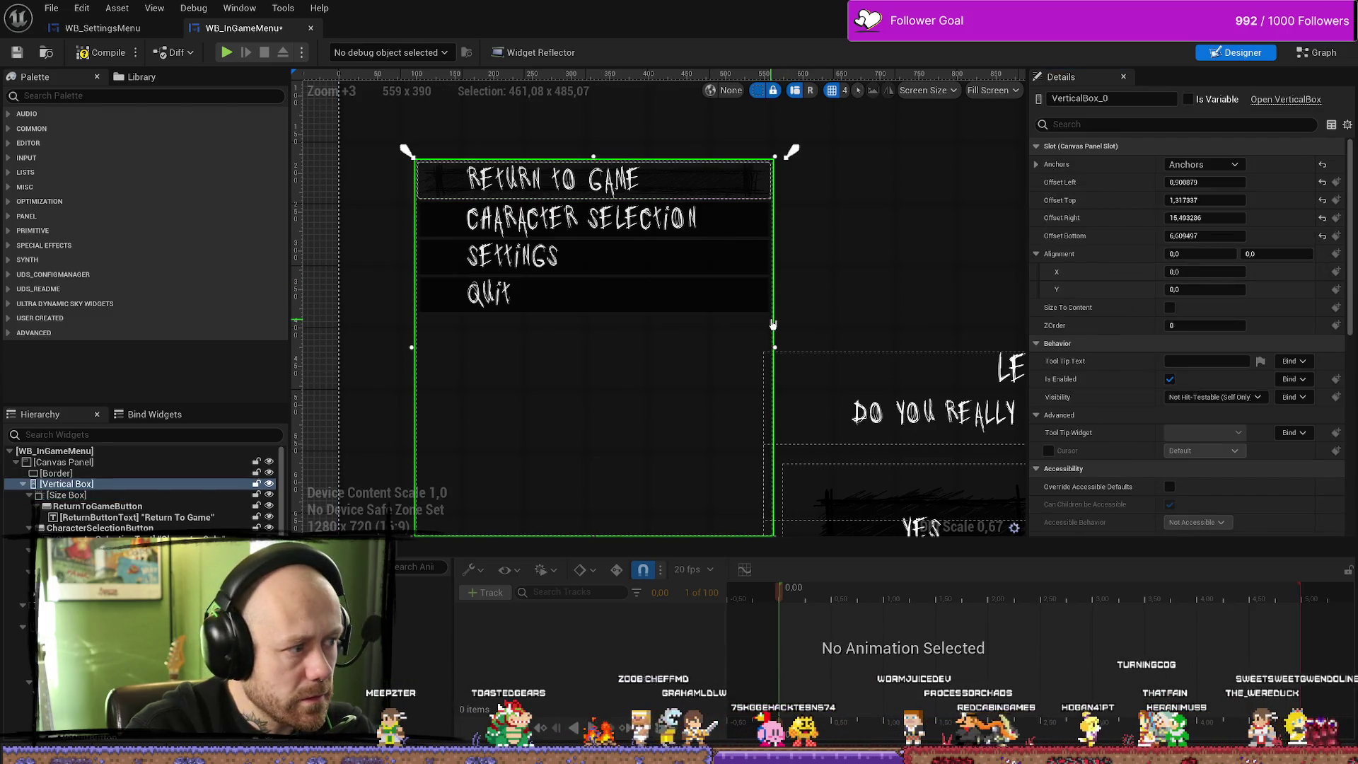
Widen the menu's vertical box to the right and extend it further downward
scroll(774, 325, "down", 2)
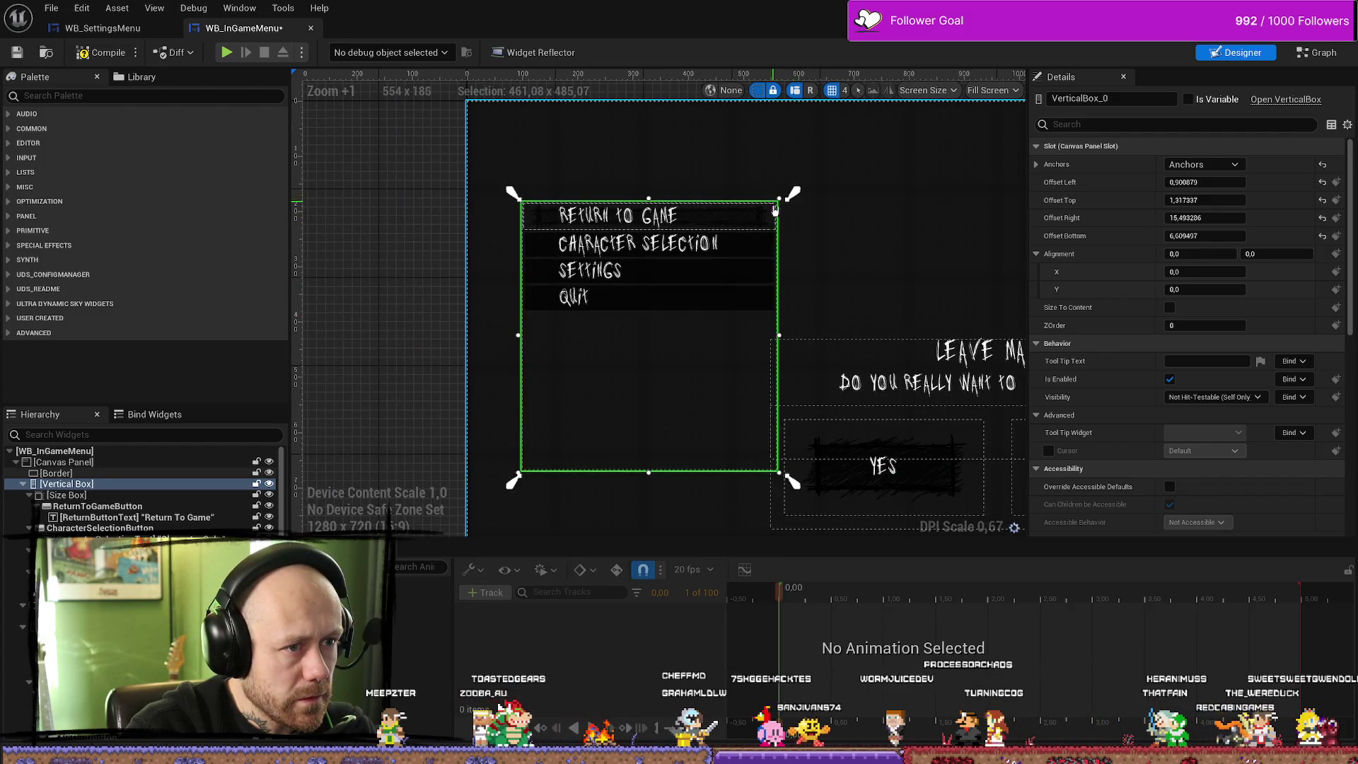
mouse_move(779, 335)
left_mouse_down()
mouse_move(888, 337)
mouse_move(832, 335)
left_mouse_up()
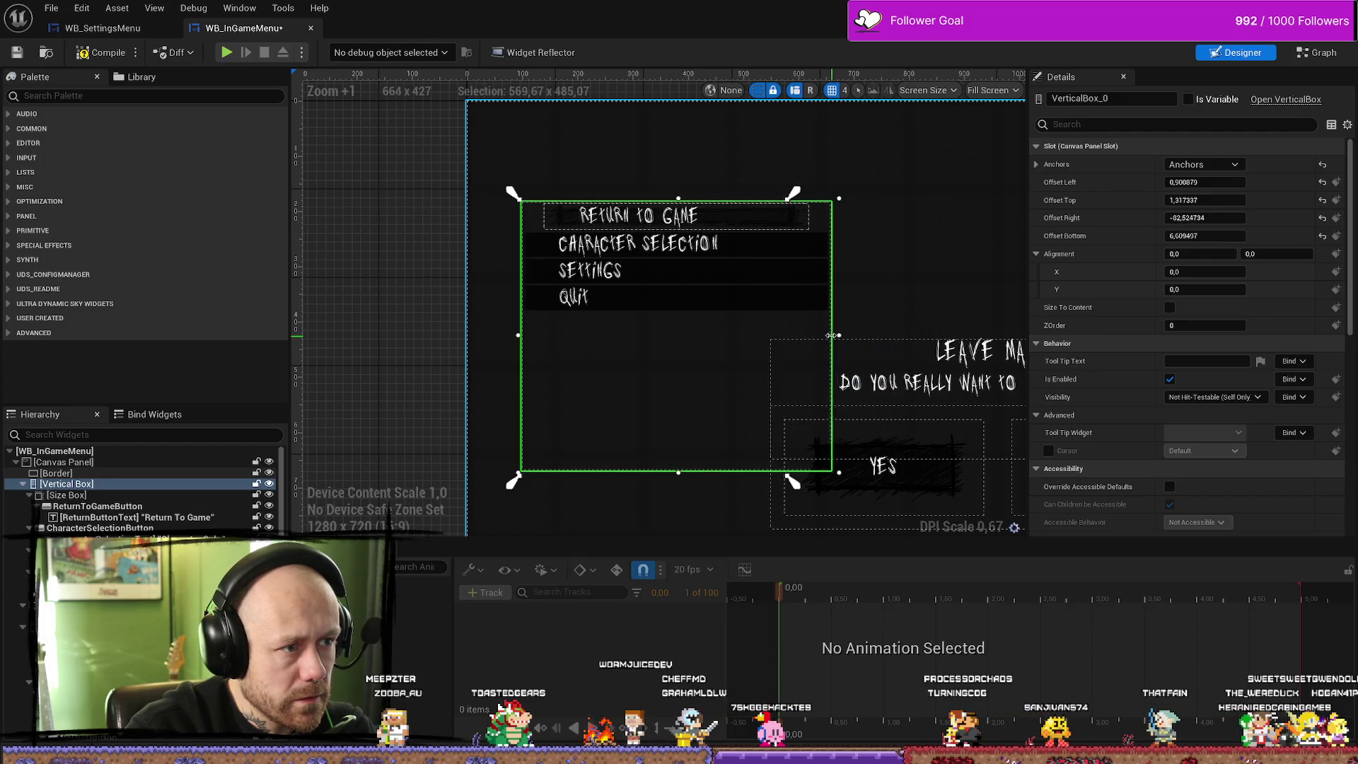
left_click(793, 218)
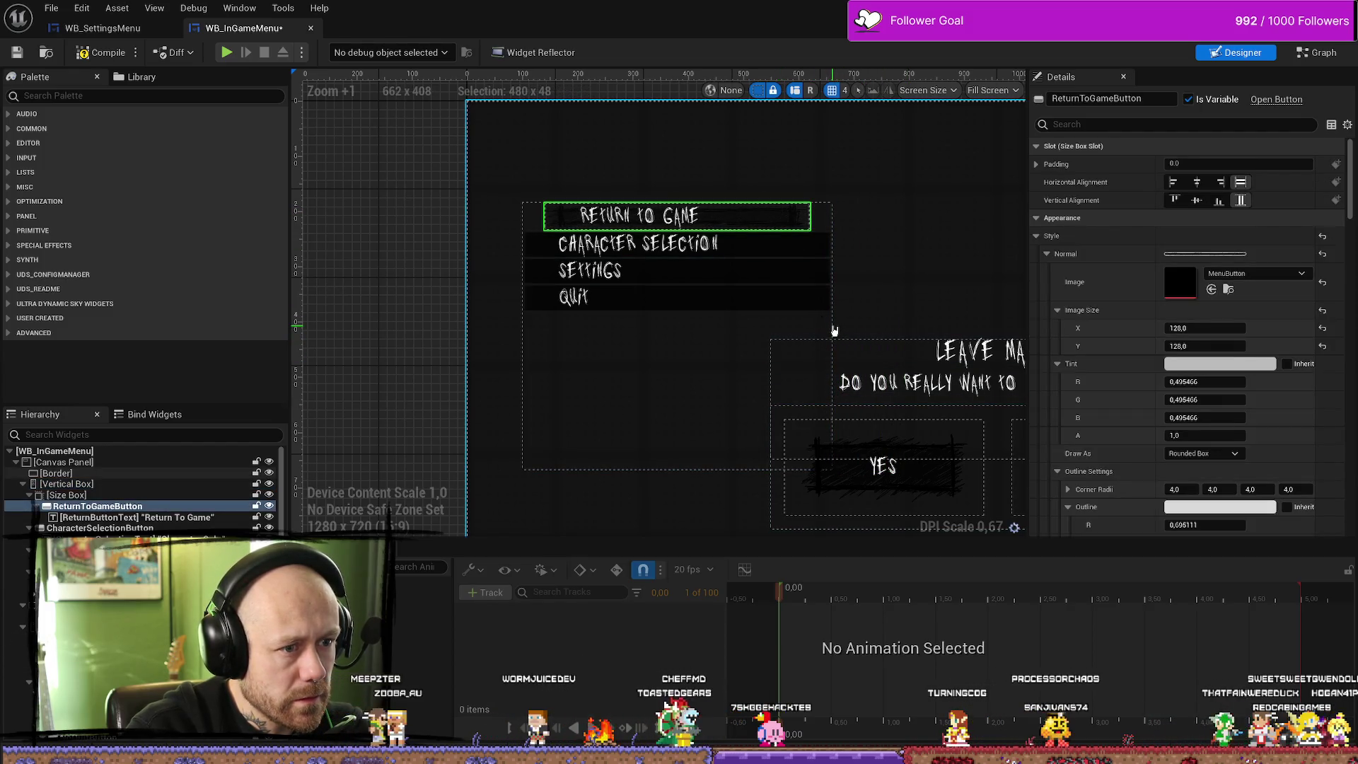
left_click(835, 330)
left_click_drag(677, 469, 678, 487)
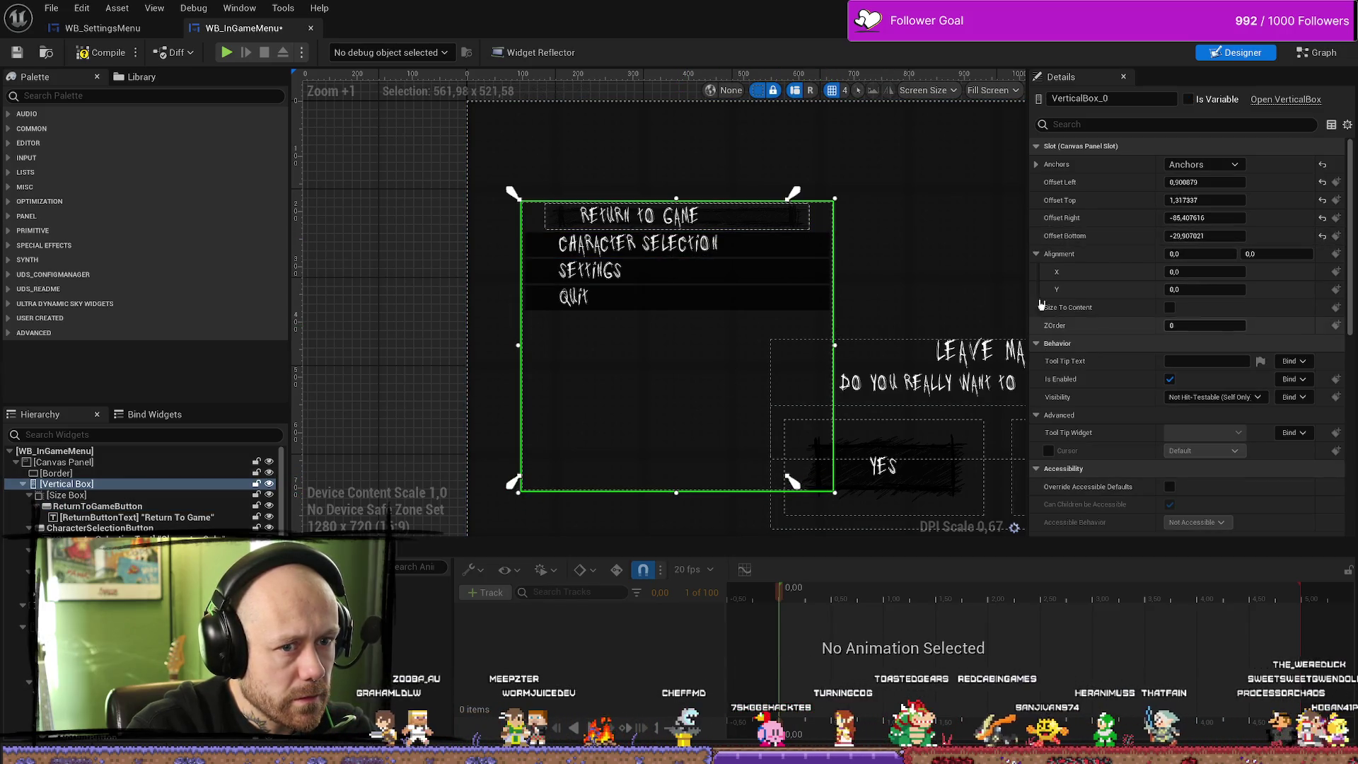
Keep the Return To Game size box's width override at 480 after stretching it
left_click(678, 216)
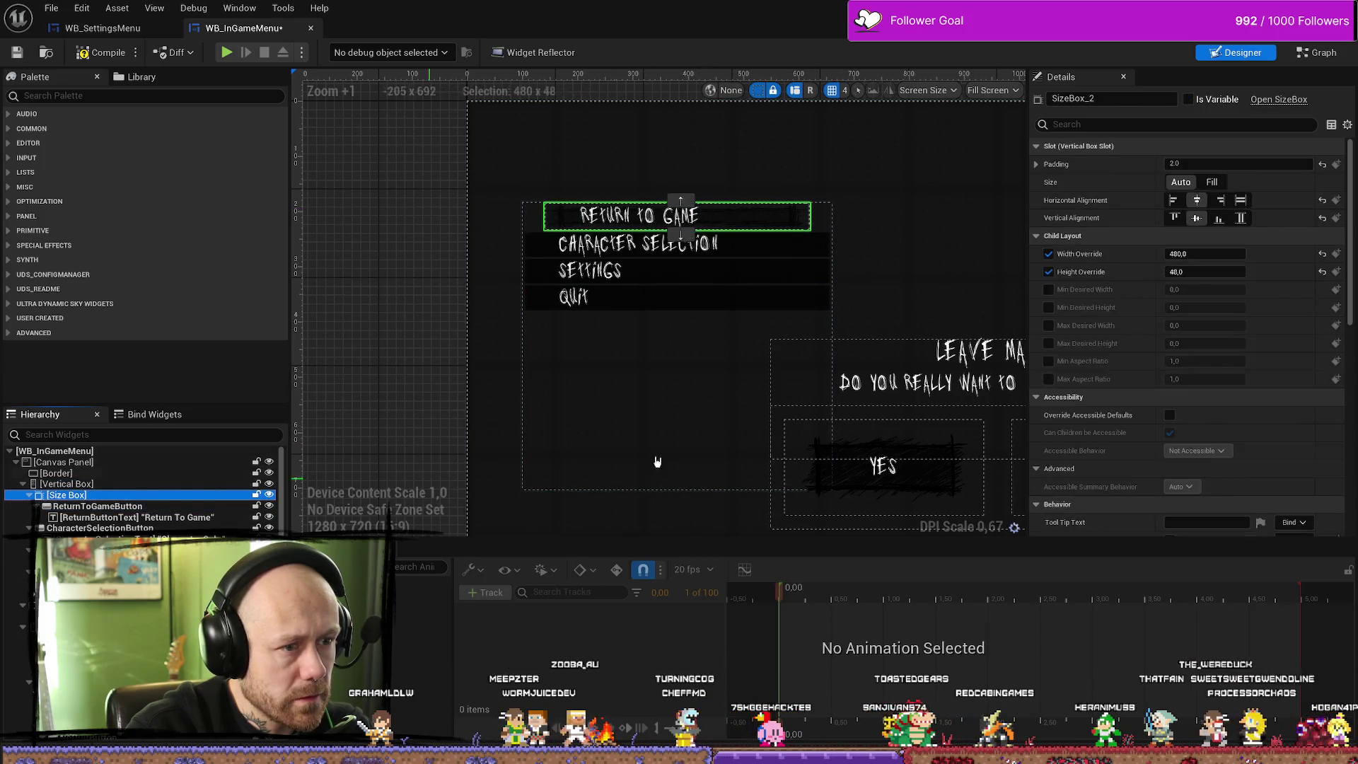
mouse_move(1203, 254)
left_mouse_down()
mouse_move(1245, 253)
mouse_move(1206, 254)
left_mouse_up()
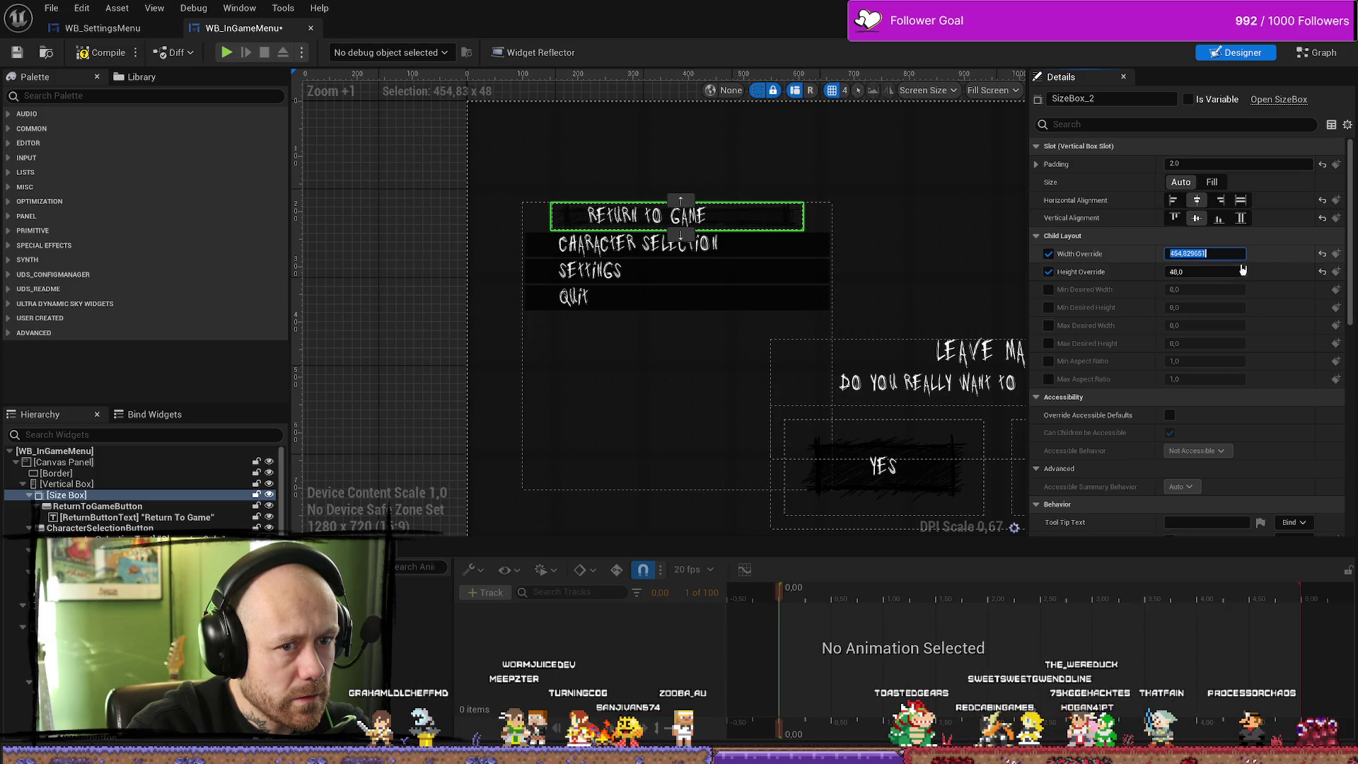
type("480")
key("Return")
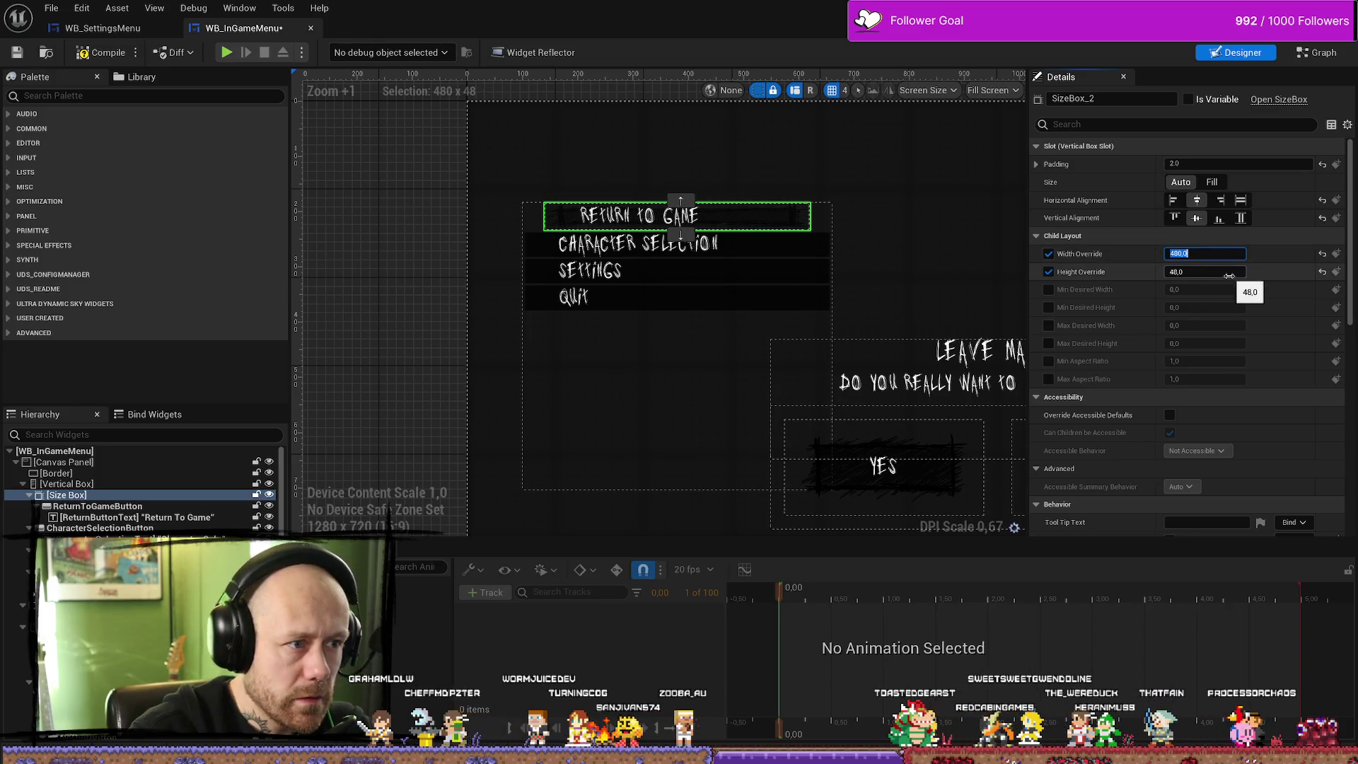
scroll(761, 205, "up", 12)
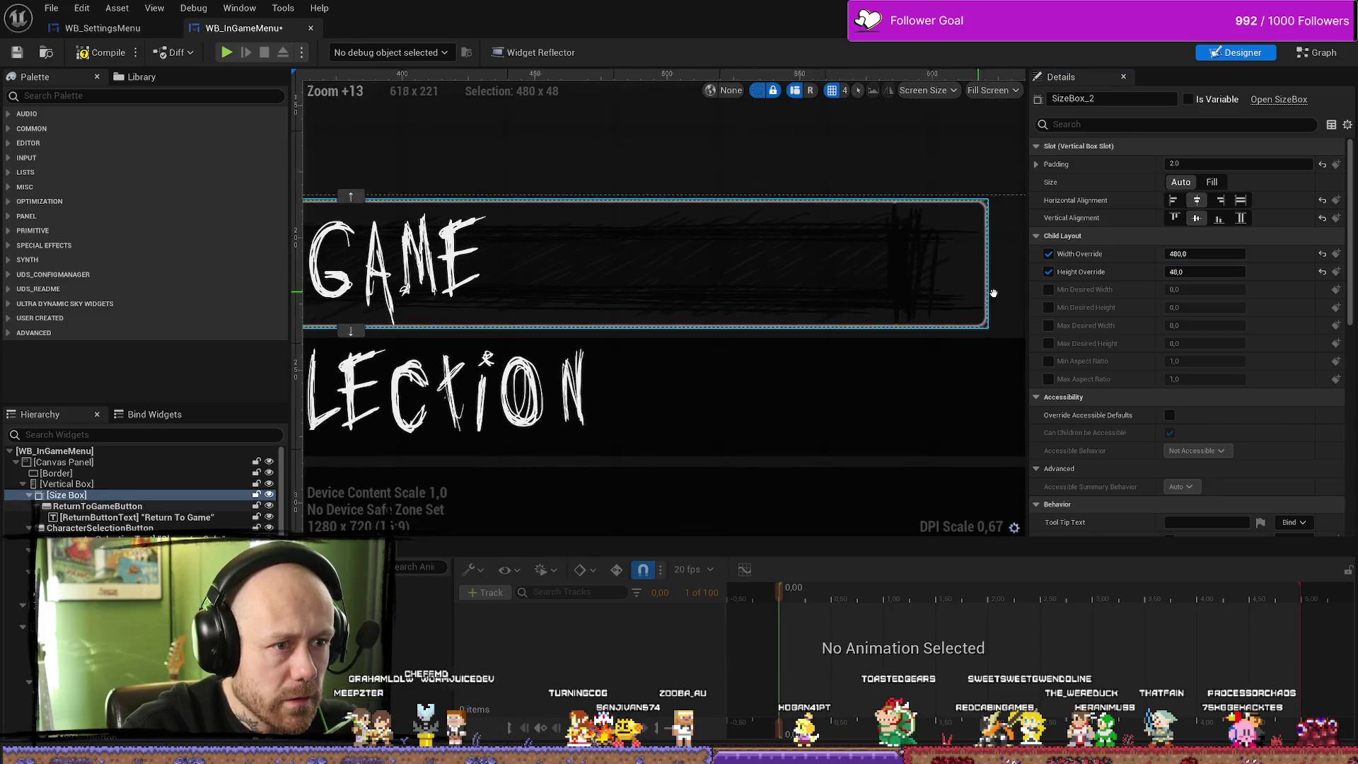
scroll(993, 293, "down", 6)
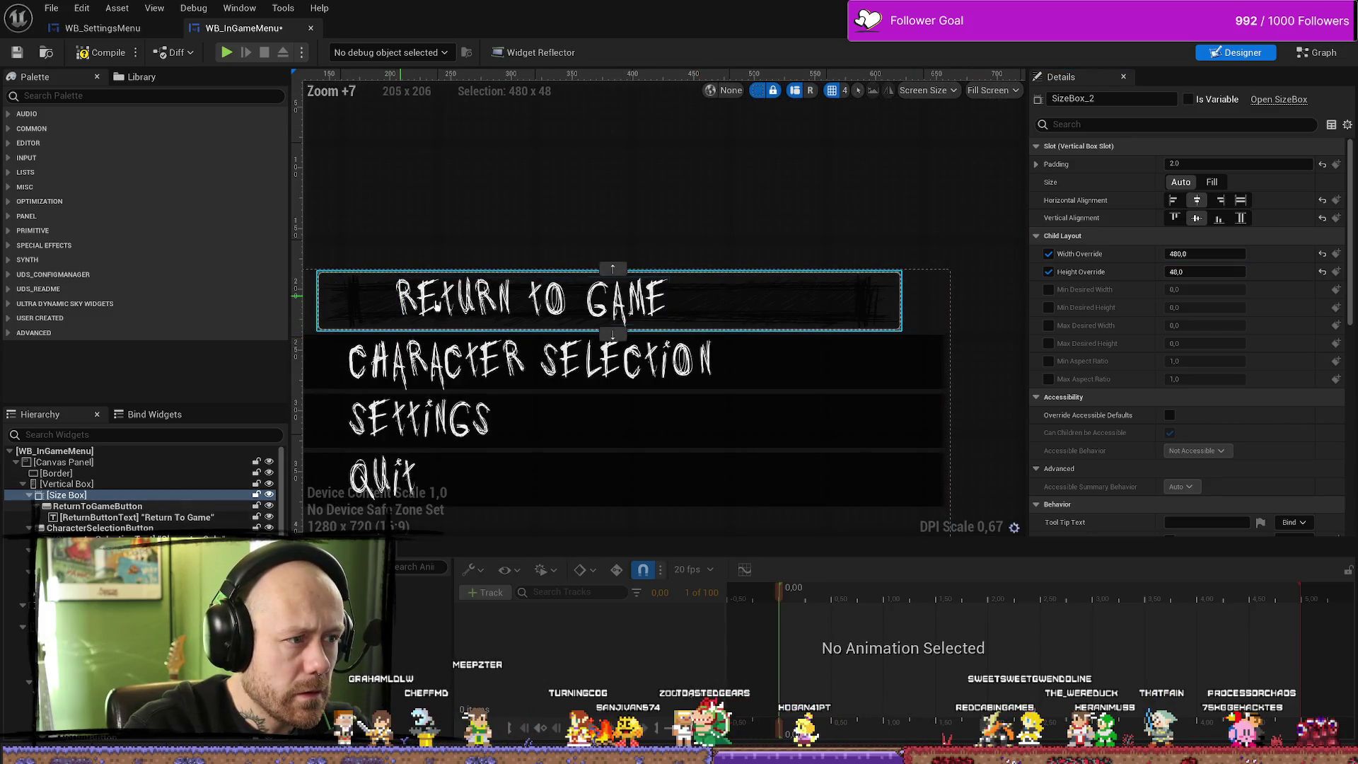
left_click_drag(535, 330, 624, 327)
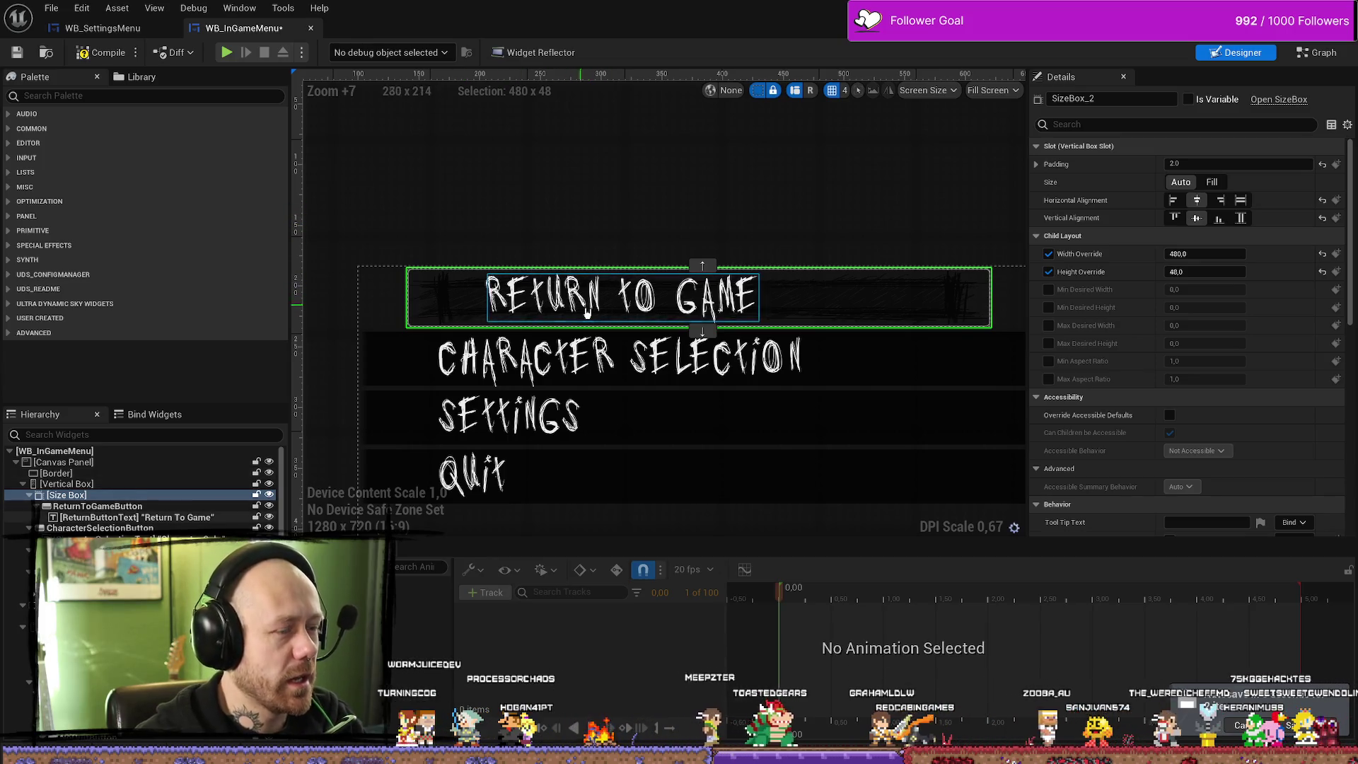
Bottom-align the Return To Game box and set its height override to 45
left_click(1219, 218)
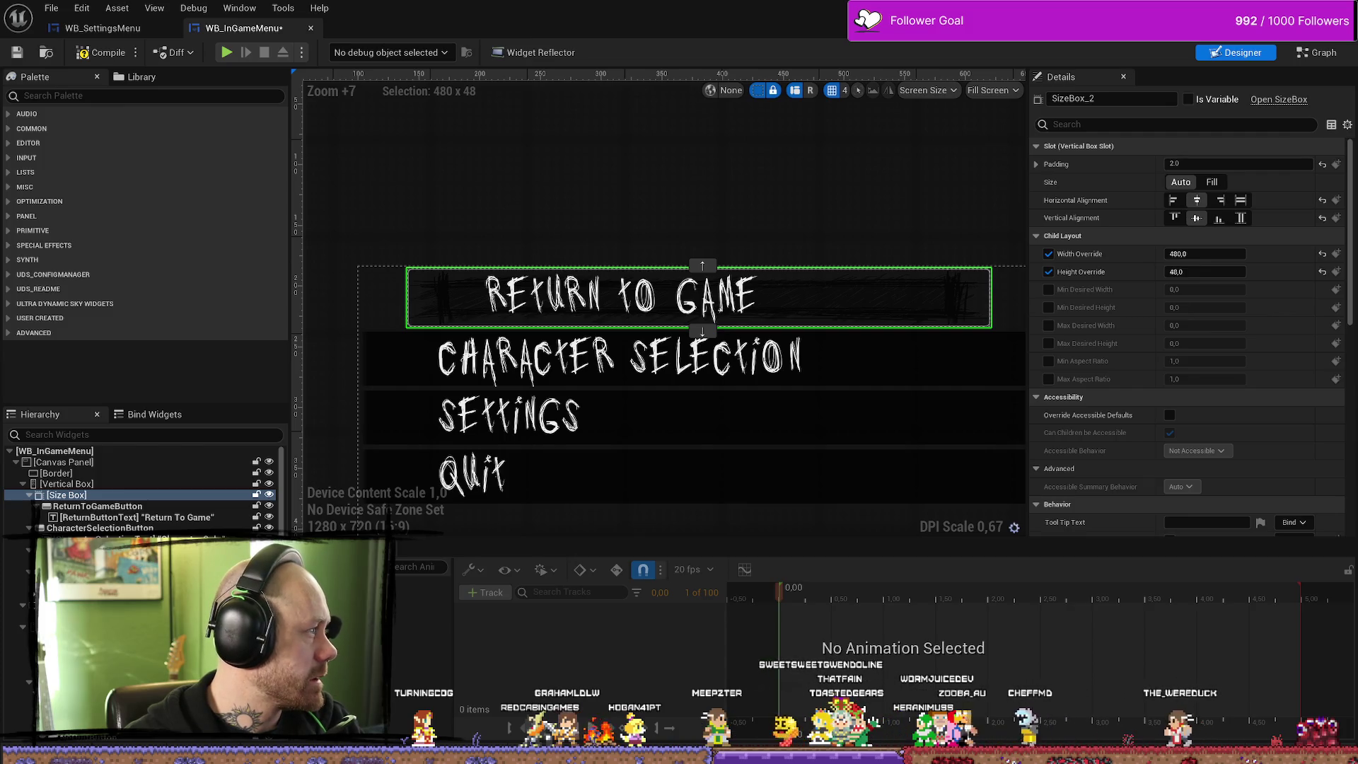
left_click(1207, 272)
type("45")
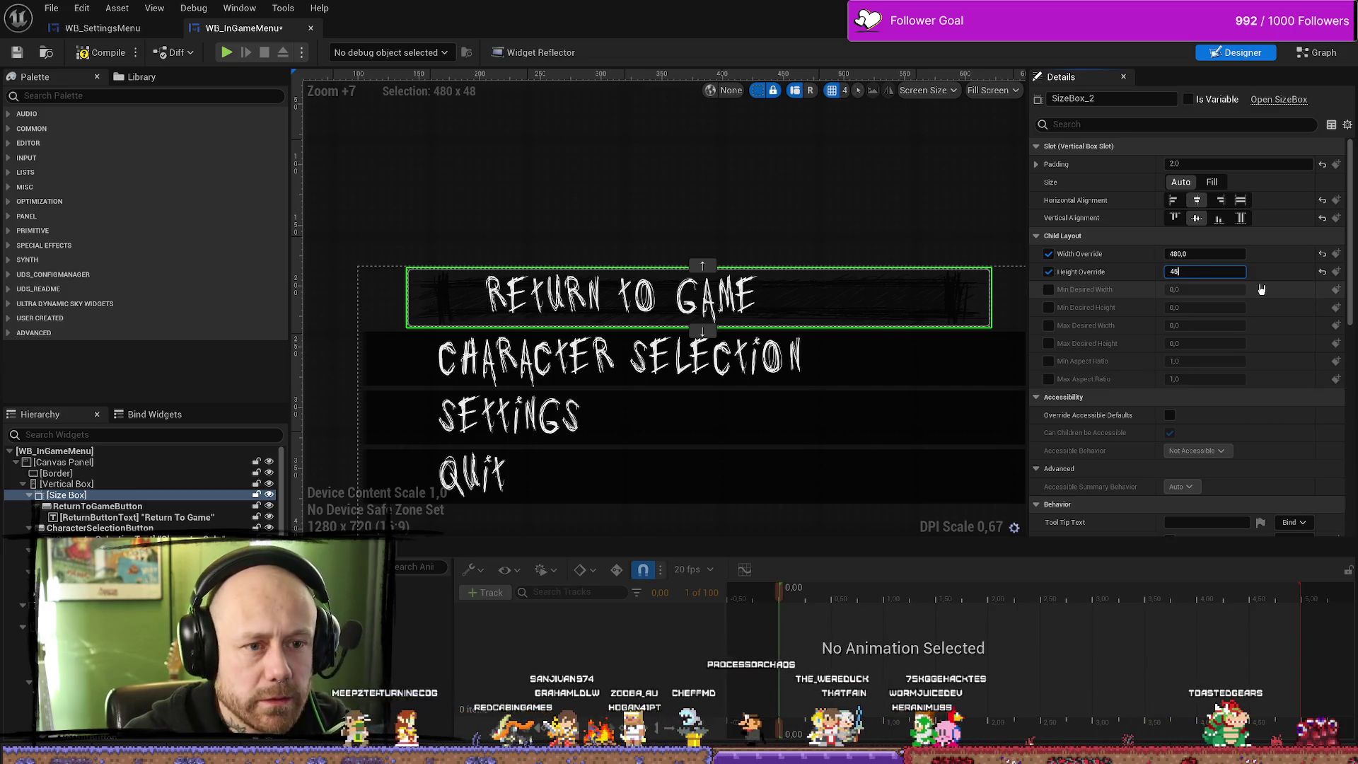
key("Return")
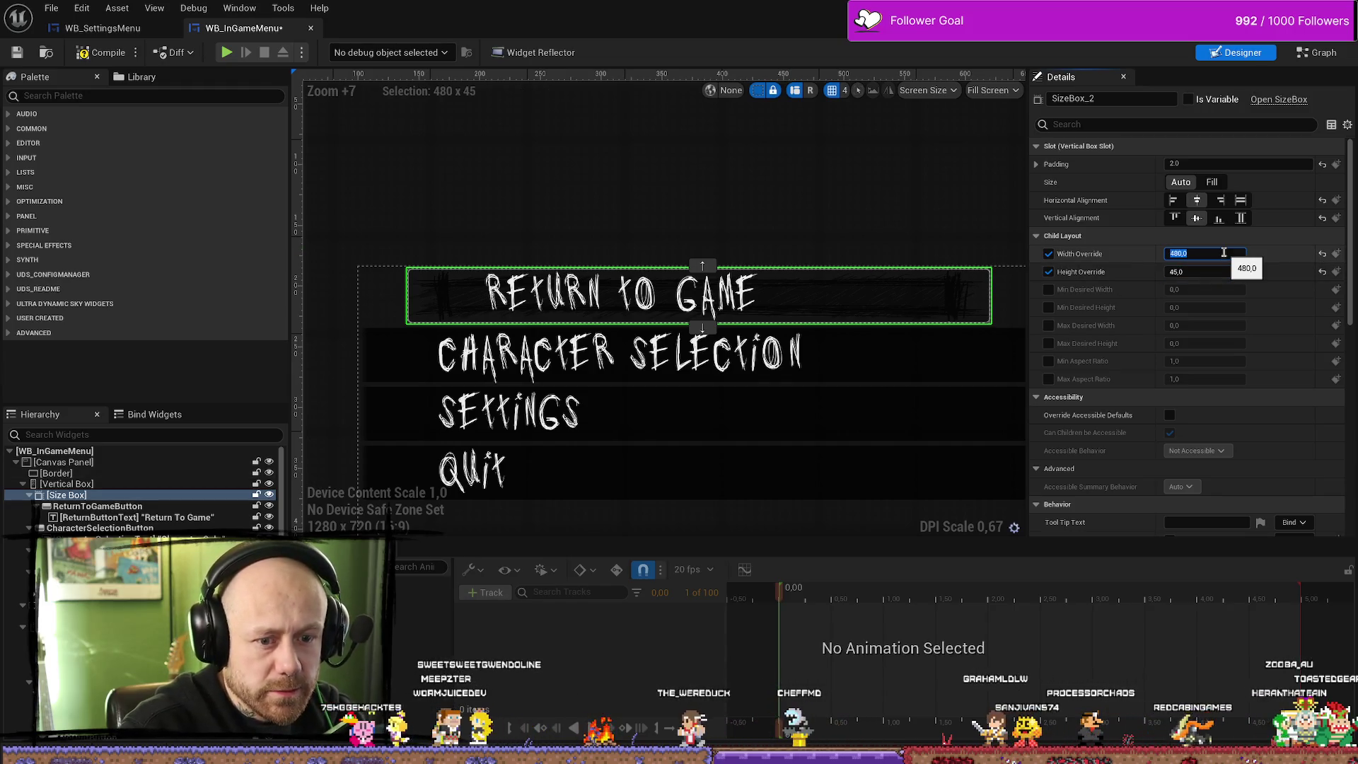
Set the Return To Game size box to width 517 and height 111
type("51")
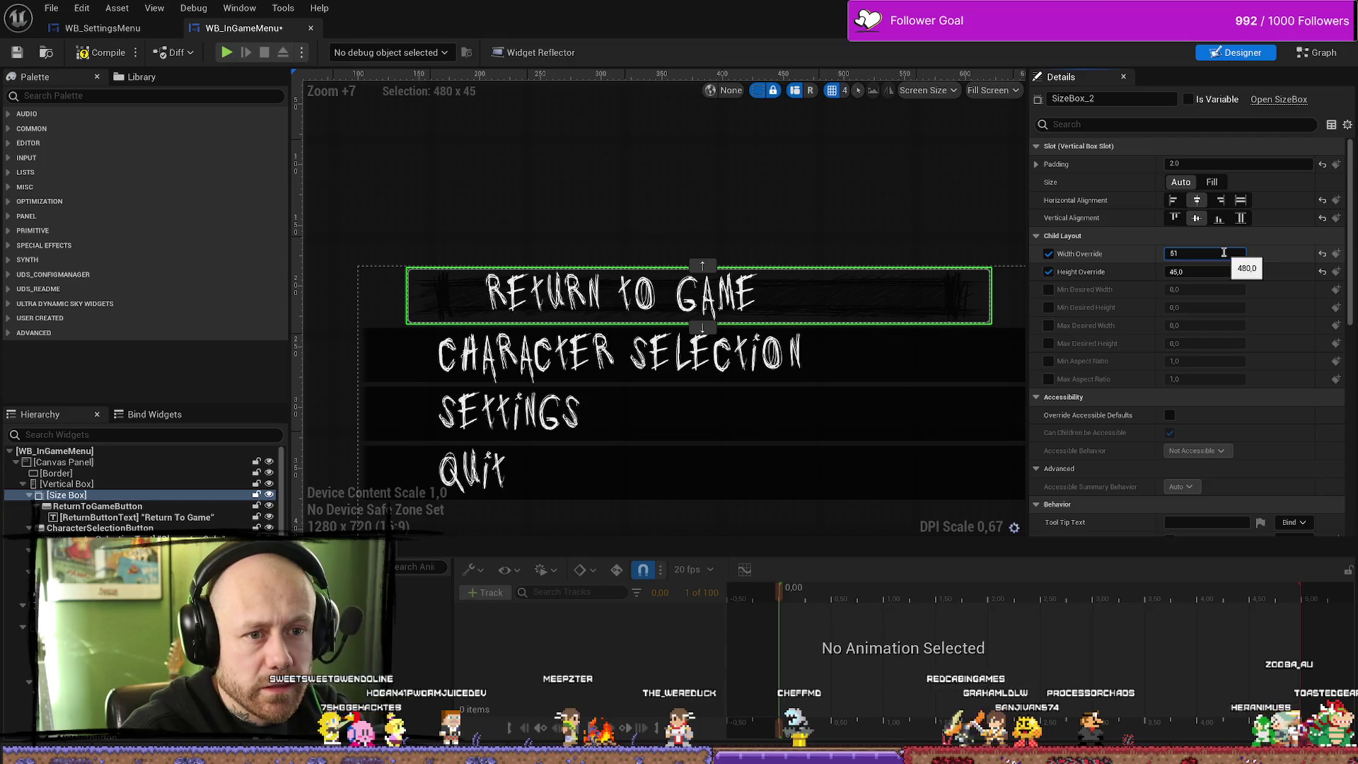
type("7")
key("Return")
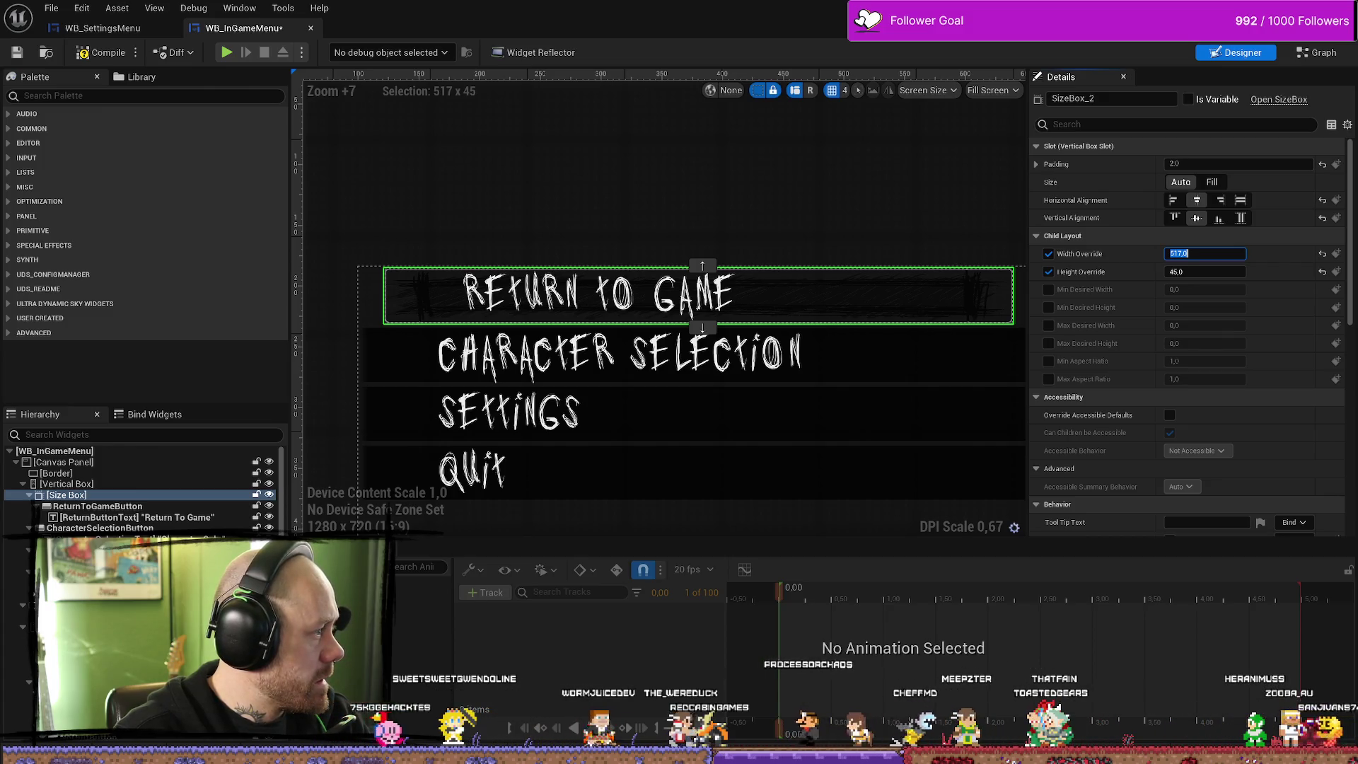
left_click(1201, 271)
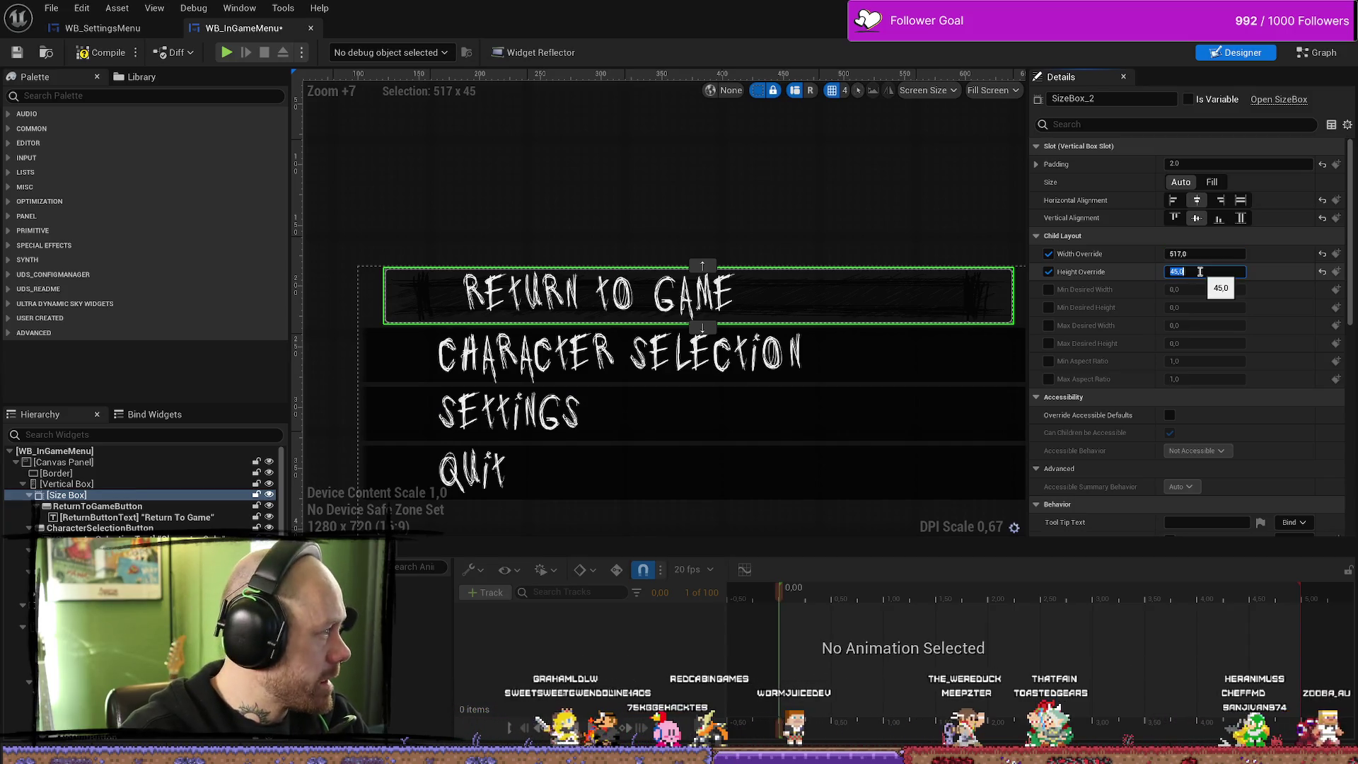
type("115")
type("111")
key("Return")
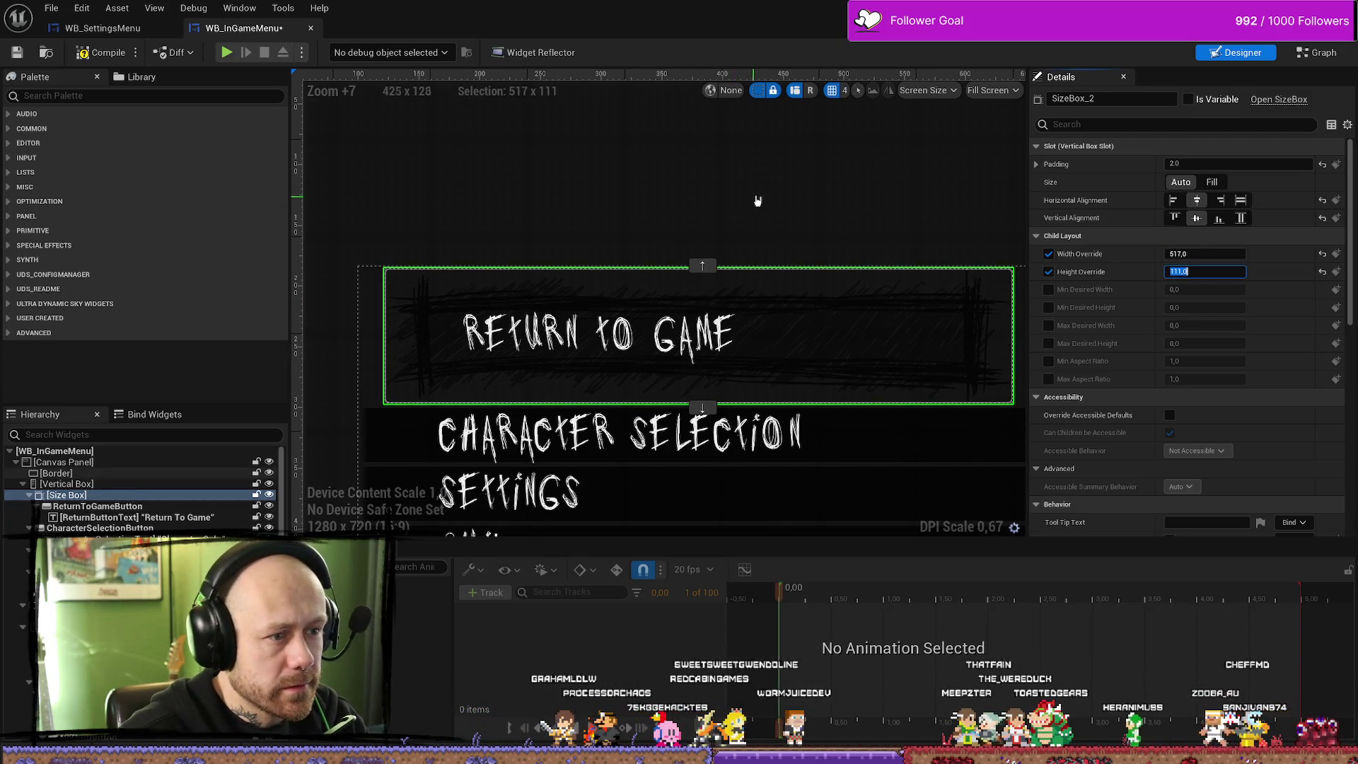
Select the menu's outer border, reframe the canvas, then select the vertical box
left_click(864, 236)
scroll(691, 219, "down", 9)
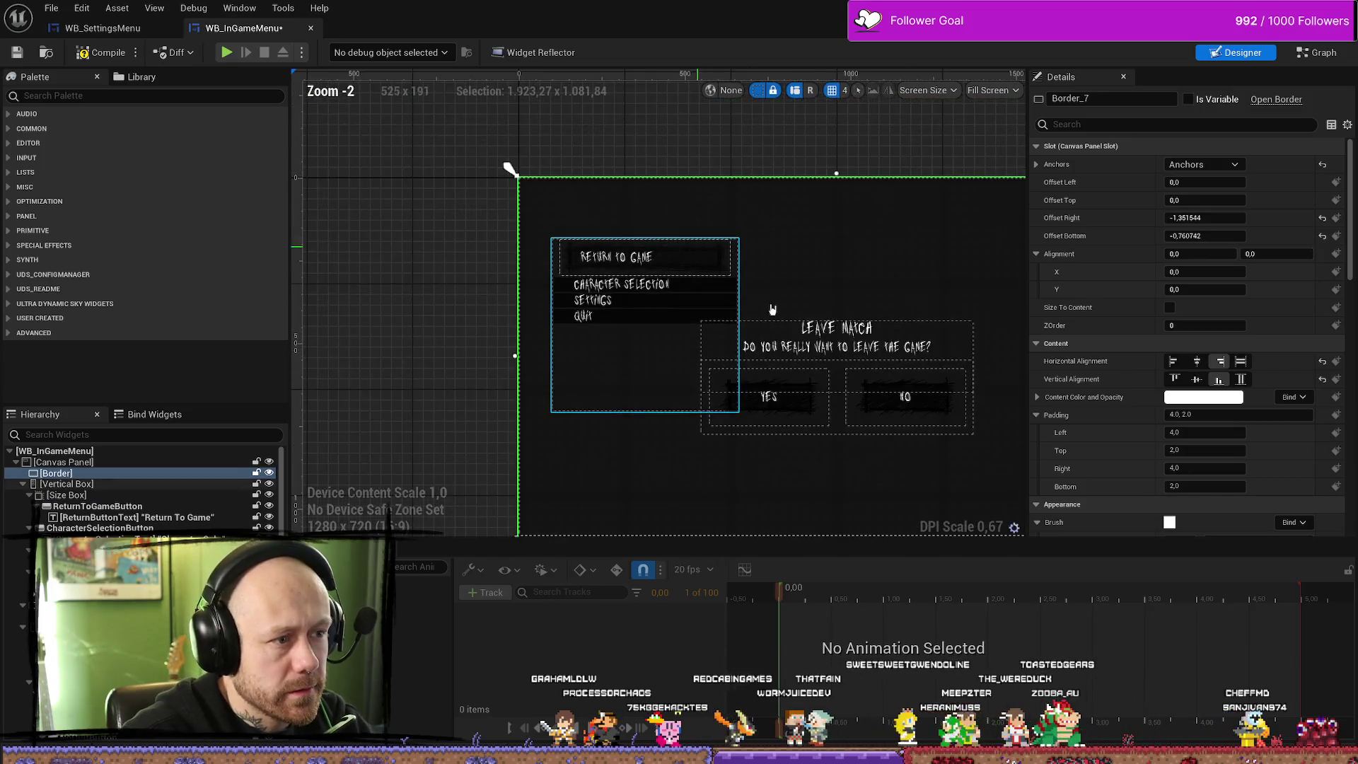
scroll(509, 221, "up", 2)
scroll(508, 221, "up", 4)
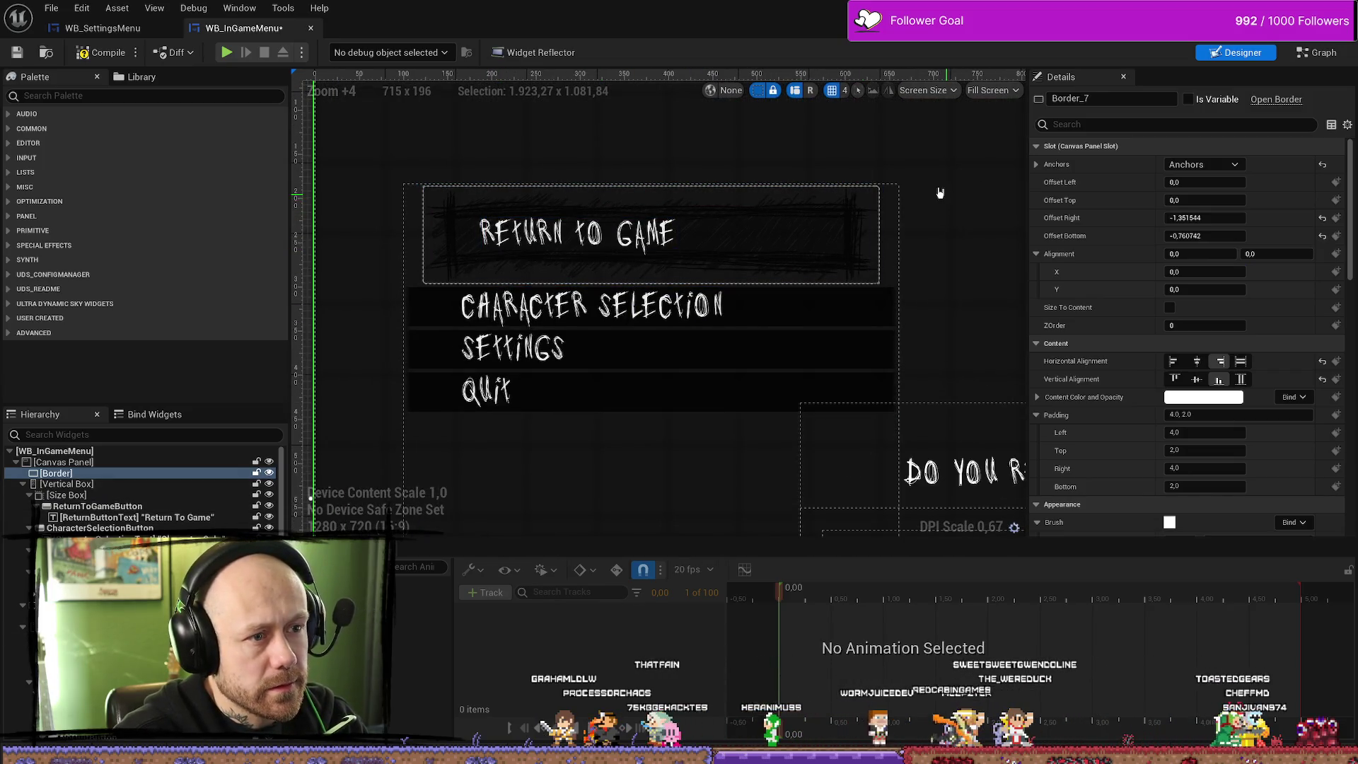
scroll(835, 304, "down", 4)
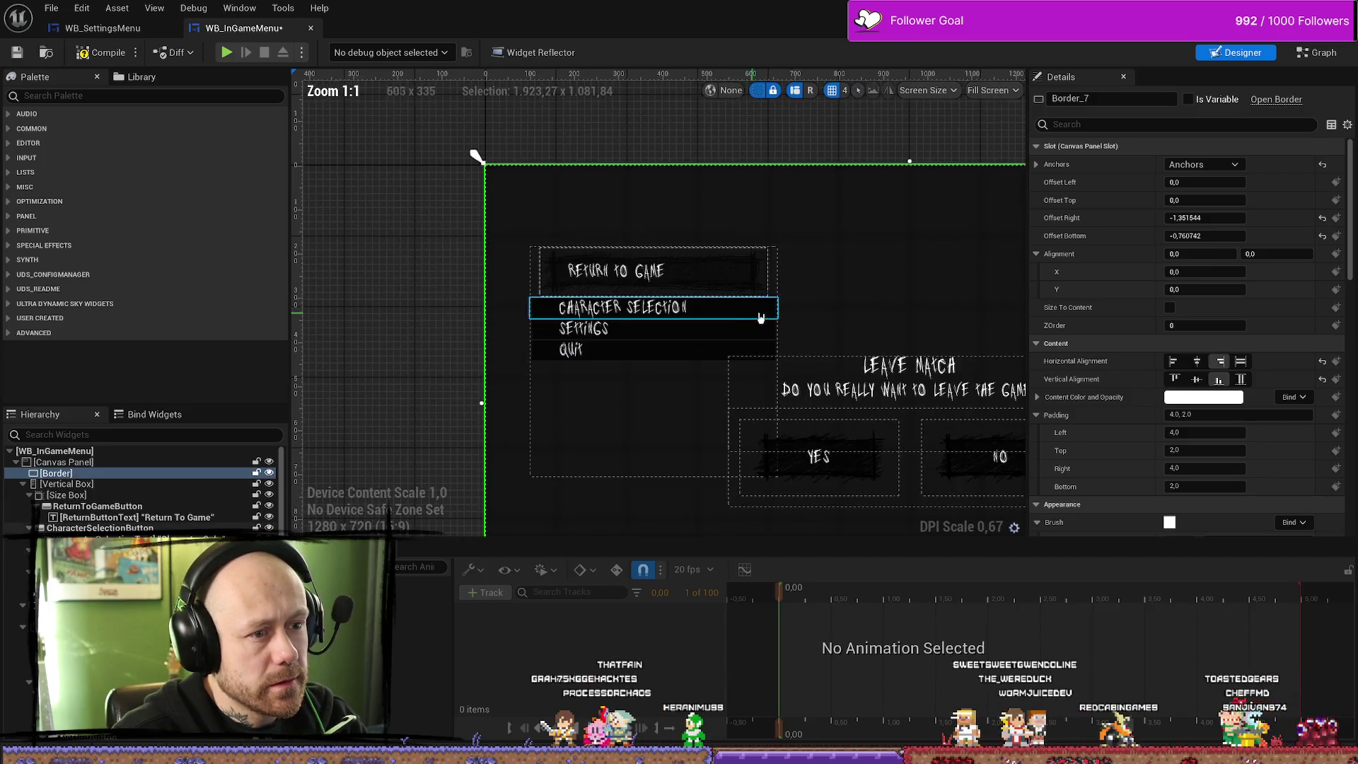
left_click_drag(834, 299, 730, 289)
left_click(672, 283)
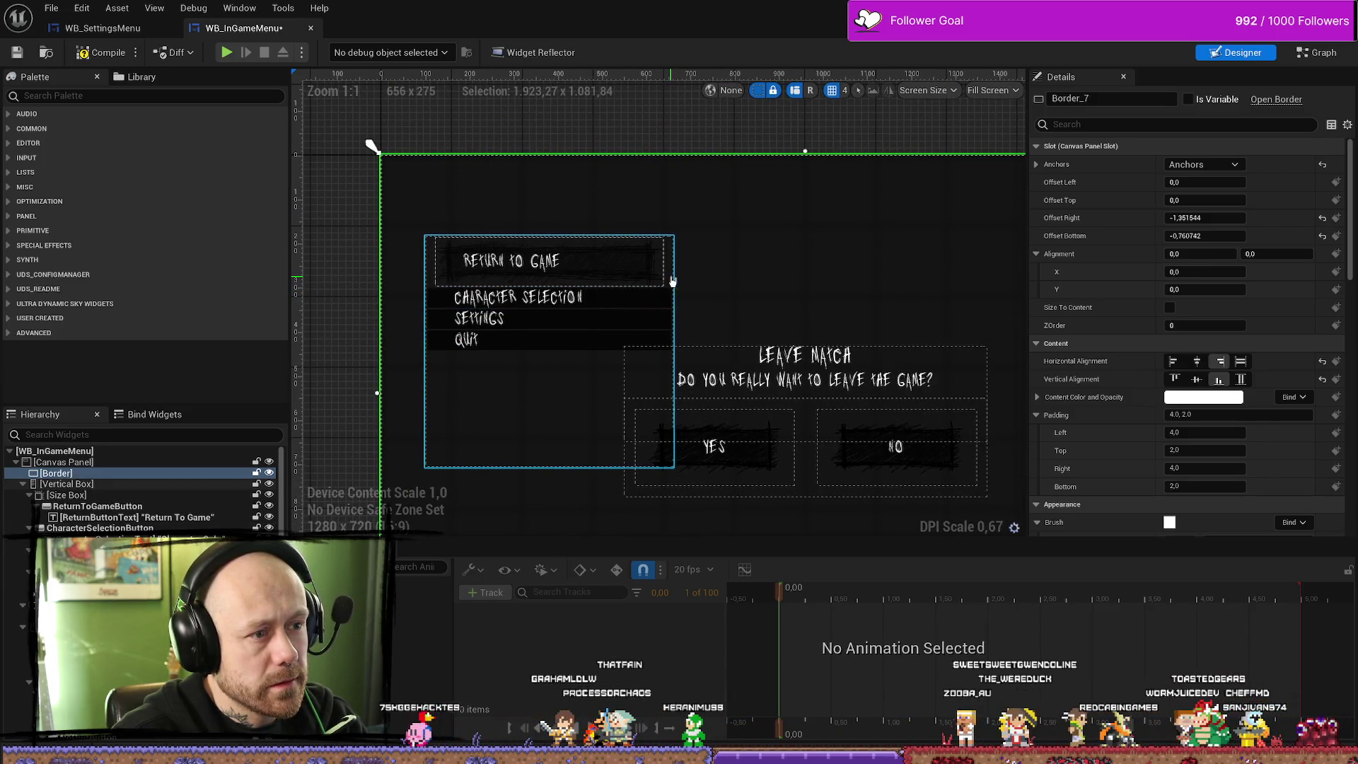
Narrow the menu's vertical box slightly, then compile WB_InGameMenu and start a play session
mouse_move(678, 351)
left_mouse_down()
mouse_move(583, 351)
mouse_move(689, 351)
mouse_move(664, 351)
left_mouse_up()
left_click(740, 279)
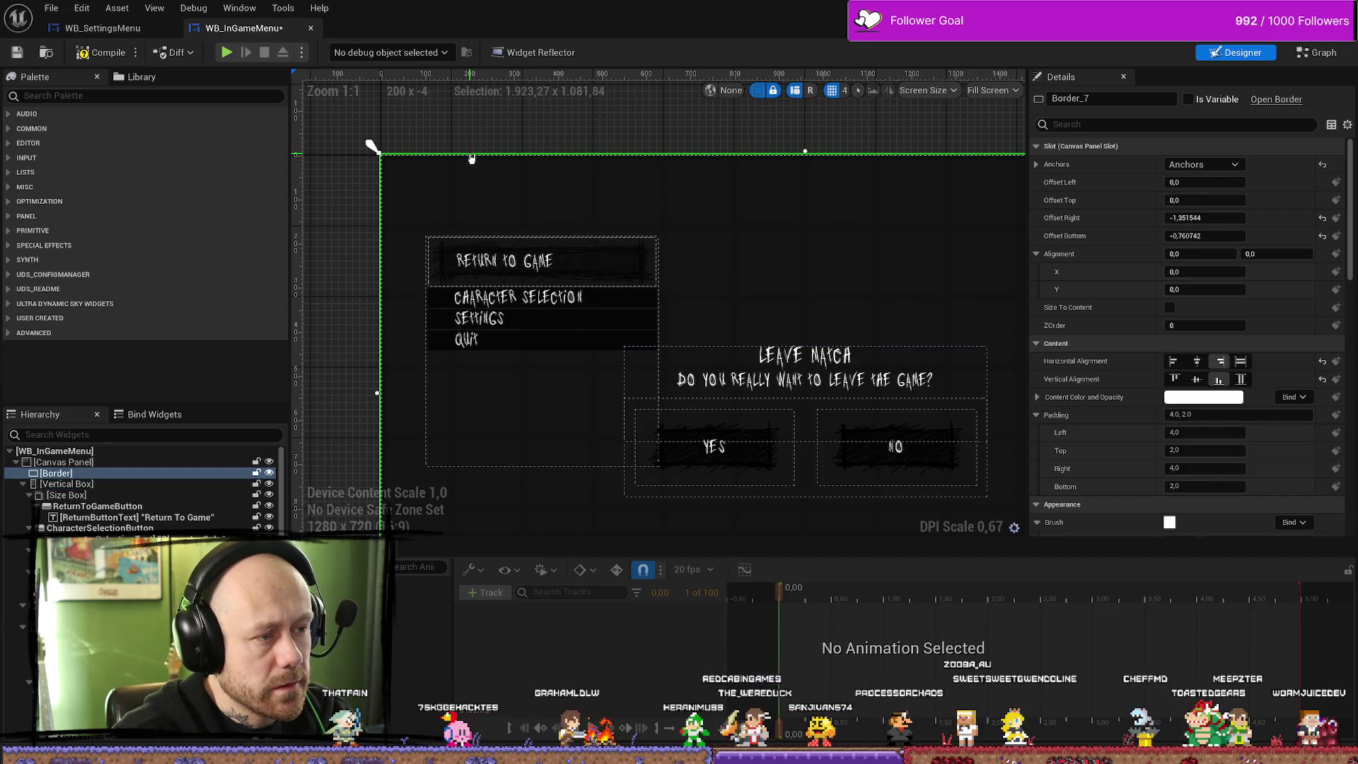
left_click(101, 52)
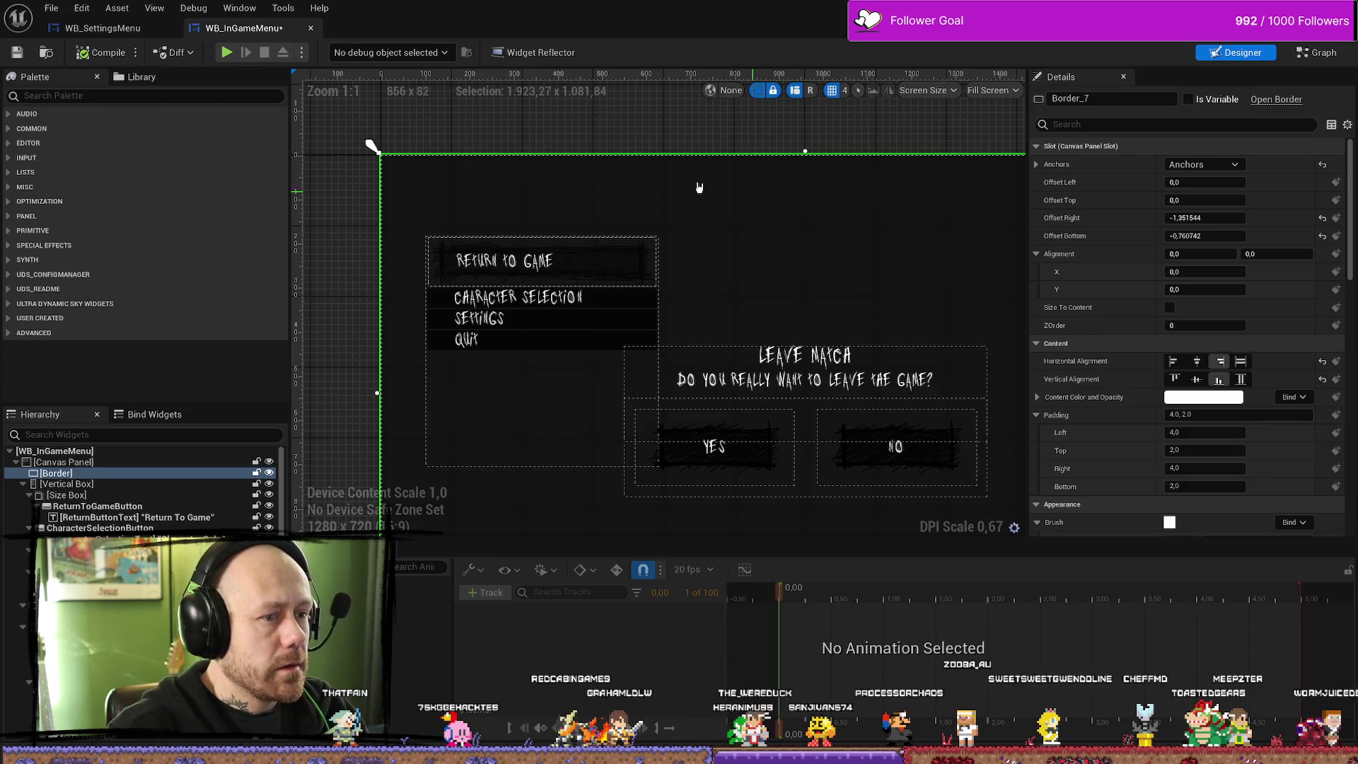
left_click(224, 59)
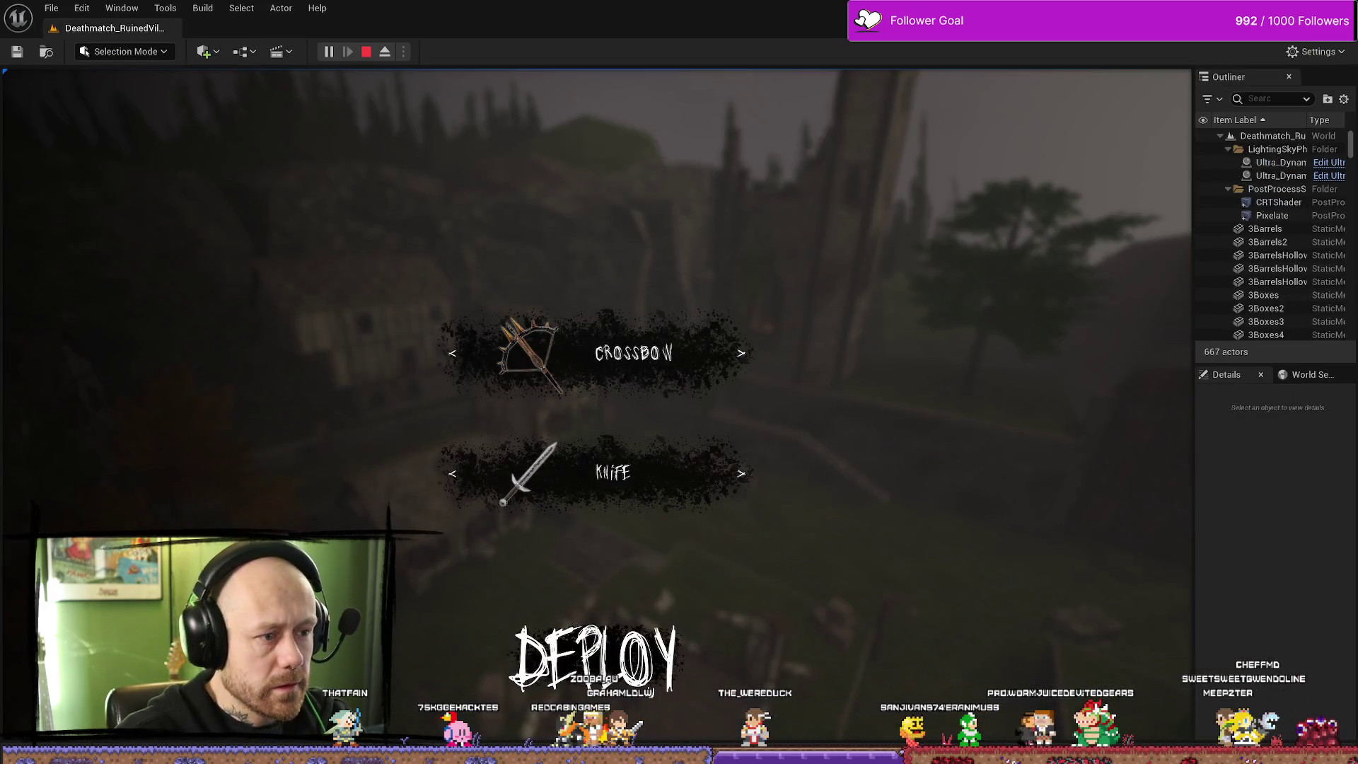
Enter gameplay, bring up the pause menu with Escape, and stop the session
left_click(596, 652)
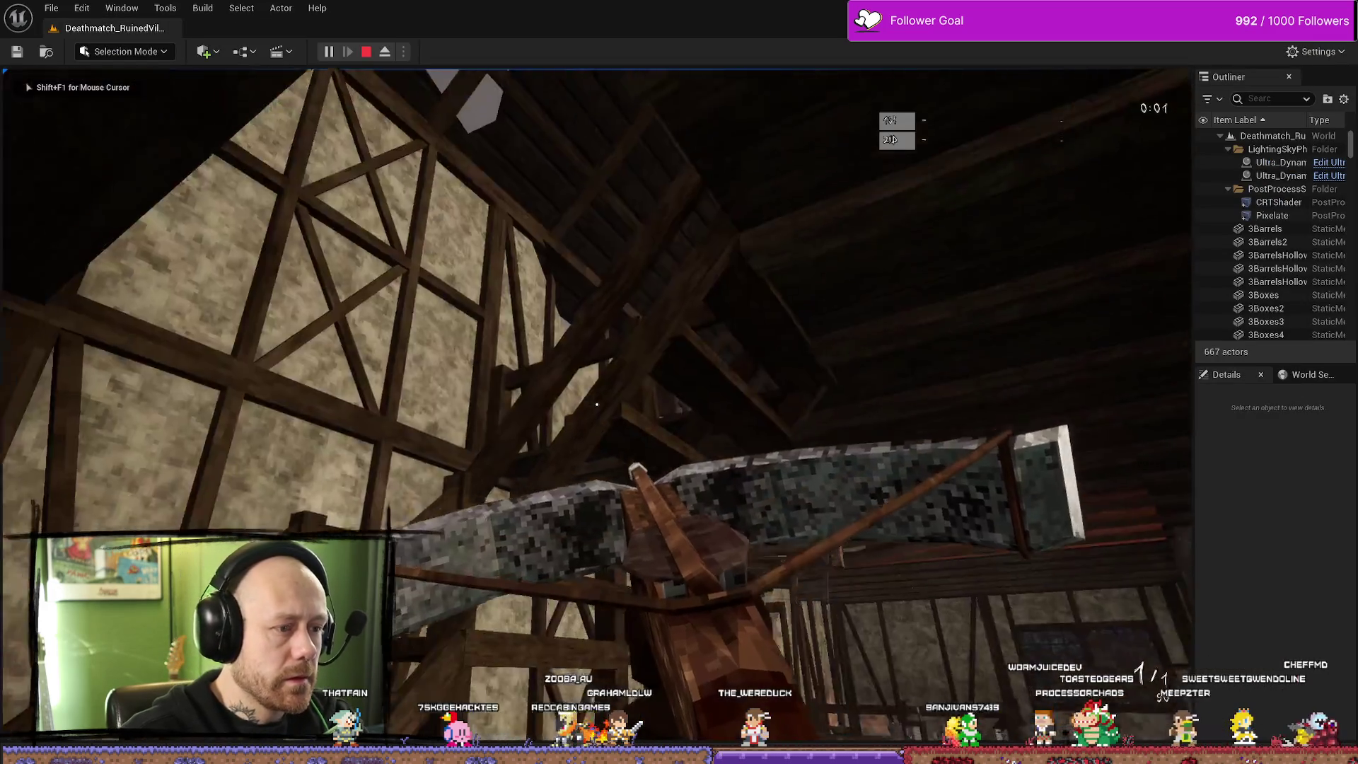
key("Escape")
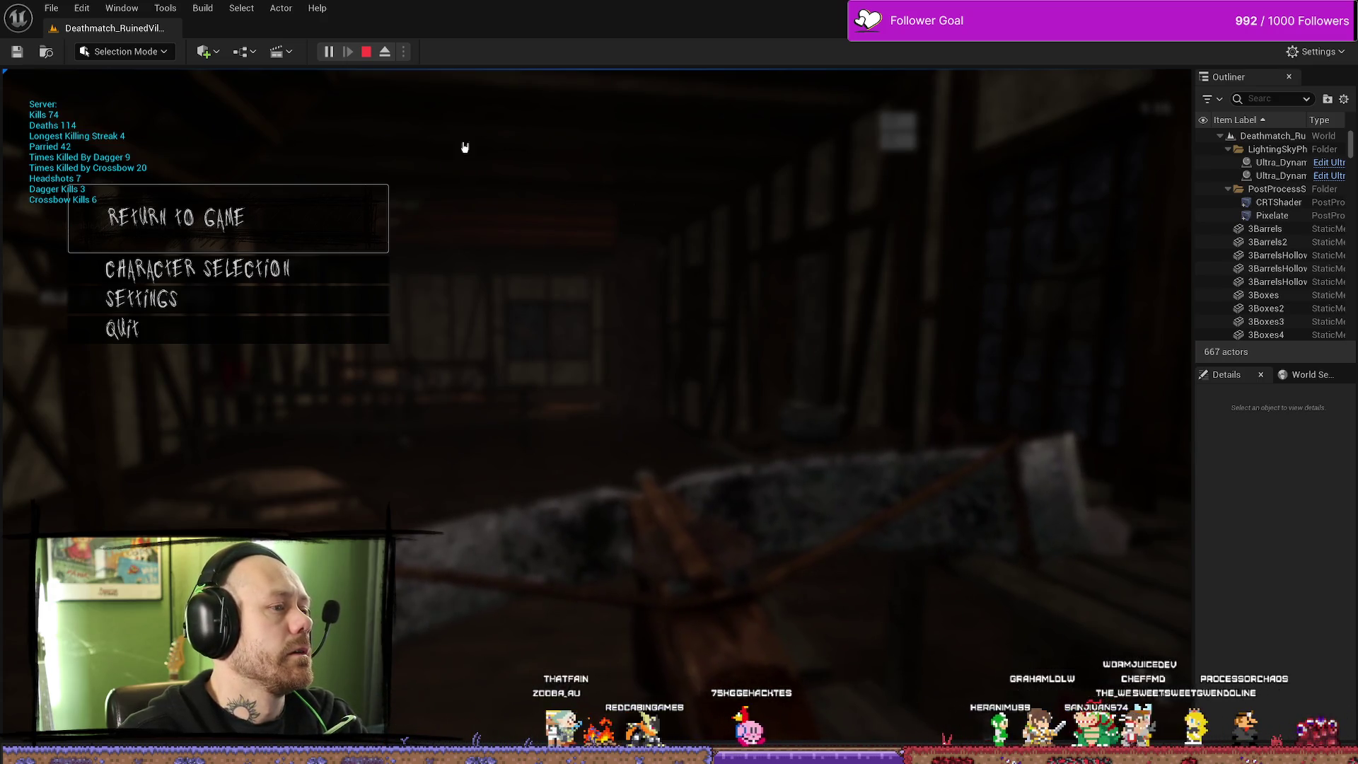
left_click(366, 52)
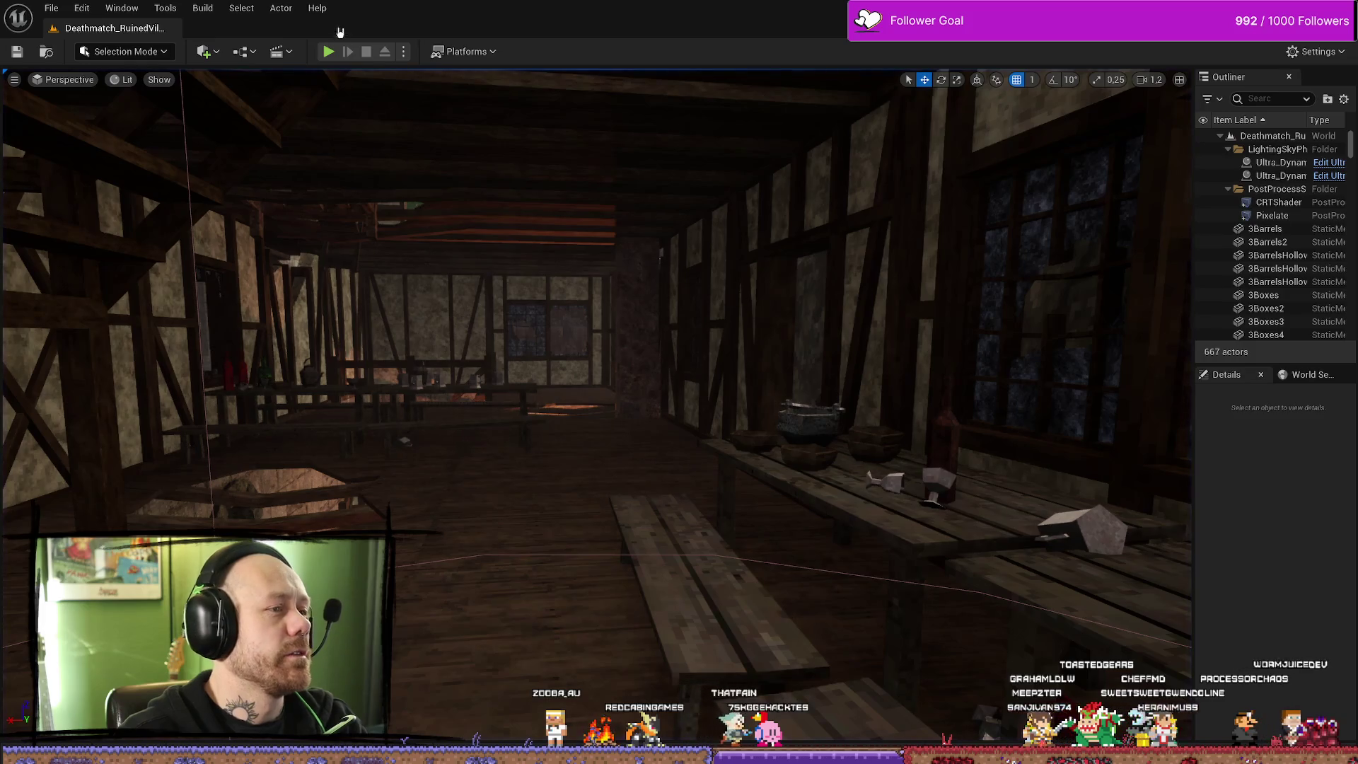
Test the pause menu in a second play session, then switch to Affinity Photo
left_click(328, 52)
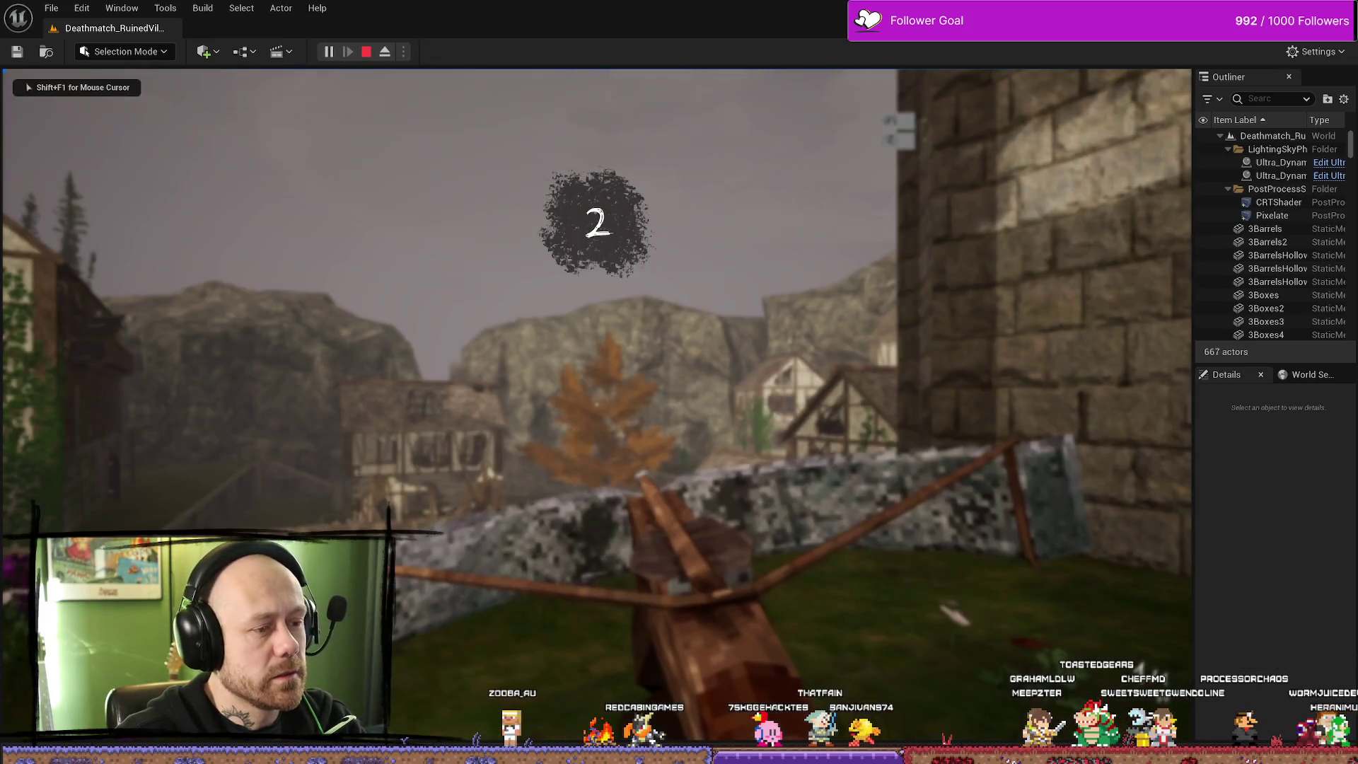
key("Escape")
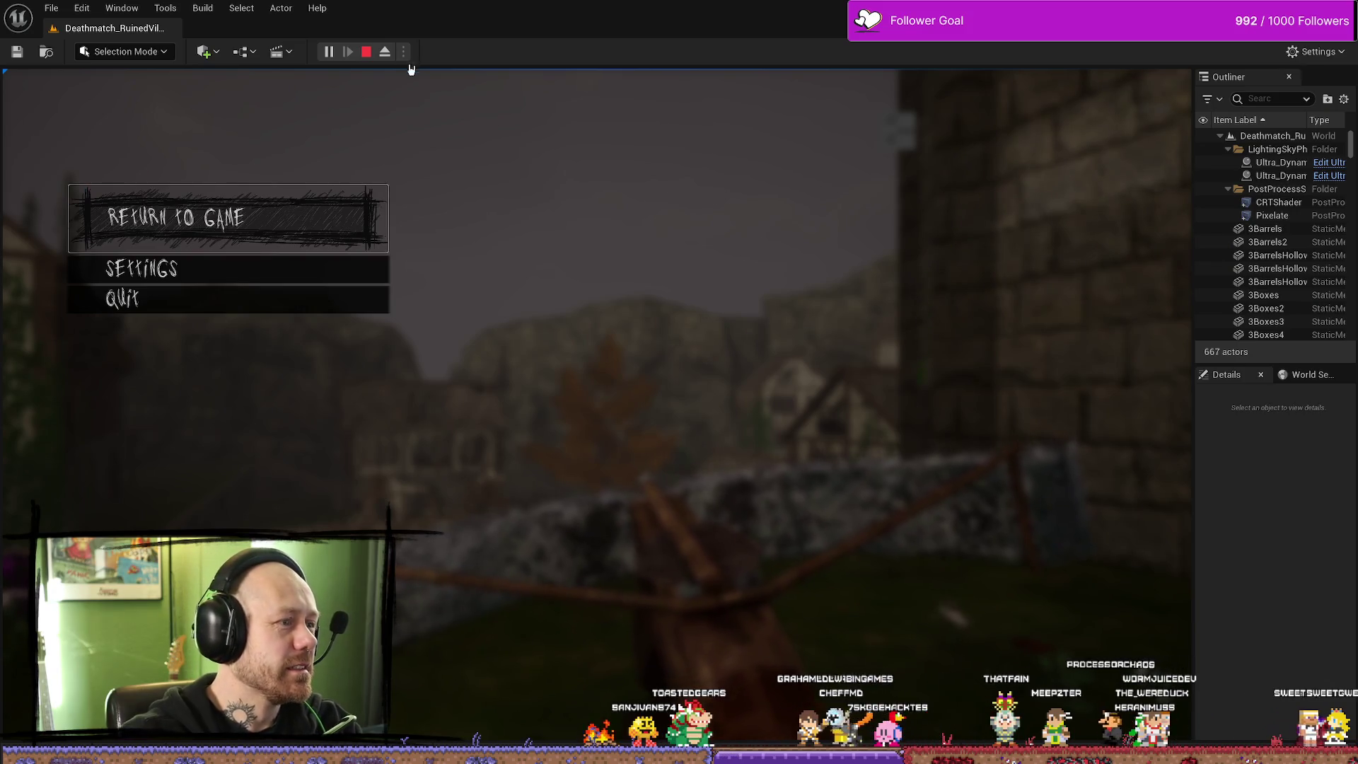
left_click(366, 53)
key("ctrl+space")
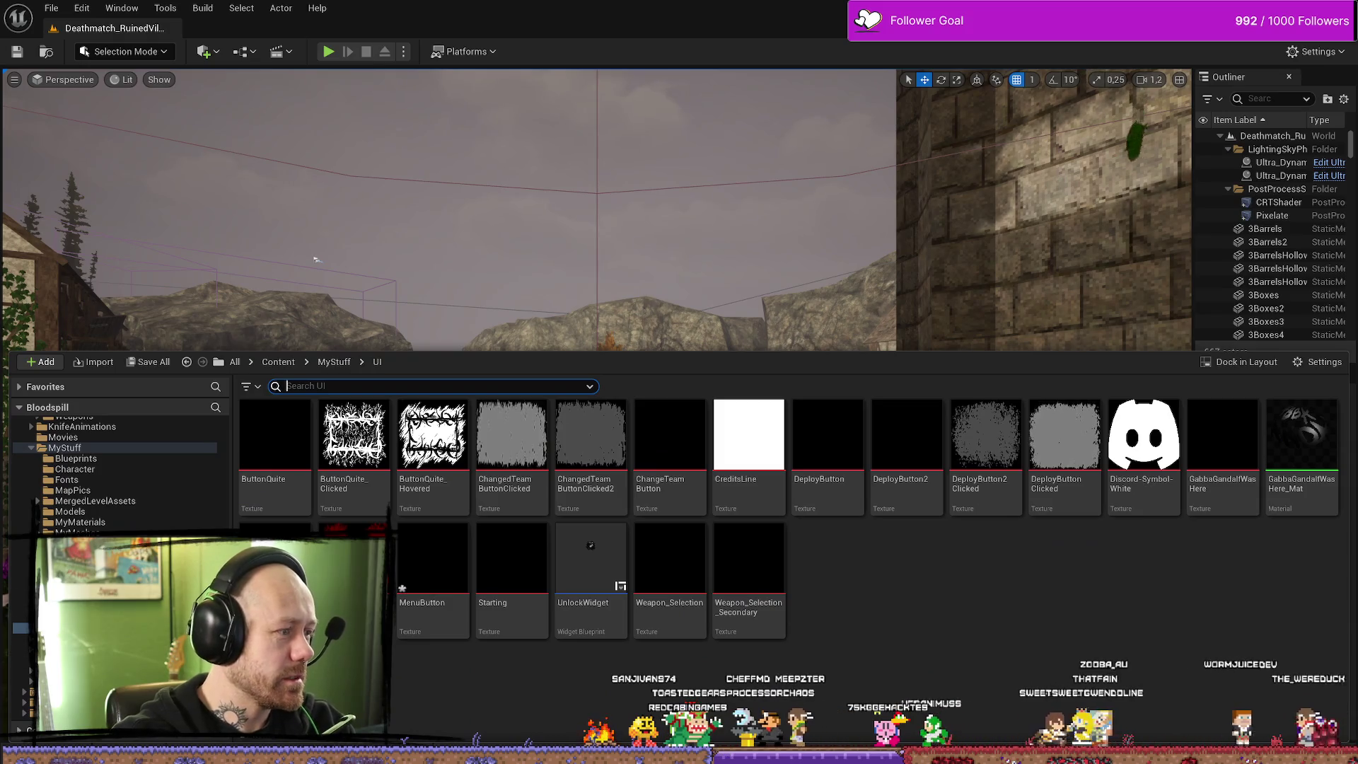
key("alt+Tab")
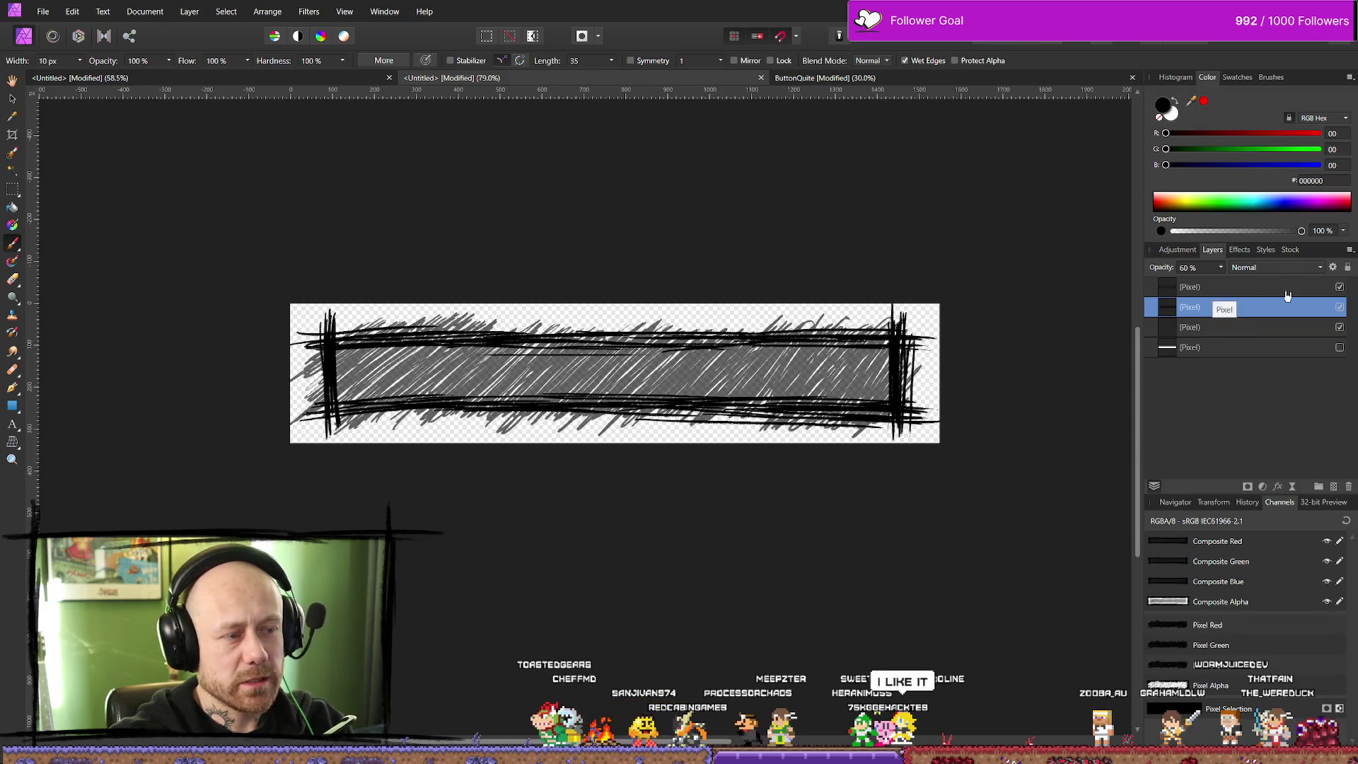
Add an Invert adjustment layer to the button image and check the layer stack
left_click(1177, 249)
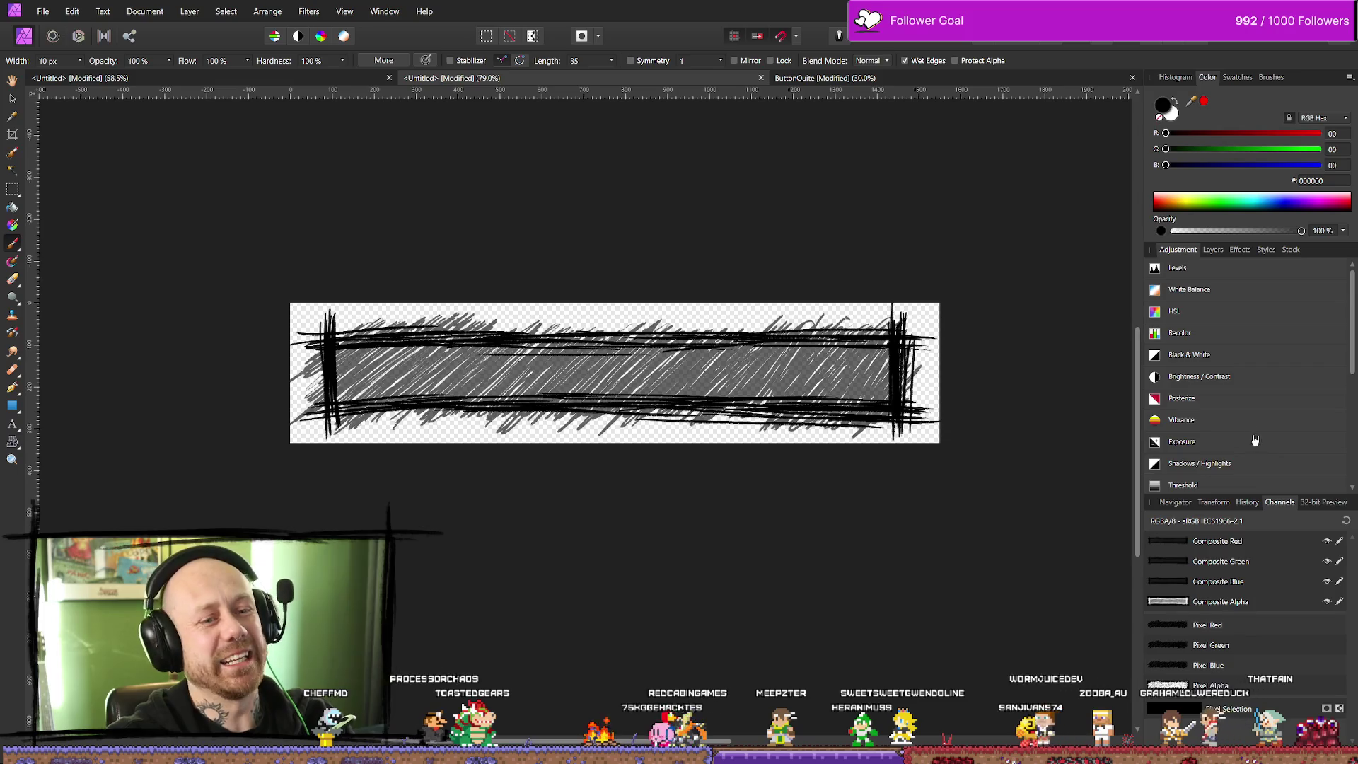
scroll(1213, 466, "down", 3)
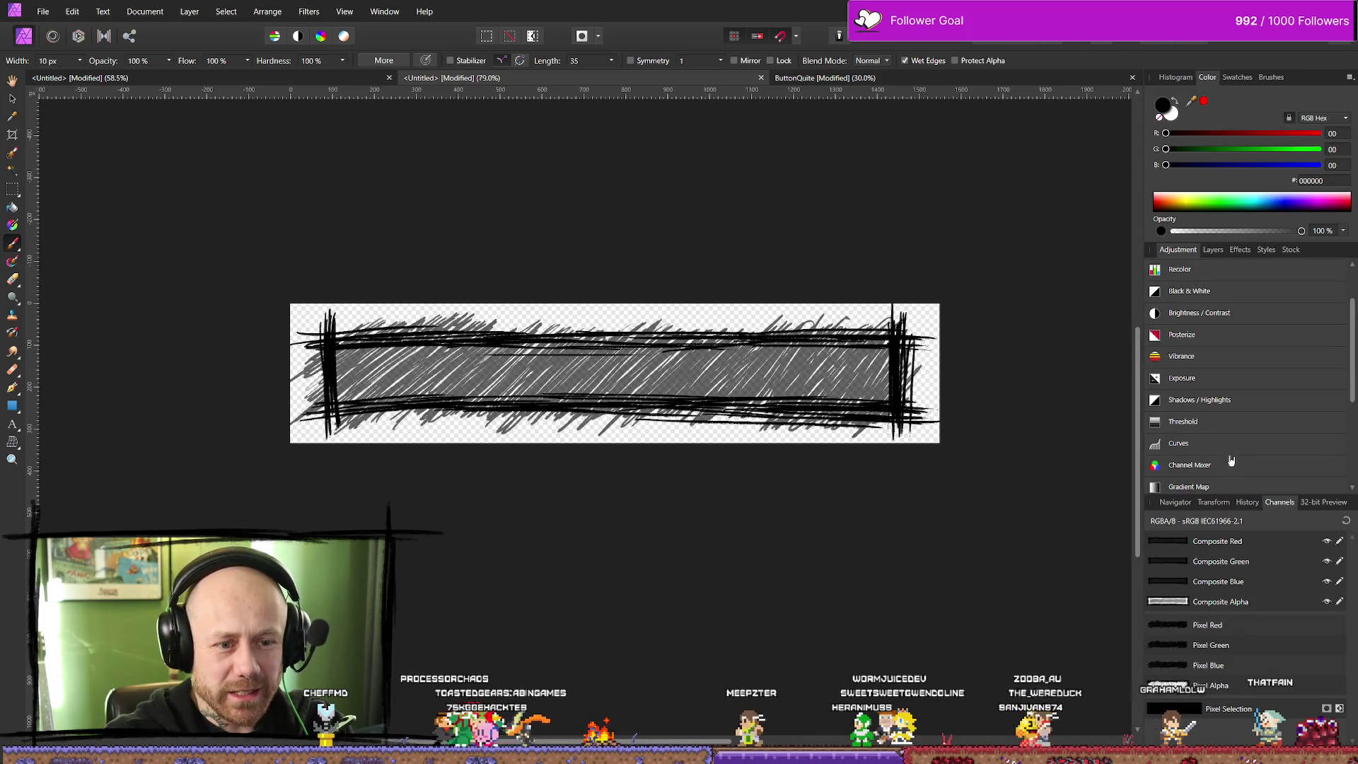
scroll(1219, 403, "down", 2)
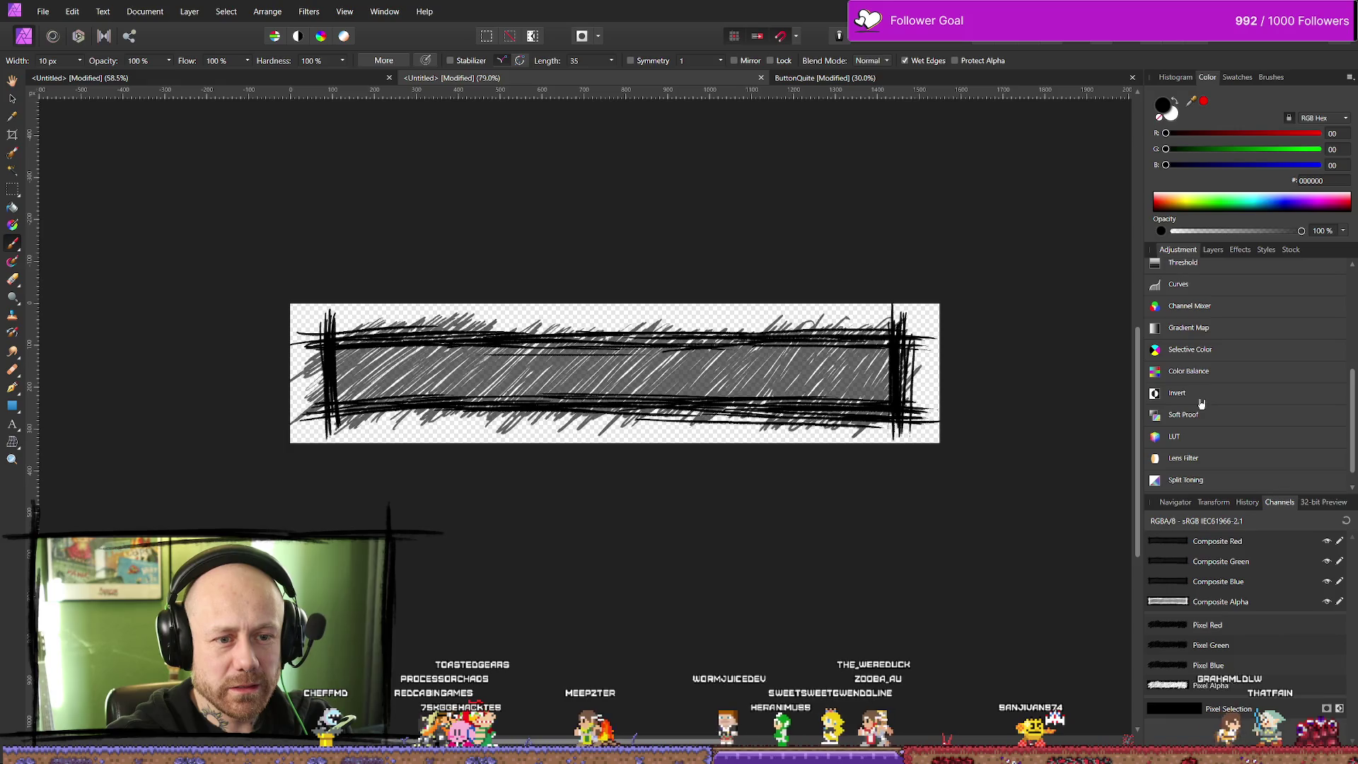
left_click(1201, 430)
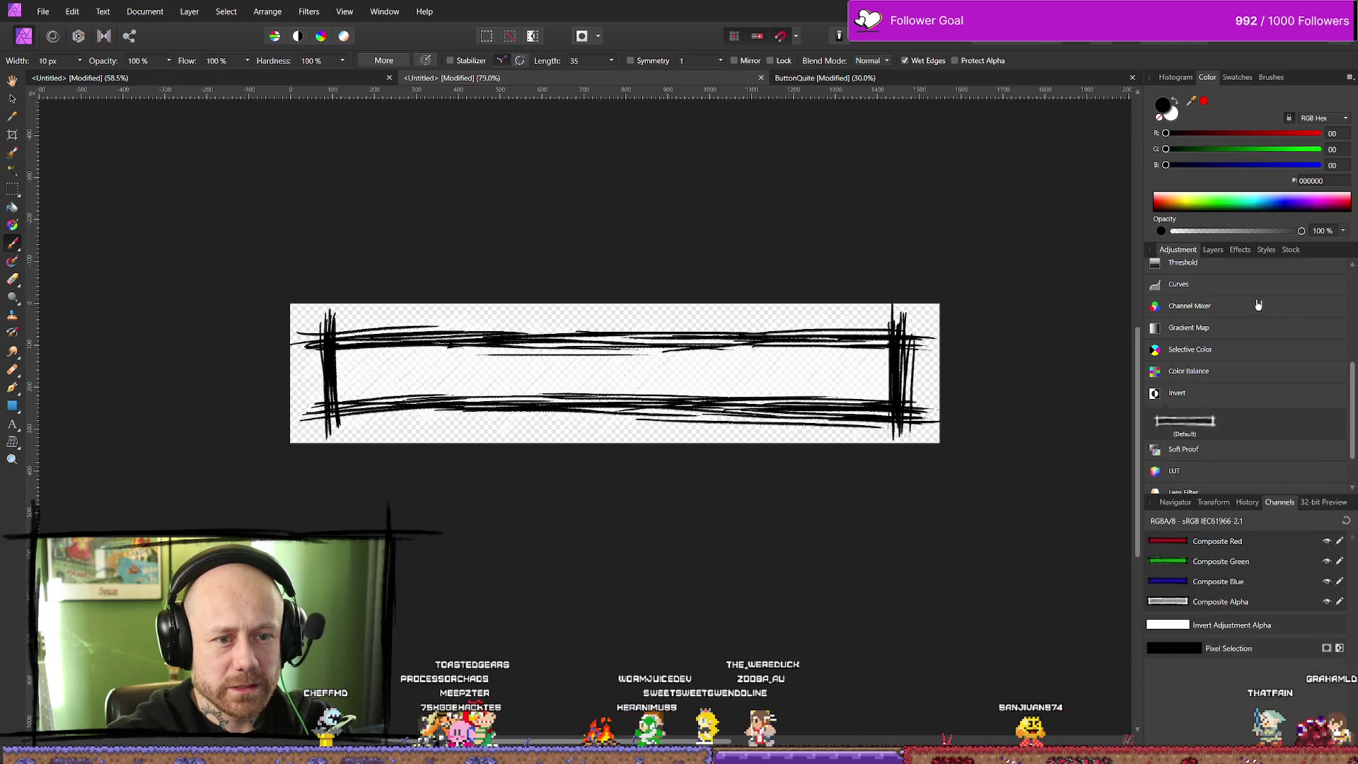
left_click(1214, 250)
left_click(1214, 288)
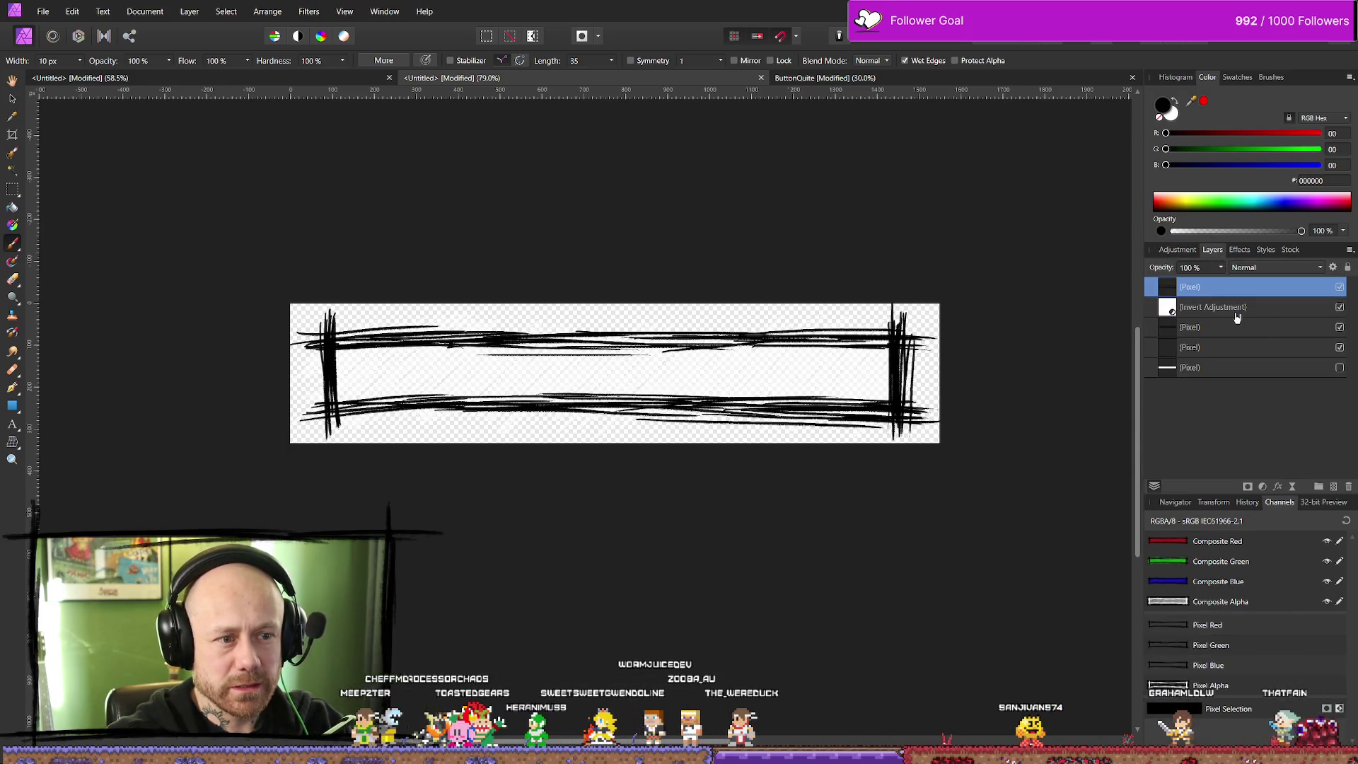
left_click(1236, 318)
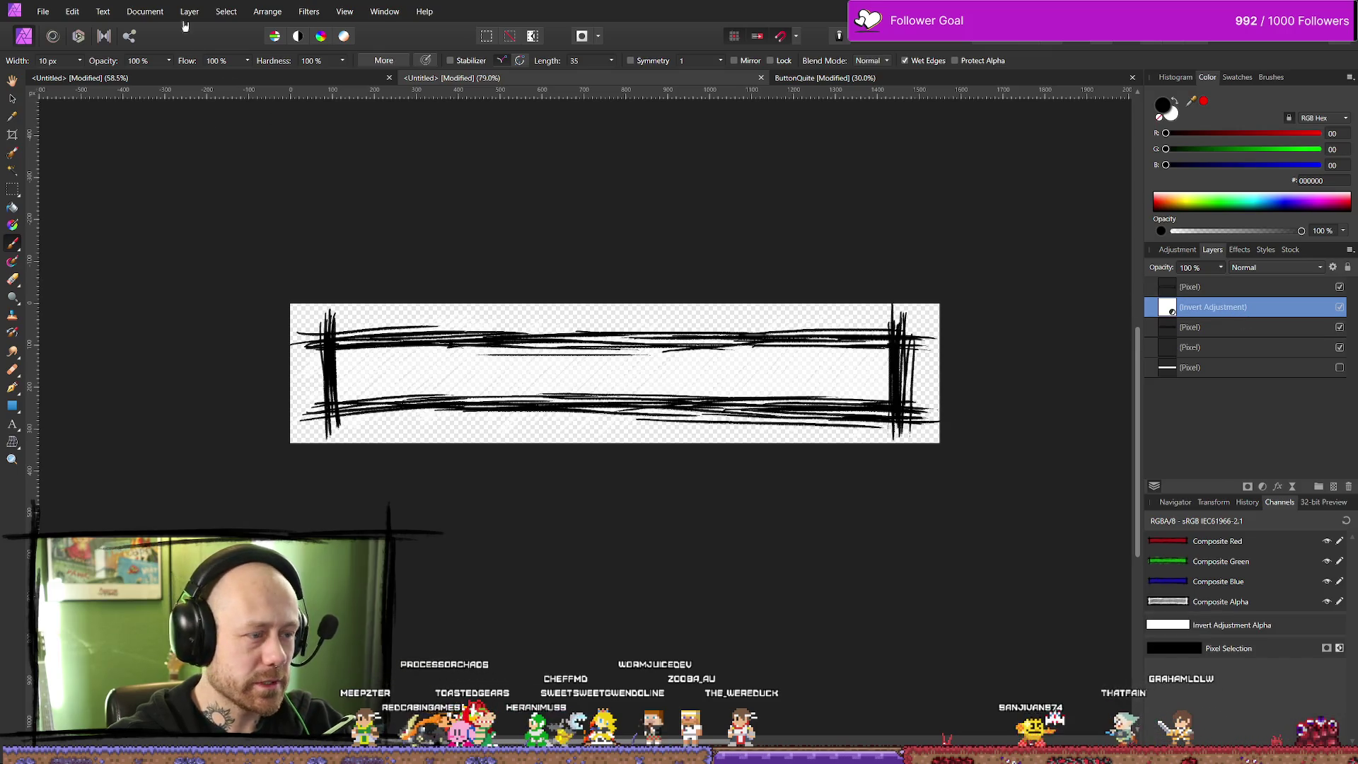
Open File > Export to bring up the PNG export settings
left_click(72, 11)
mouse_move(43, 11)
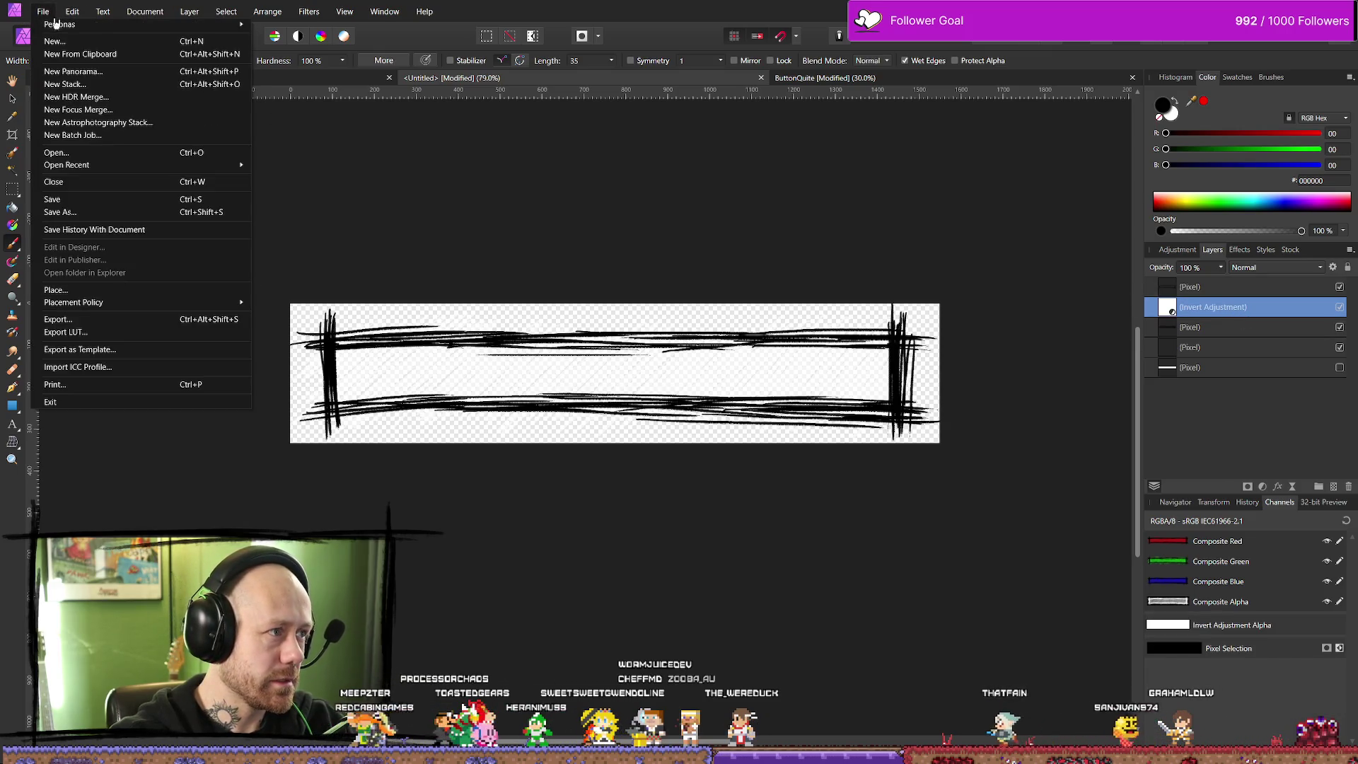
left_click(84, 320)
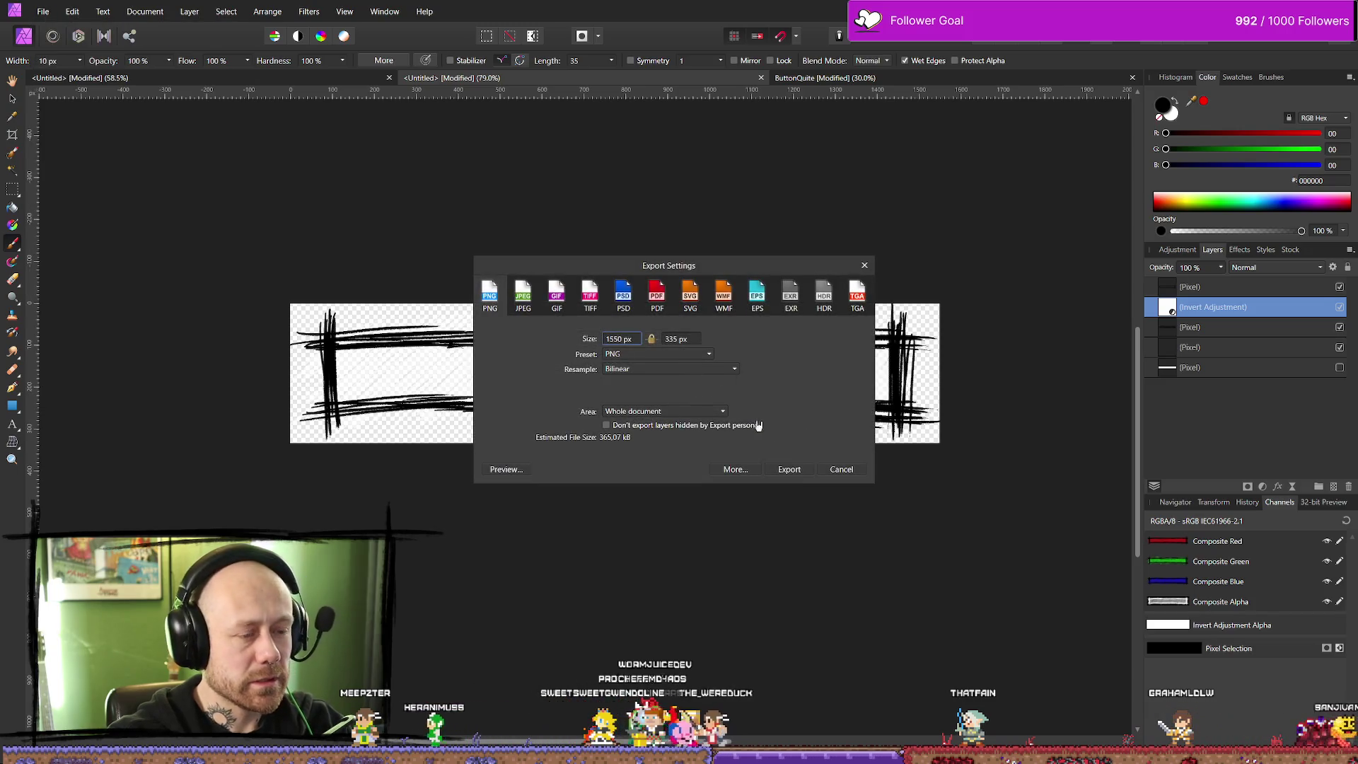
Export the inverted button as a PNG into Bloodspill/icon and return to Unreal for reimport
left_click(808, 476)
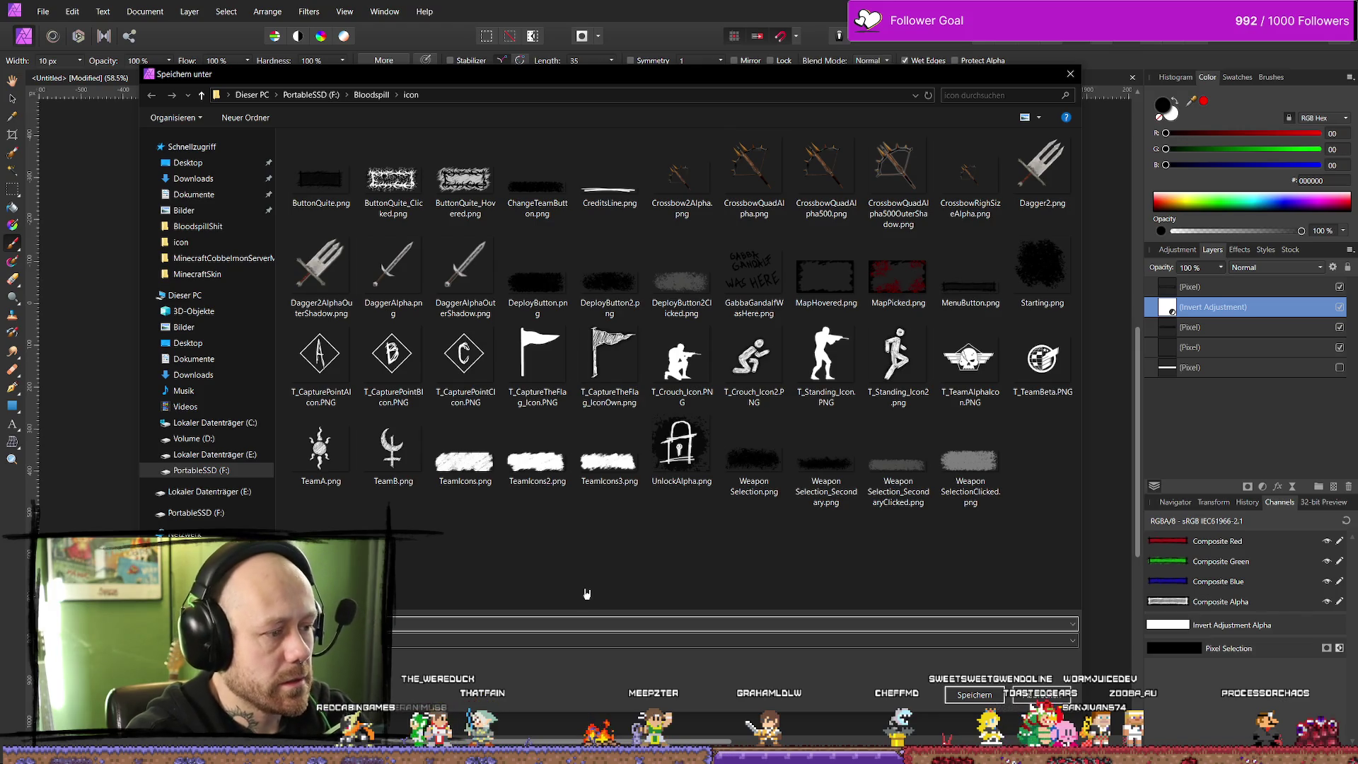
left_click(974, 694)
key("alt+Tab")
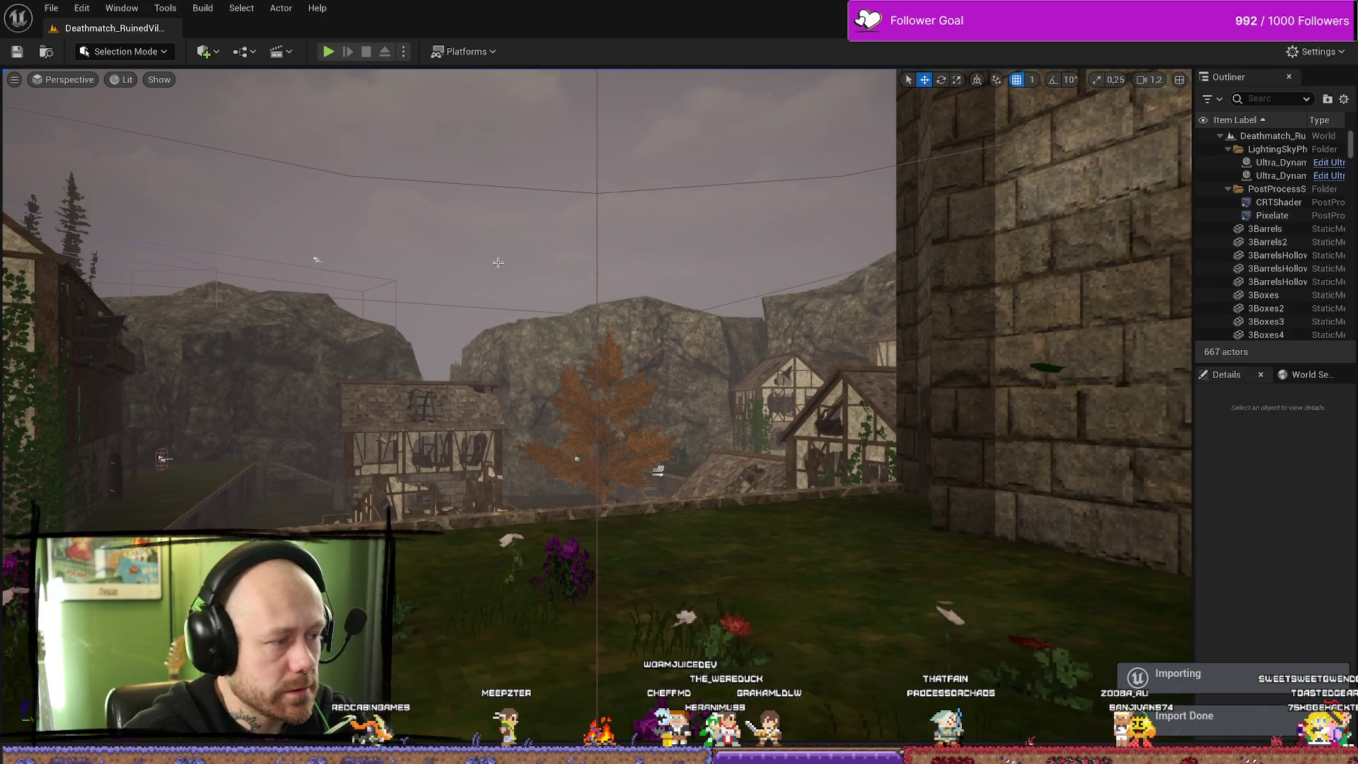
left_click_drag(498, 262, 538, 241)
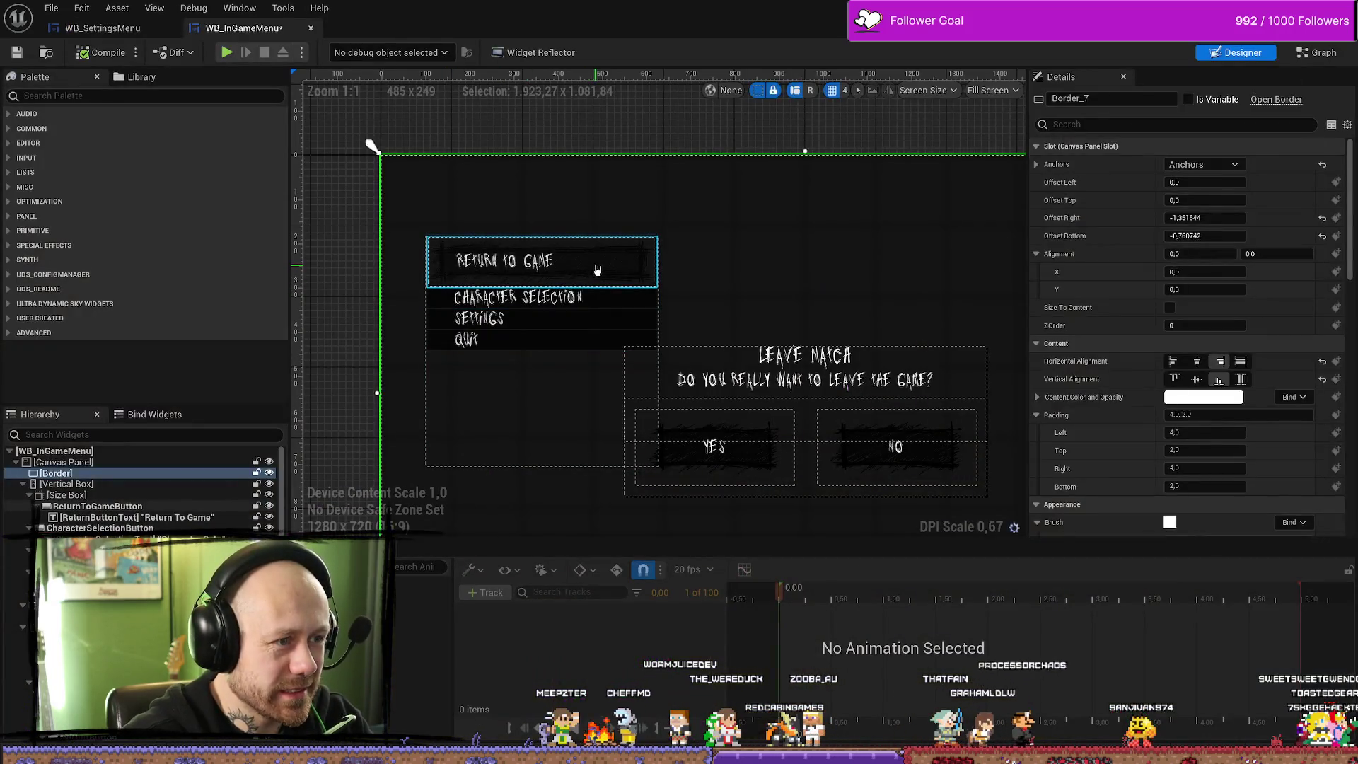
left_click(598, 271)
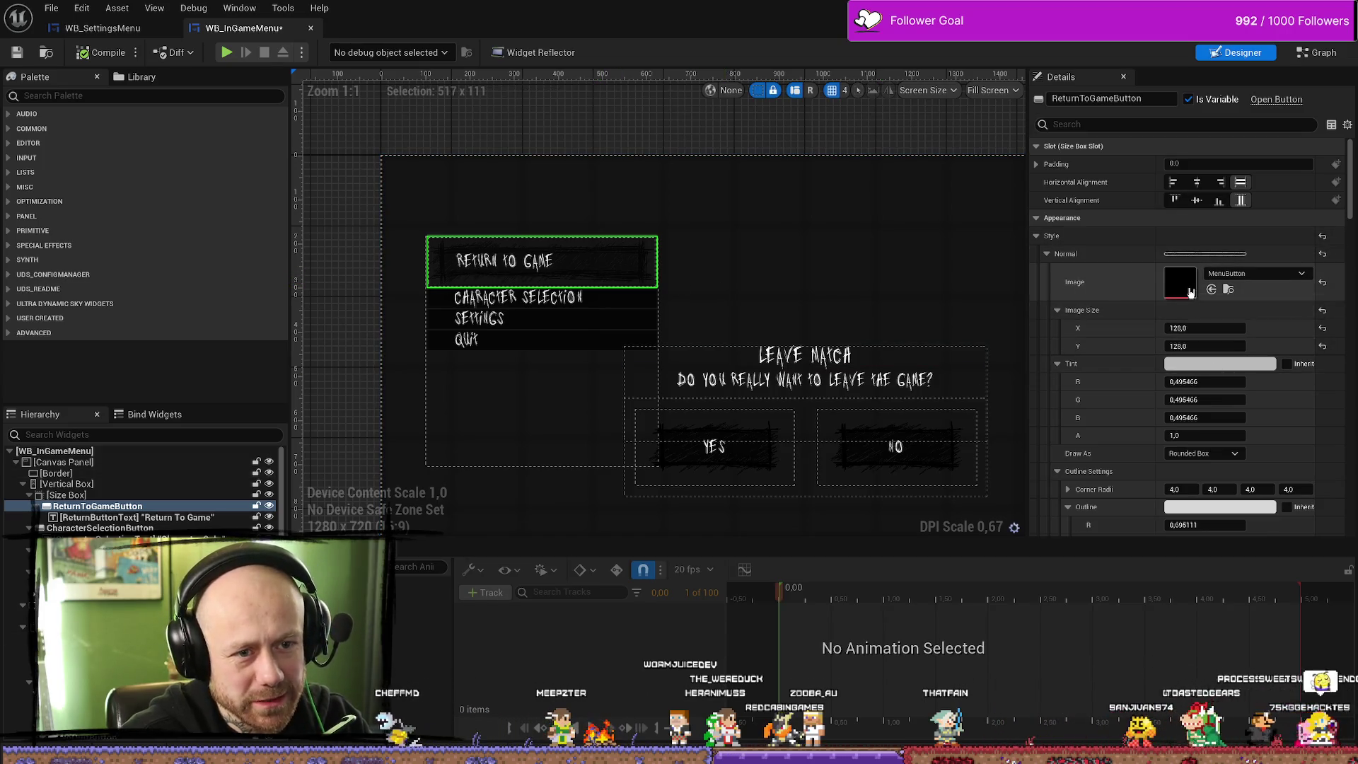
Draw the normal state as Image and set the hovered image to MenuButton_Hovered
left_click(1204, 454)
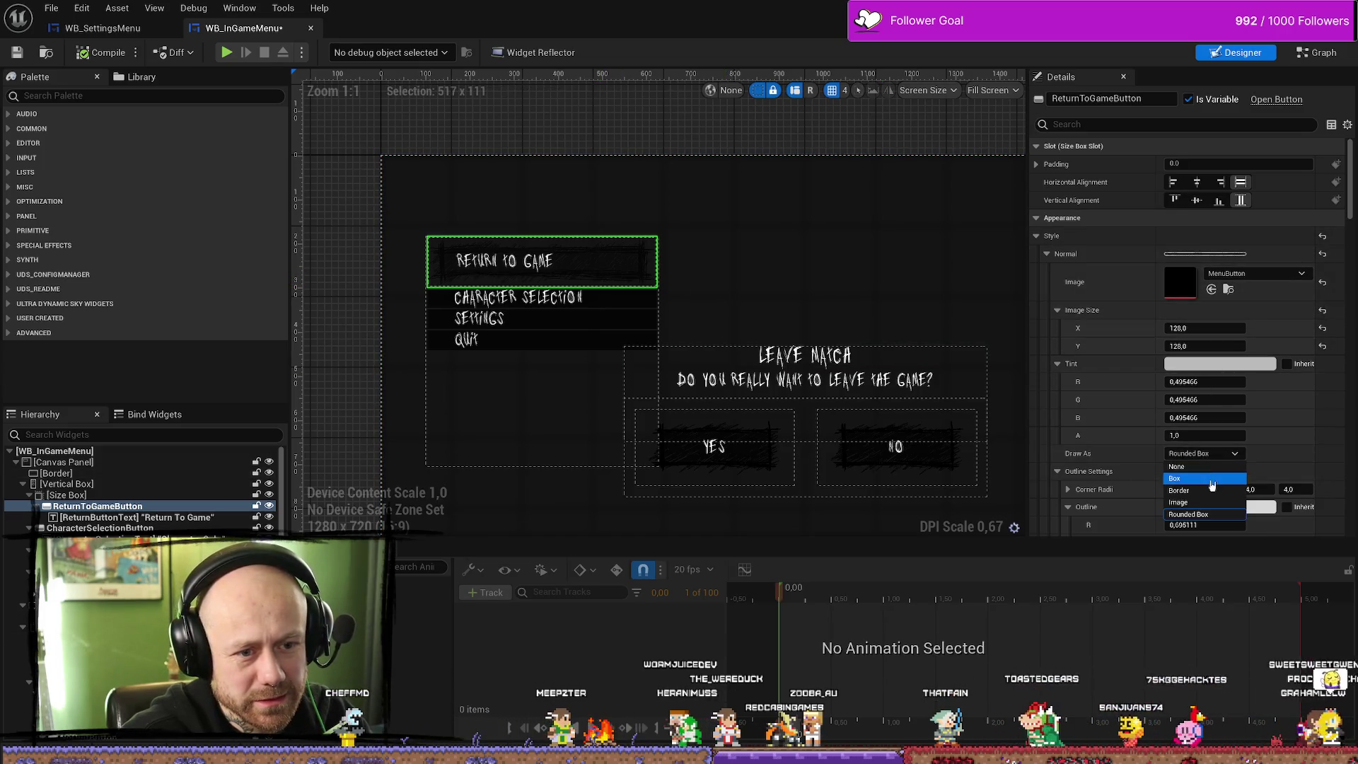
left_click(1179, 502)
scroll(1151, 294, "down", 2)
scroll(1151, 294, "down", 5)
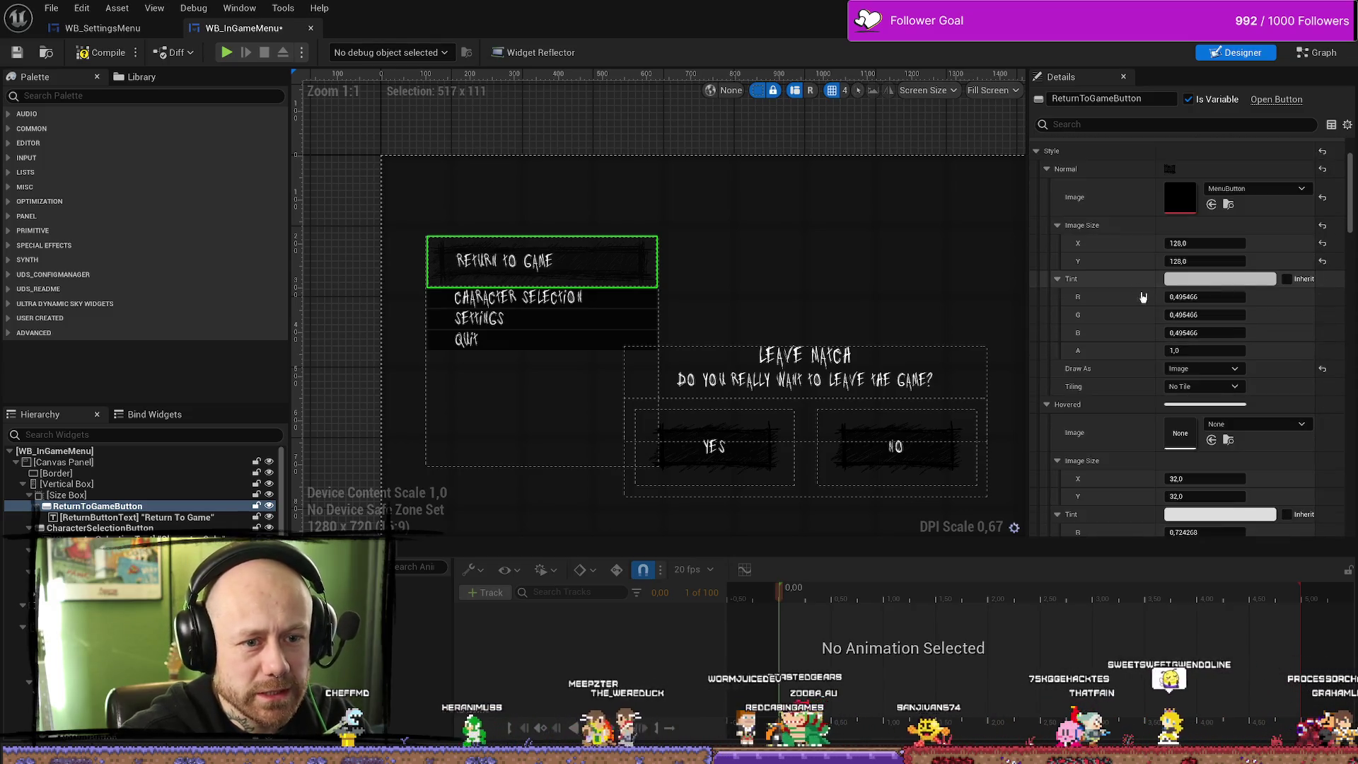
left_click(1273, 341)
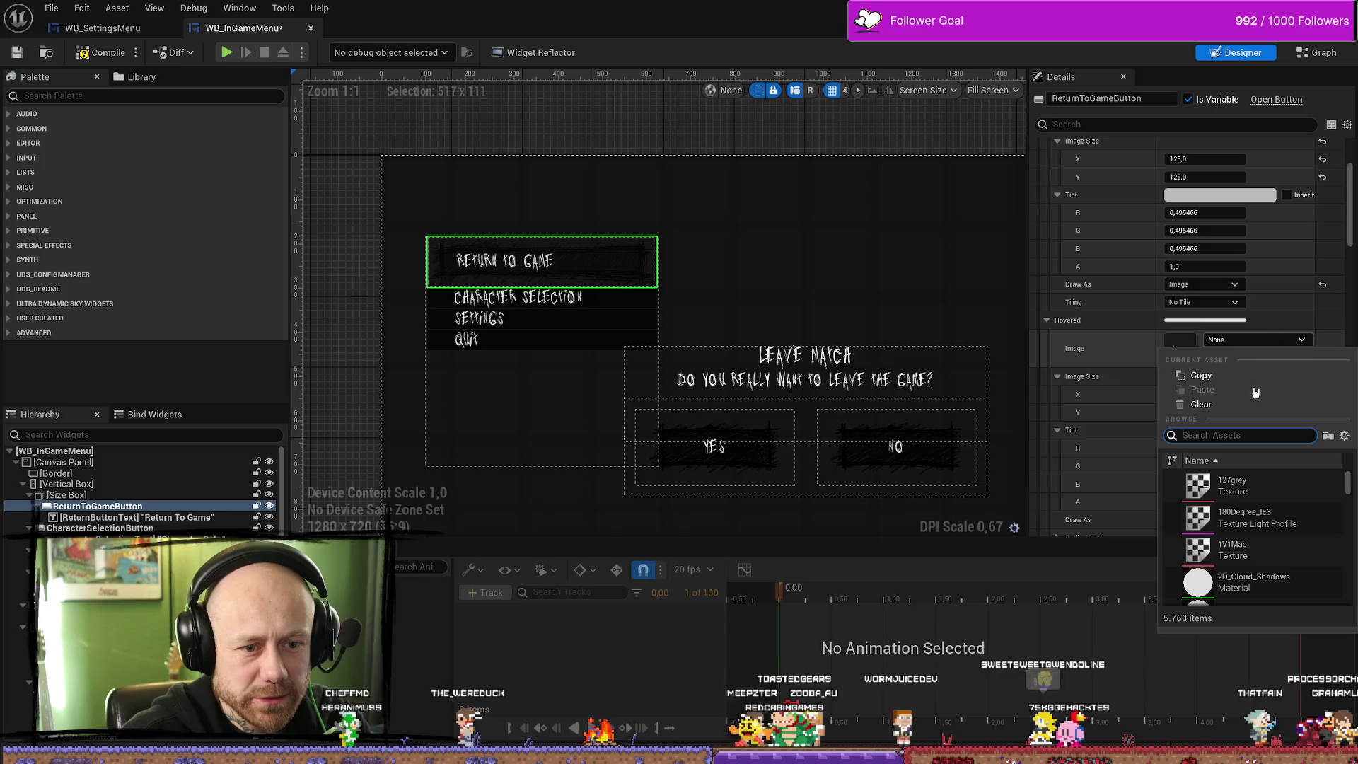
type("buttonmen")
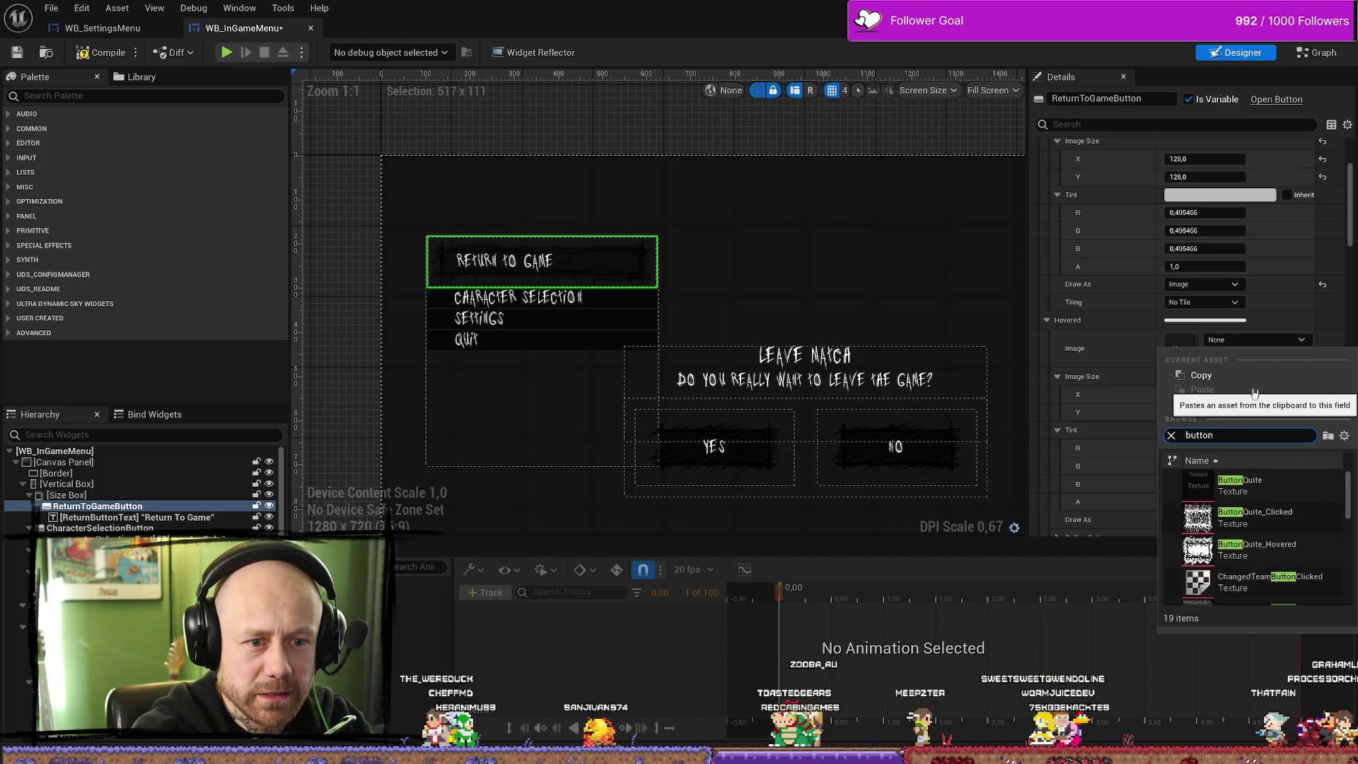
key("BackSpace")
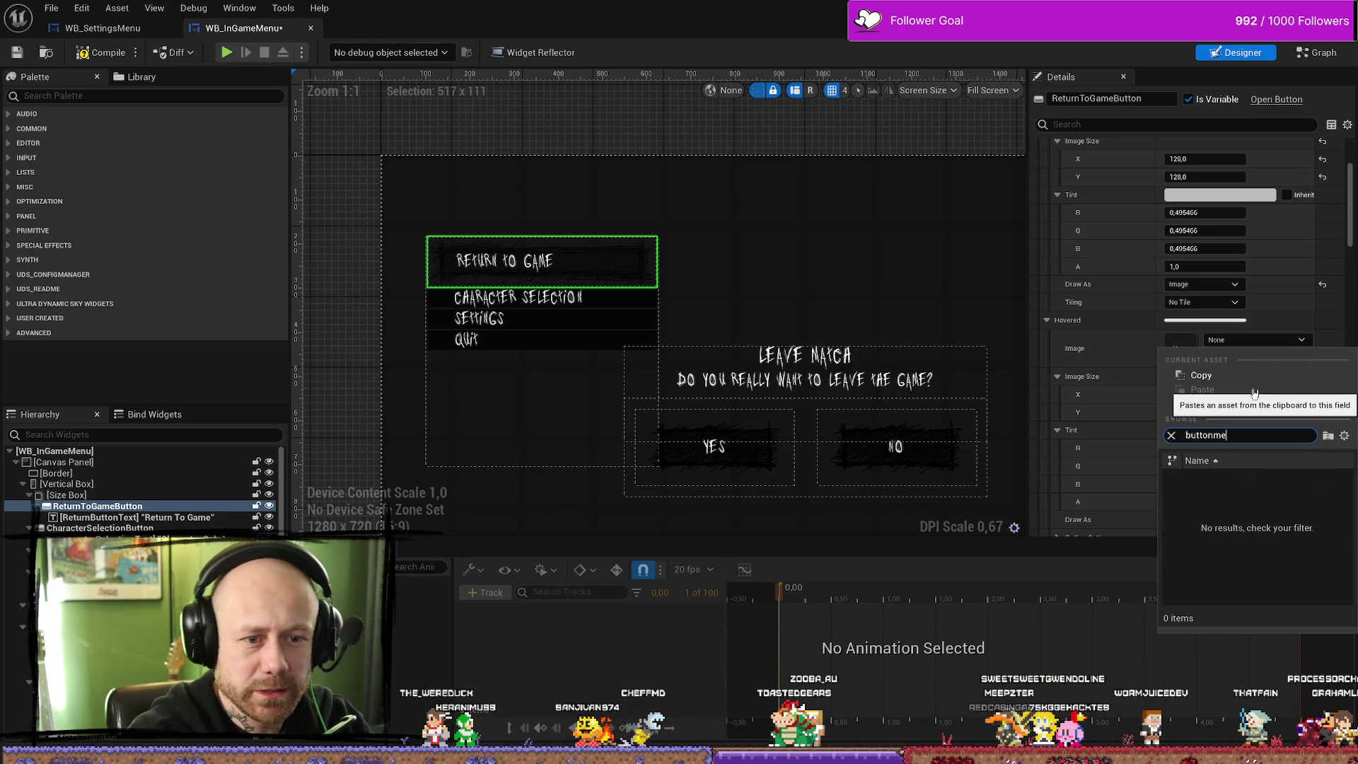
key("BackSpace")
key("BackSpace")
key("BackSpace")
type("menu")
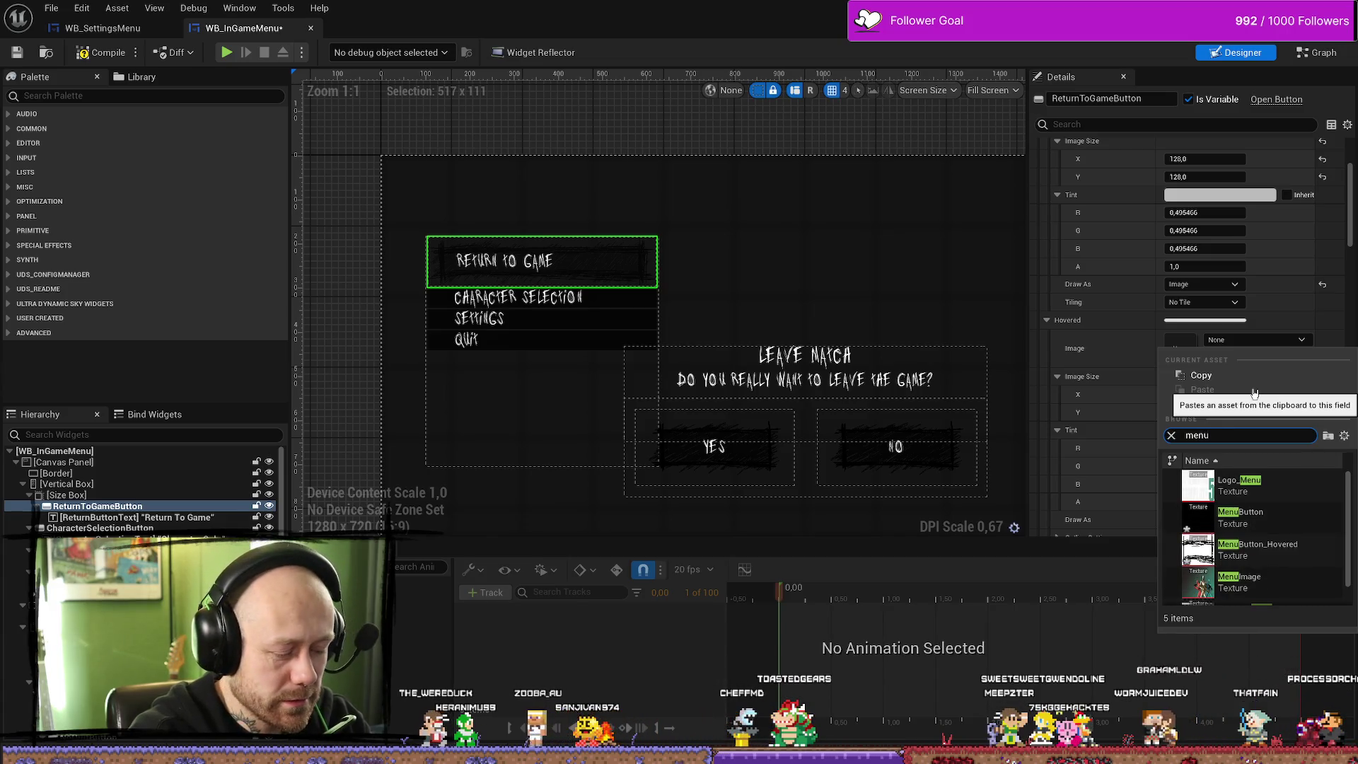
type("butt")
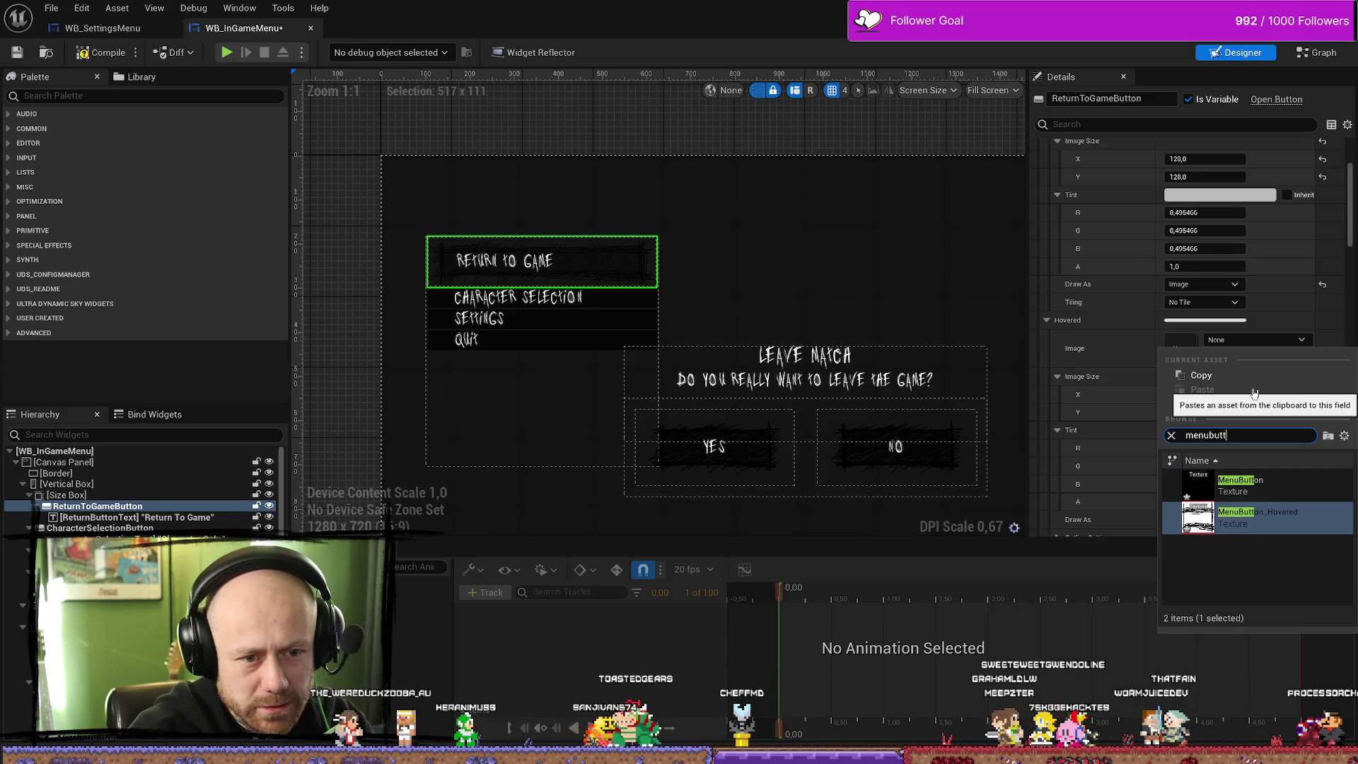
left_click(1245, 517)
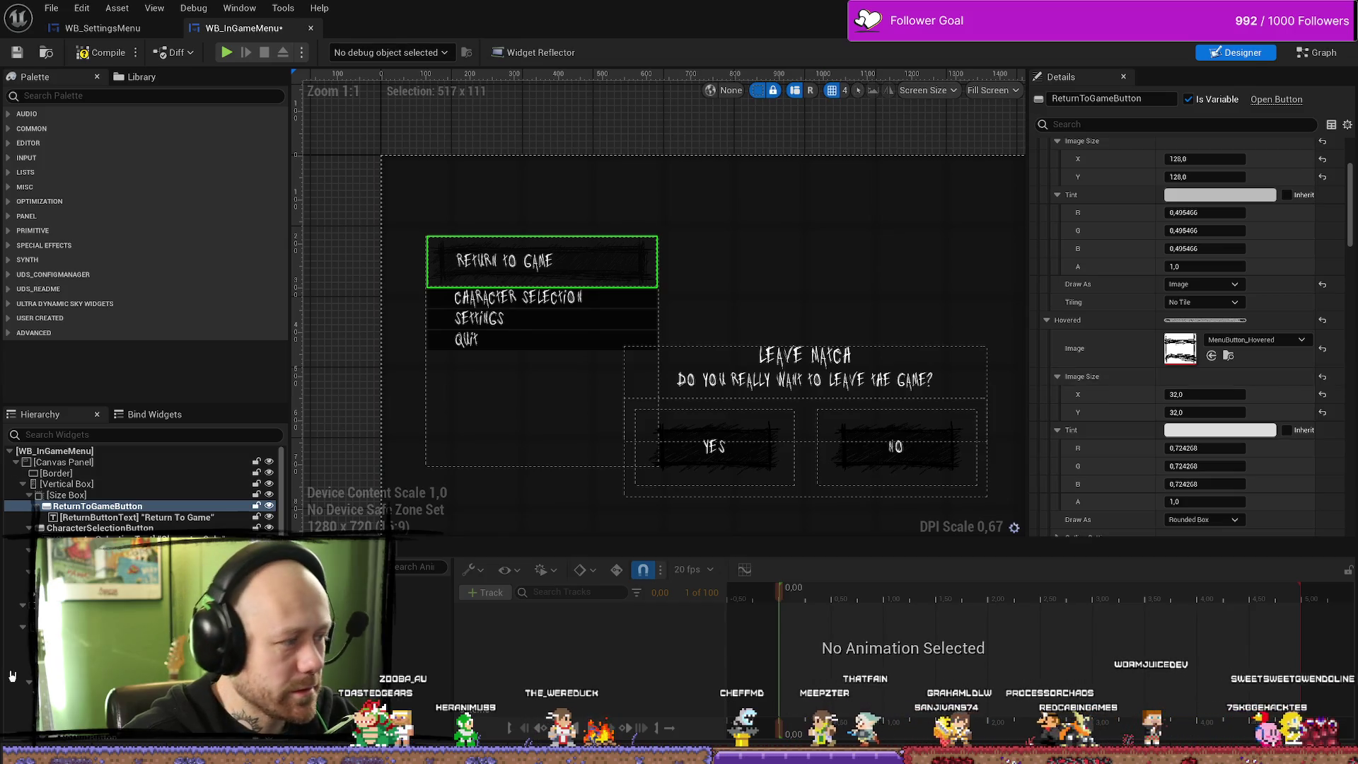
Compile and save, then set Hovered and Pressed Draw As to Image
key("alt+Tab")
key("alt+Tab")
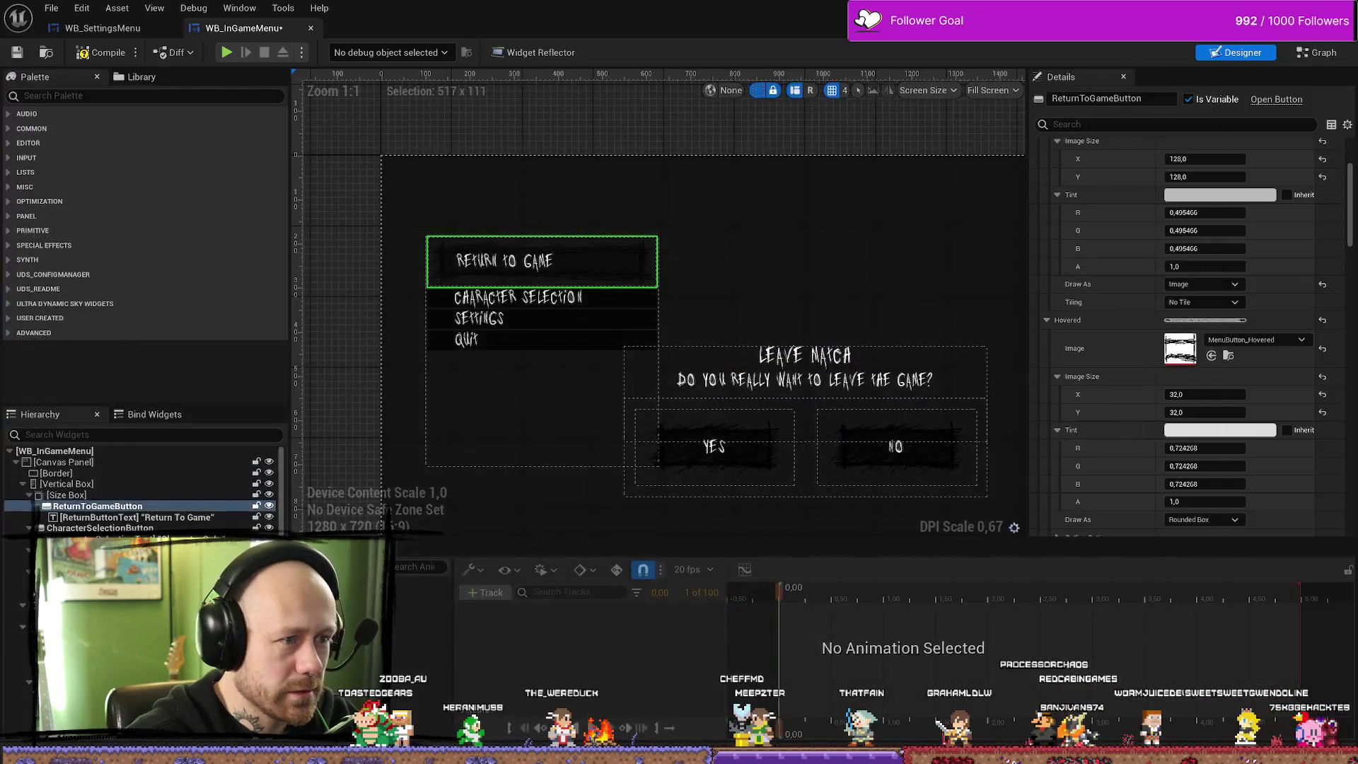
left_click(18, 56)
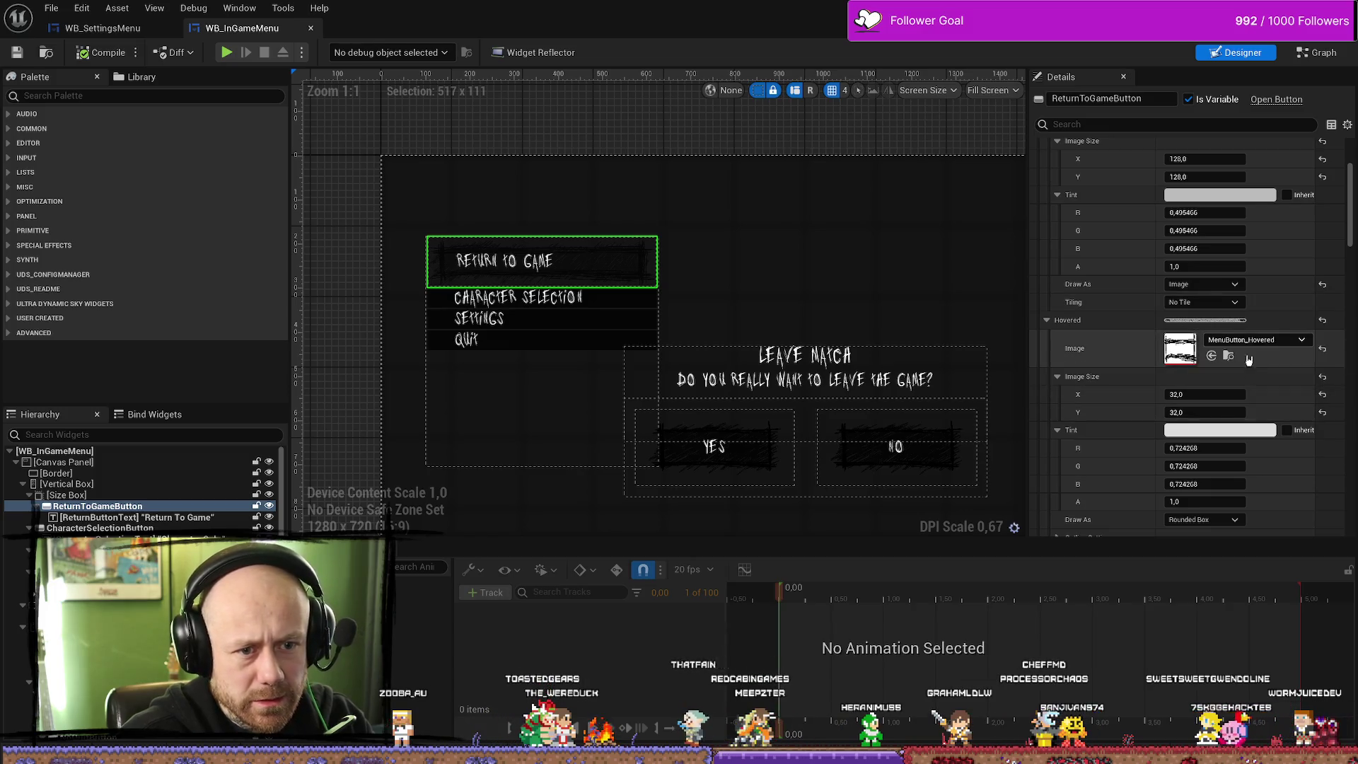
scroll(1248, 361, "down", 2)
left_click(1216, 477)
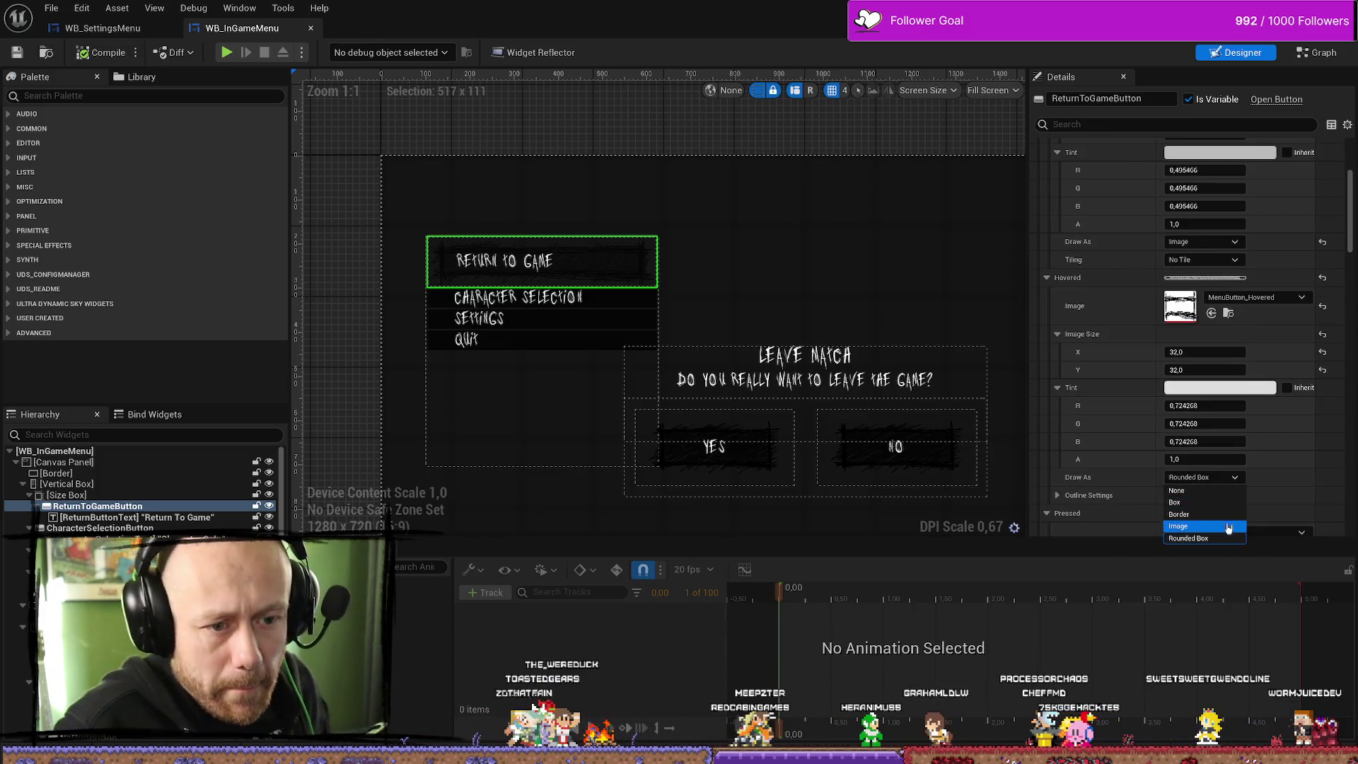
left_click(1228, 527)
scroll(1209, 439, "down", 6)
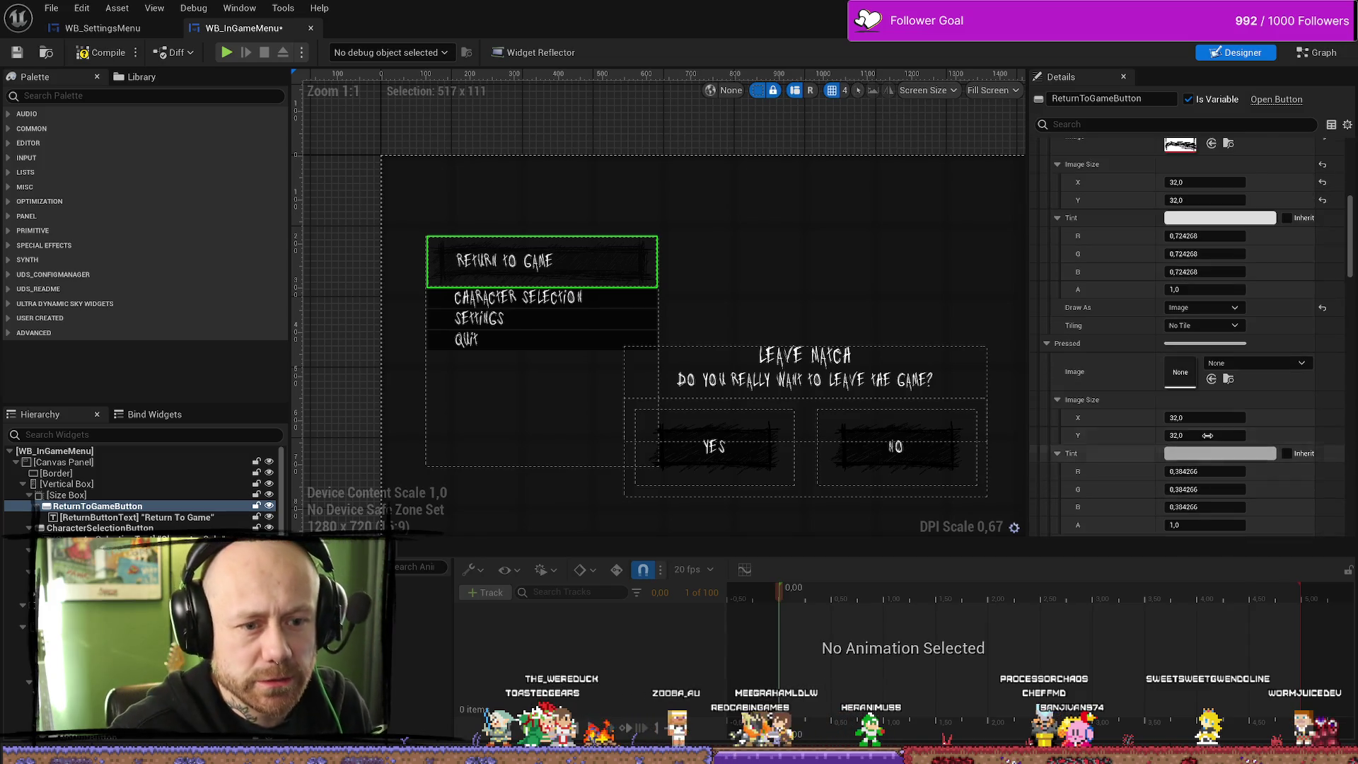
scroll(1208, 436, "down", 3)
left_click(1202, 458)
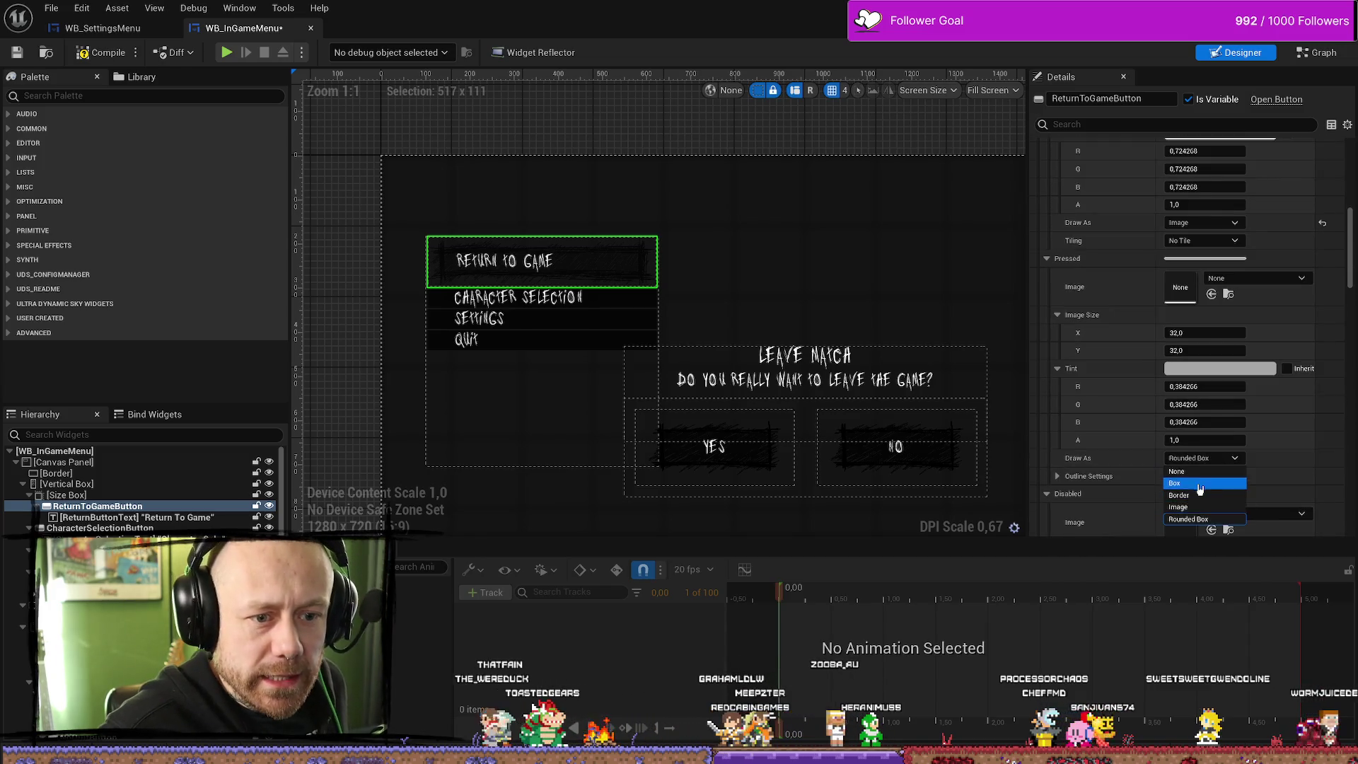
left_click(1179, 507)
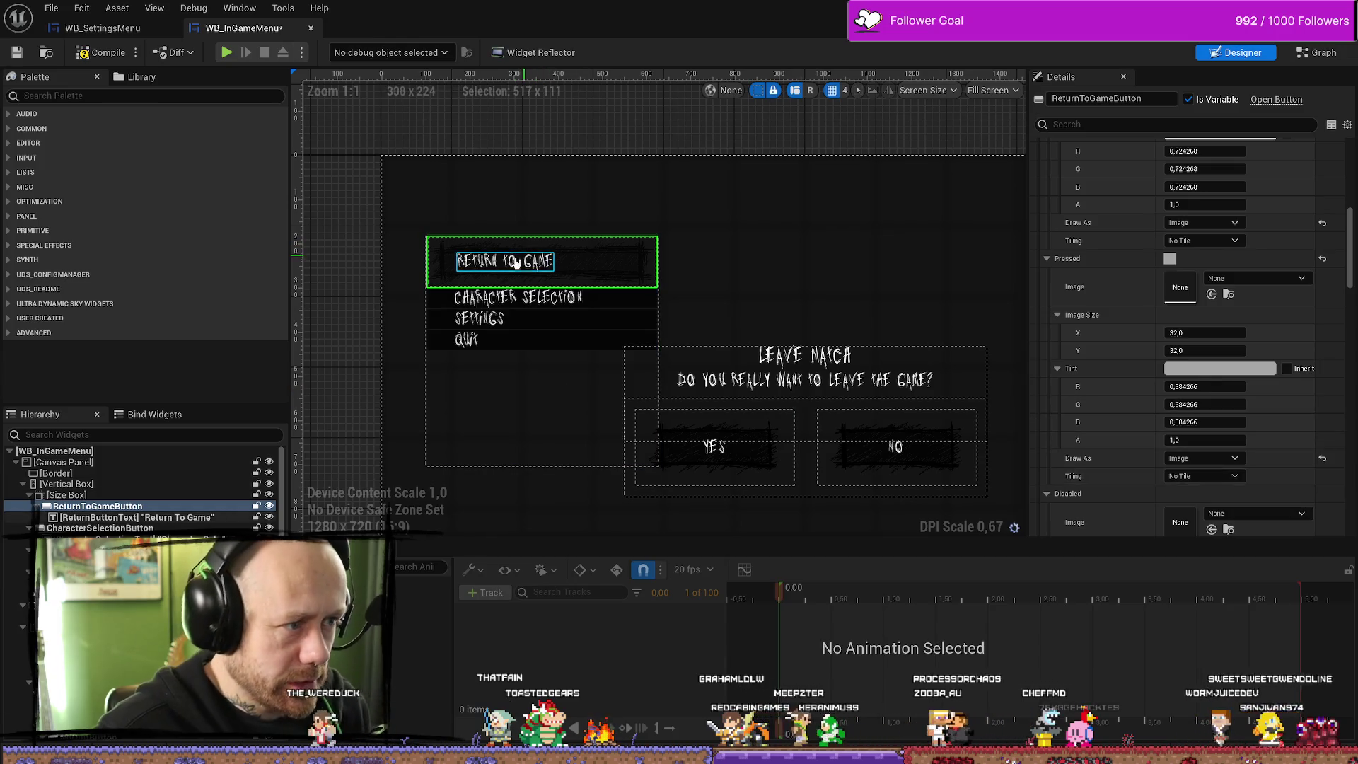
left_click(516, 263)
left_click(647, 258)
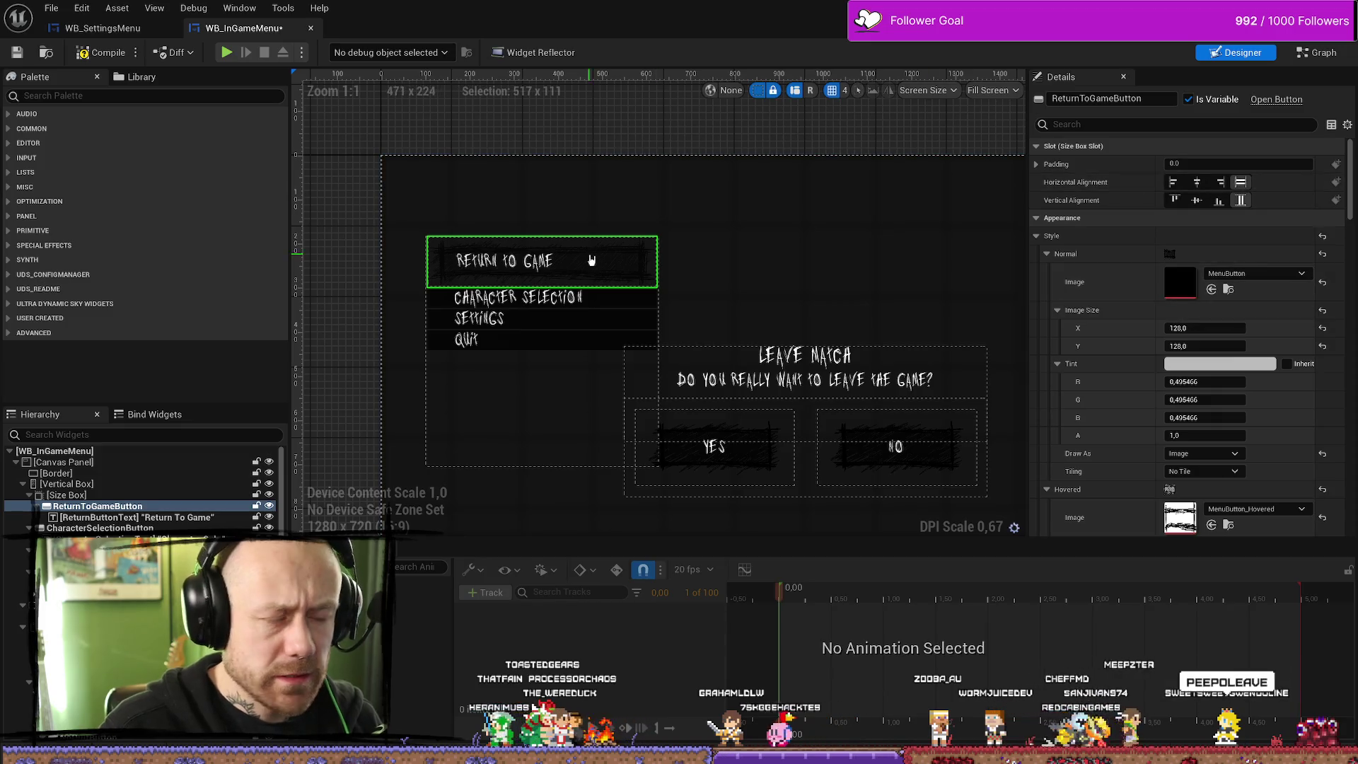
Set ReturnToGameButton's slot Horizontal Alignment to Fill after trying the centre options
left_click(111, 504)
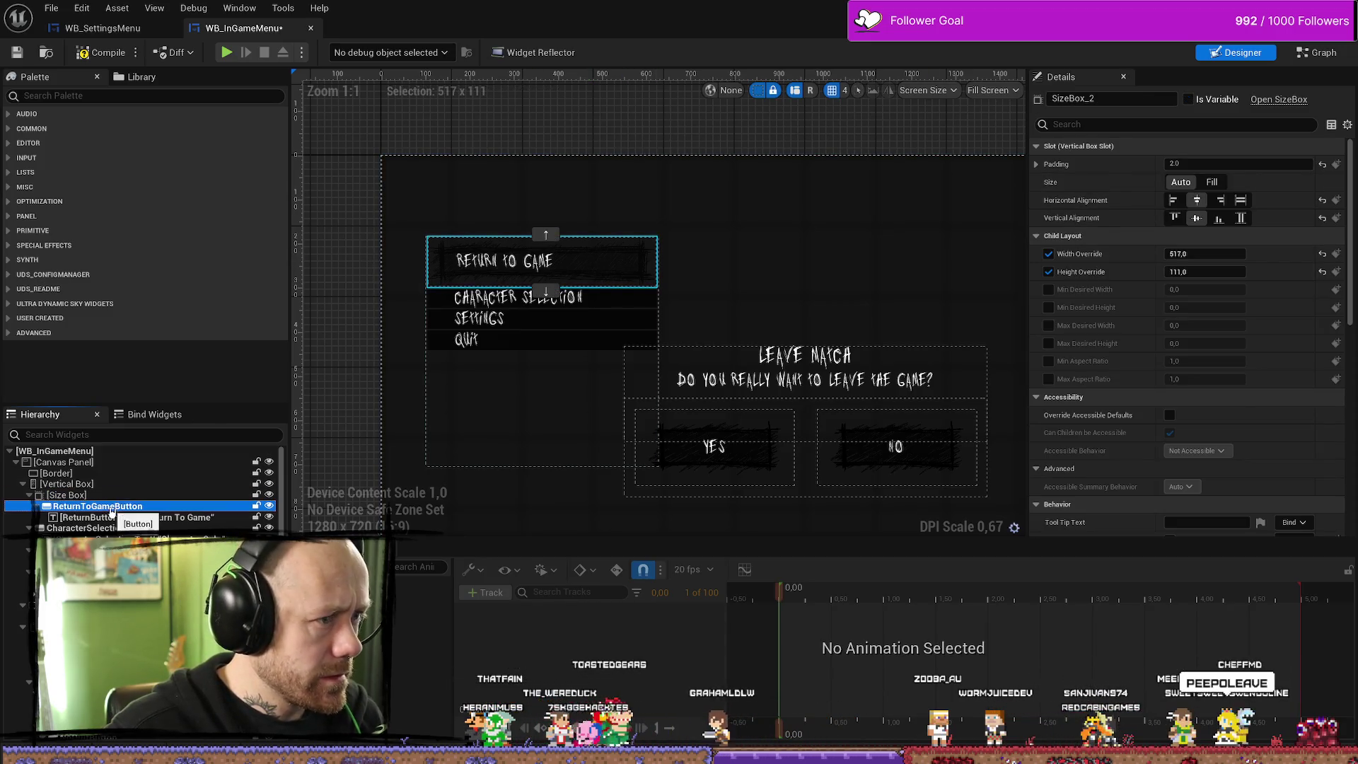
left_click(1197, 182)
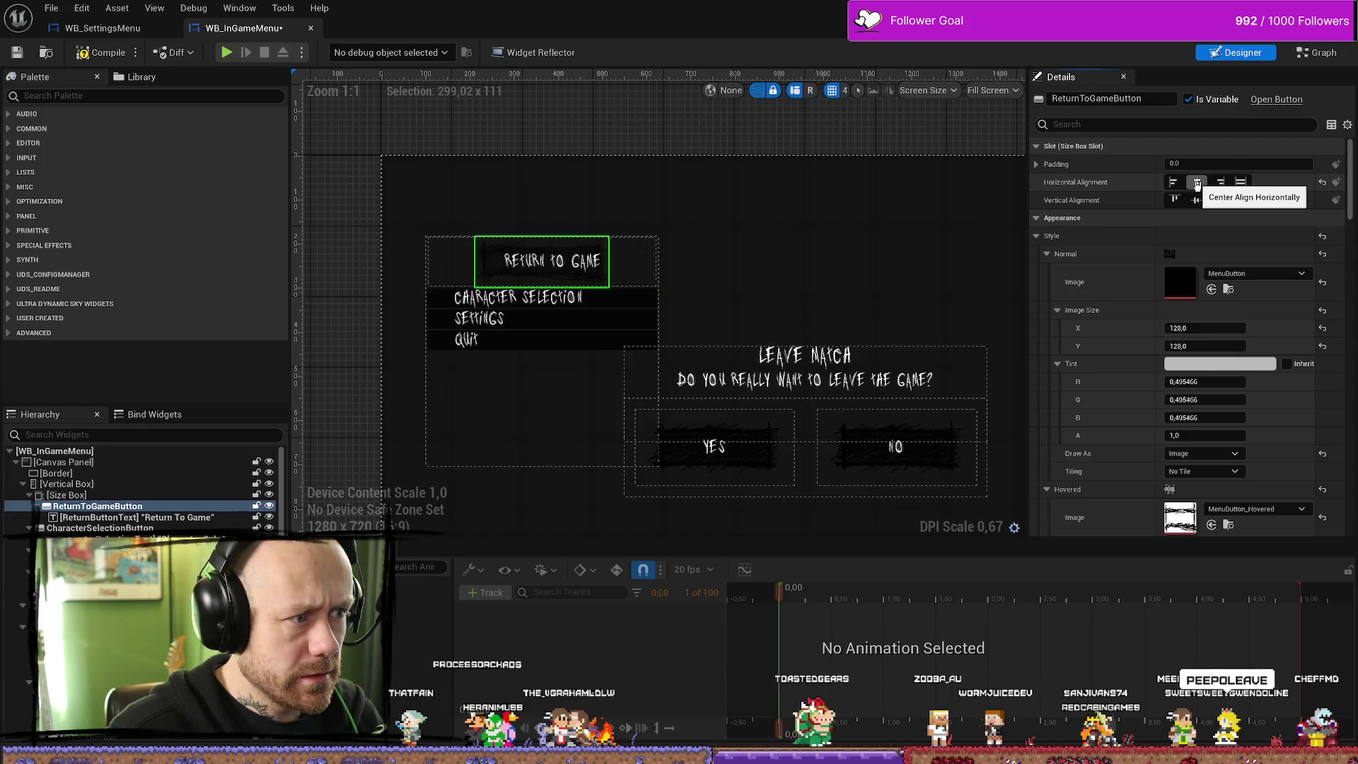
left_click(1196, 202)
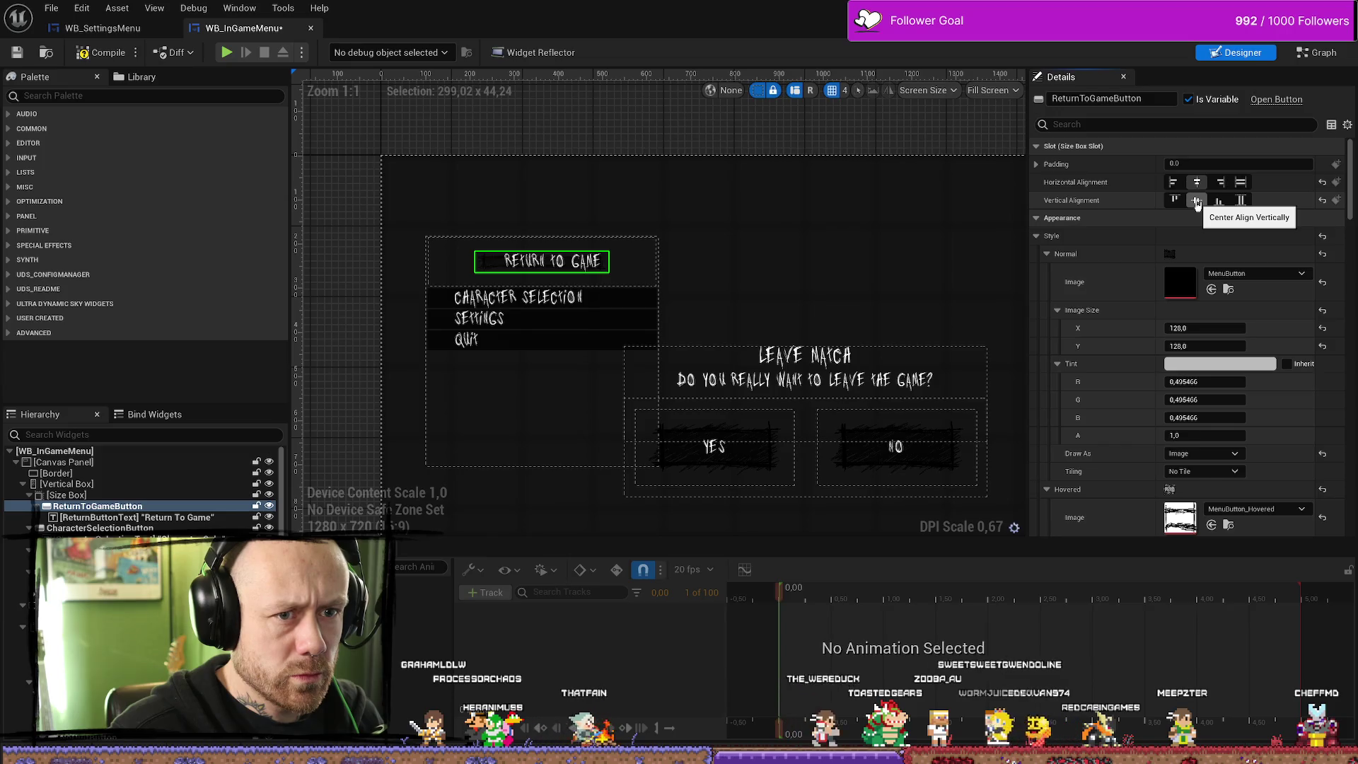
left_click(1241, 183)
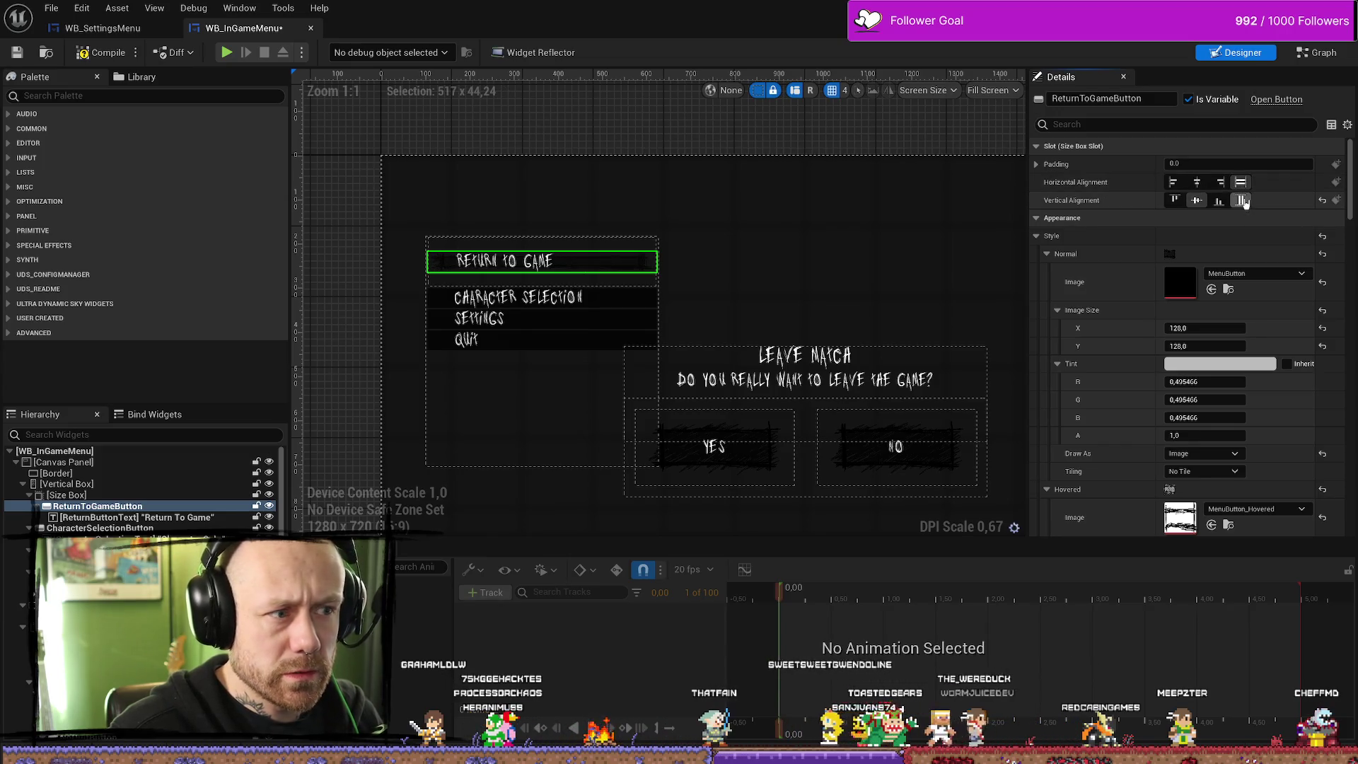
Set the button's Vertical Alignment to Fill and select the ReturnButtonText widget
left_click(1241, 200)
left_click(71, 495)
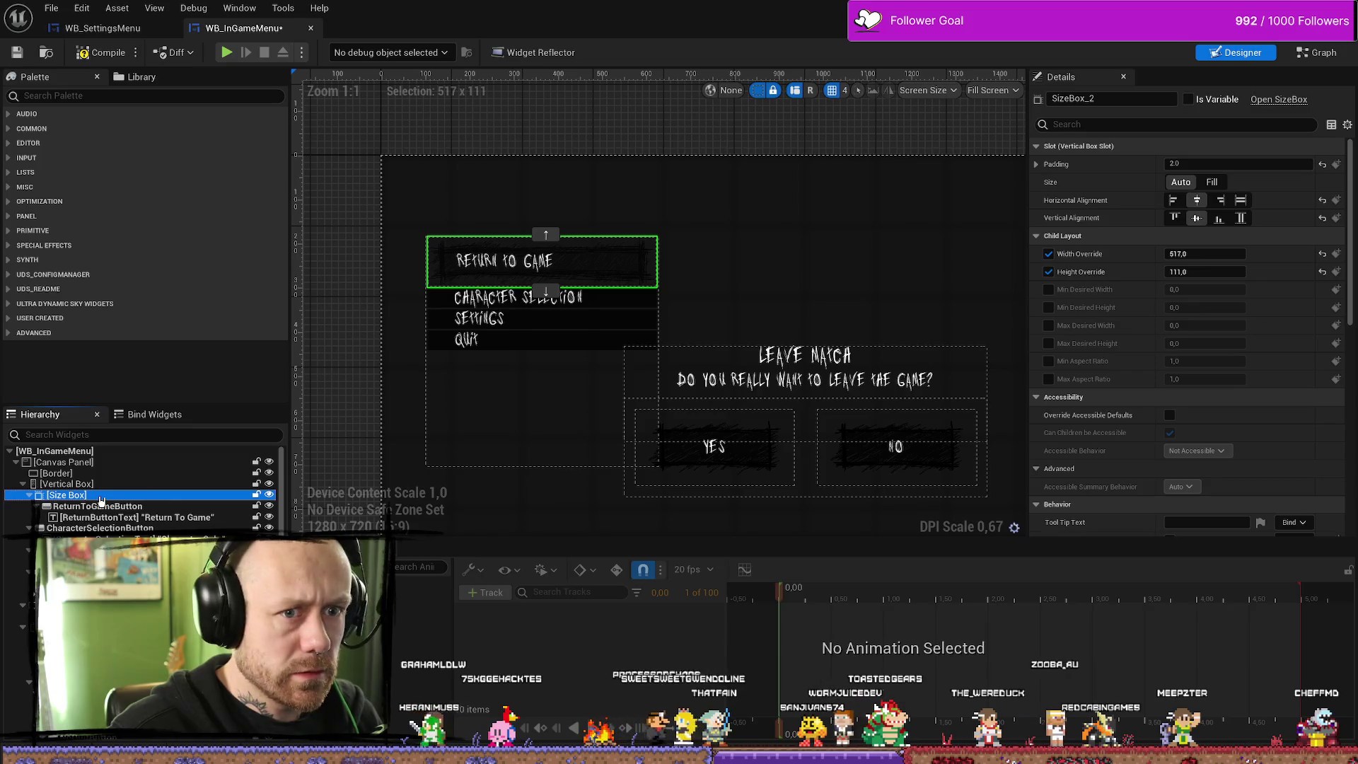
left_click(107, 506)
left_click(107, 517)
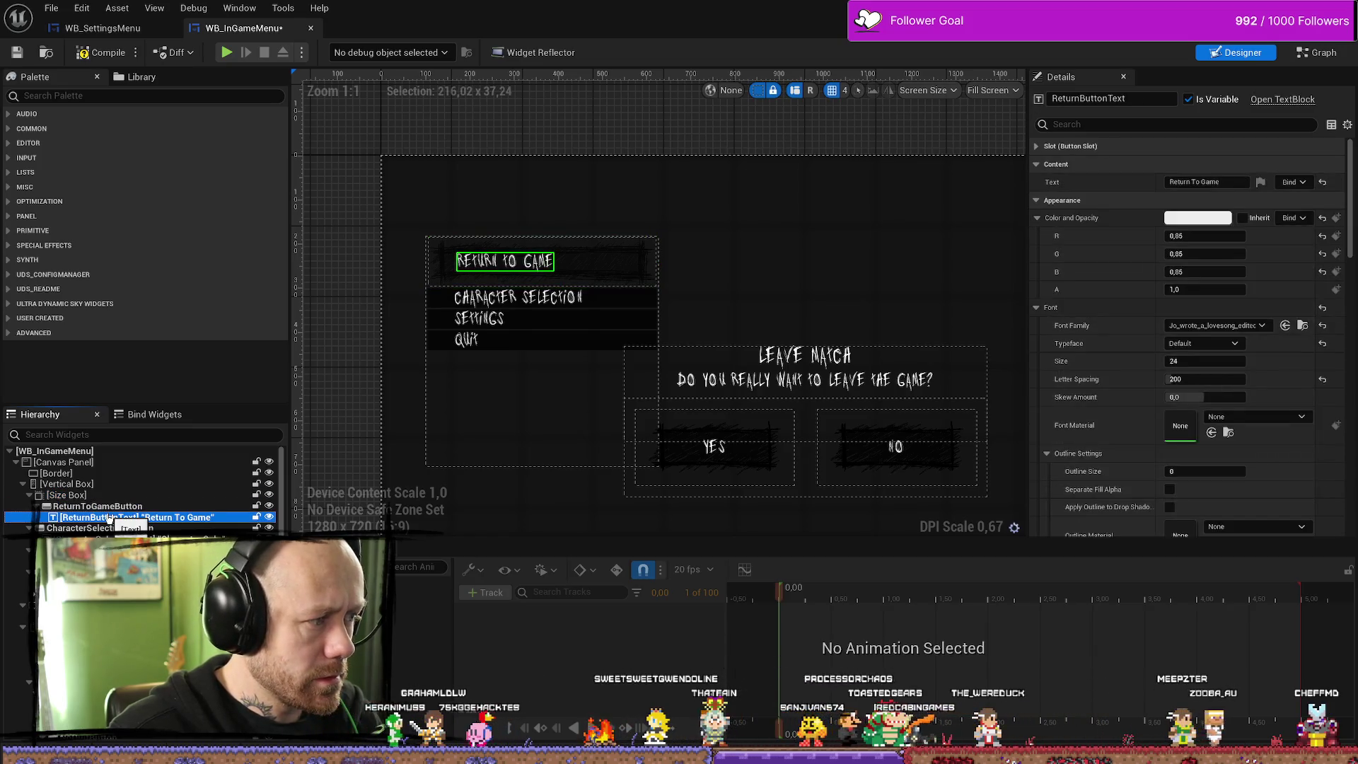
Adjust ReturnButtonText's slot alignment and reset its padding to 4.0, 2.0
left_click(1037, 147)
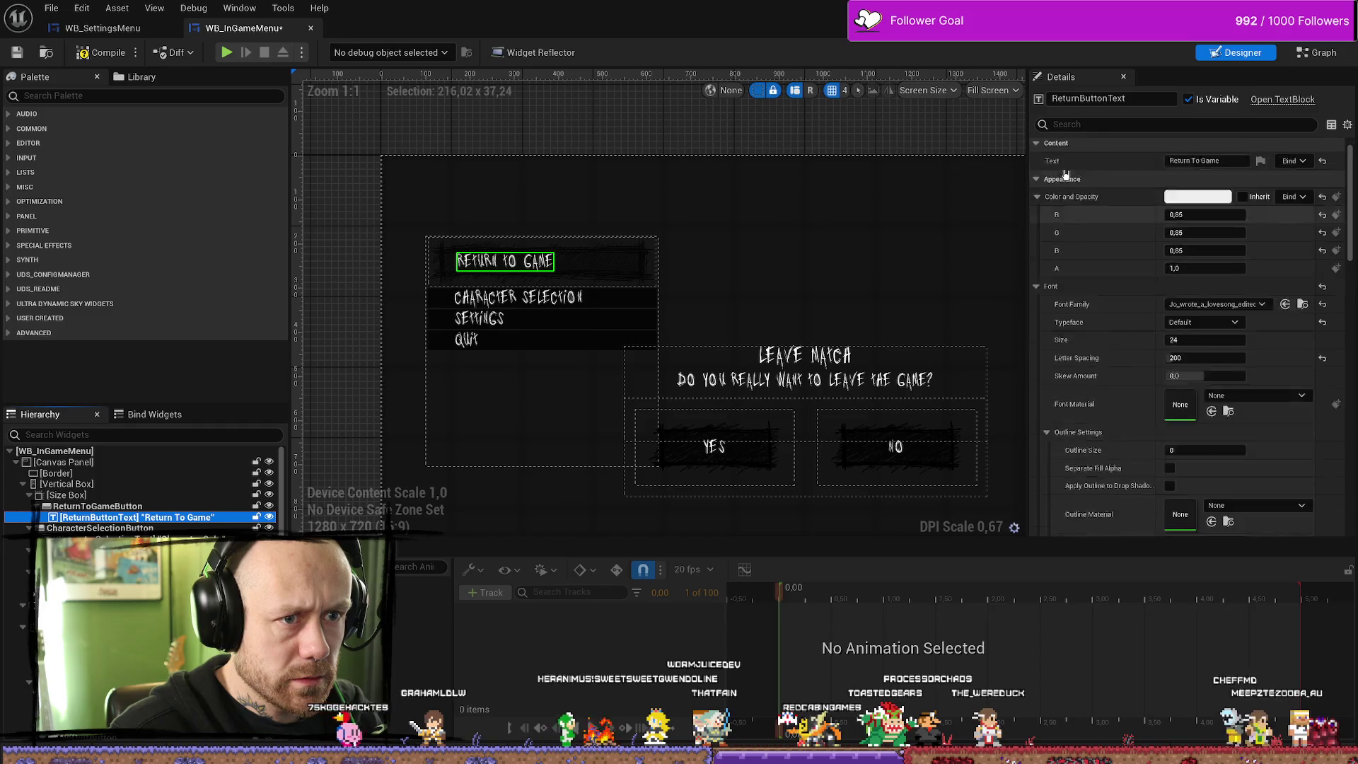
left_click(1037, 146)
left_click(1038, 146)
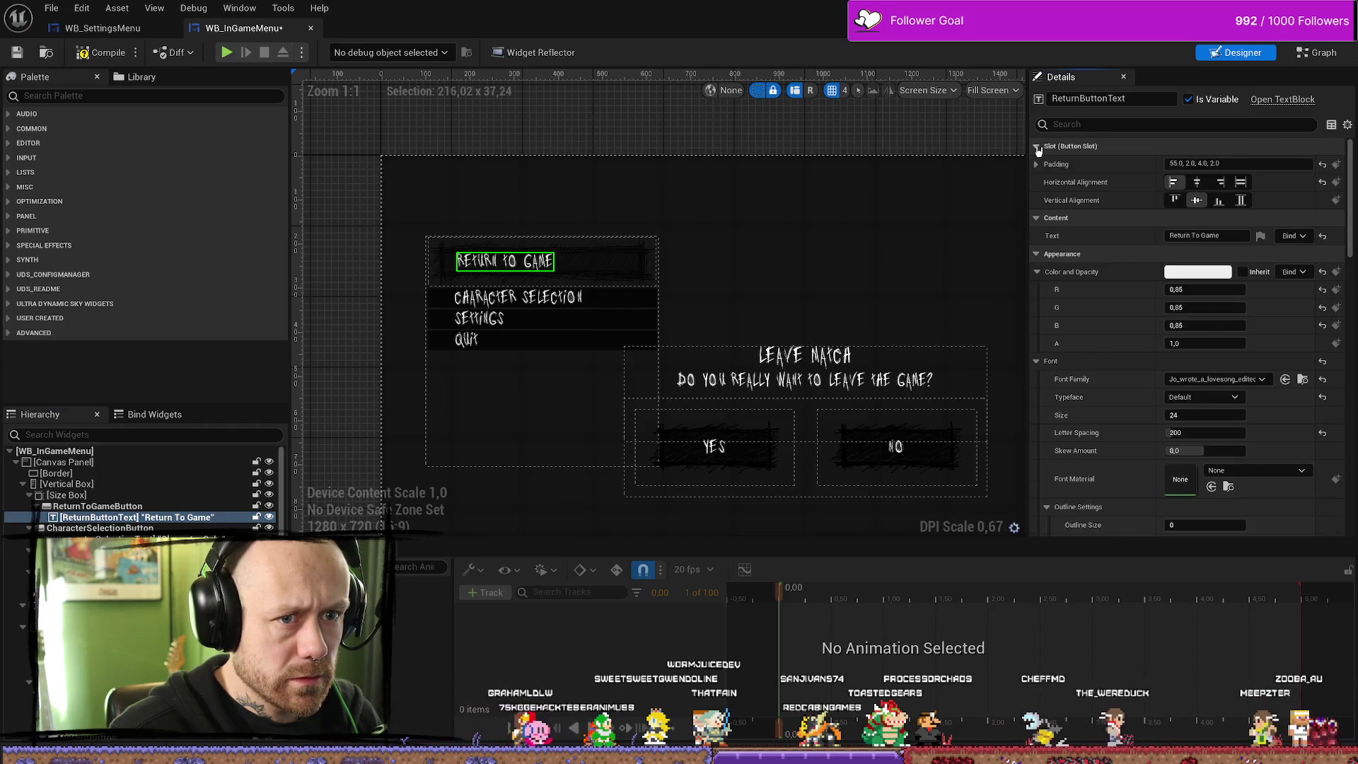
left_click(1197, 182)
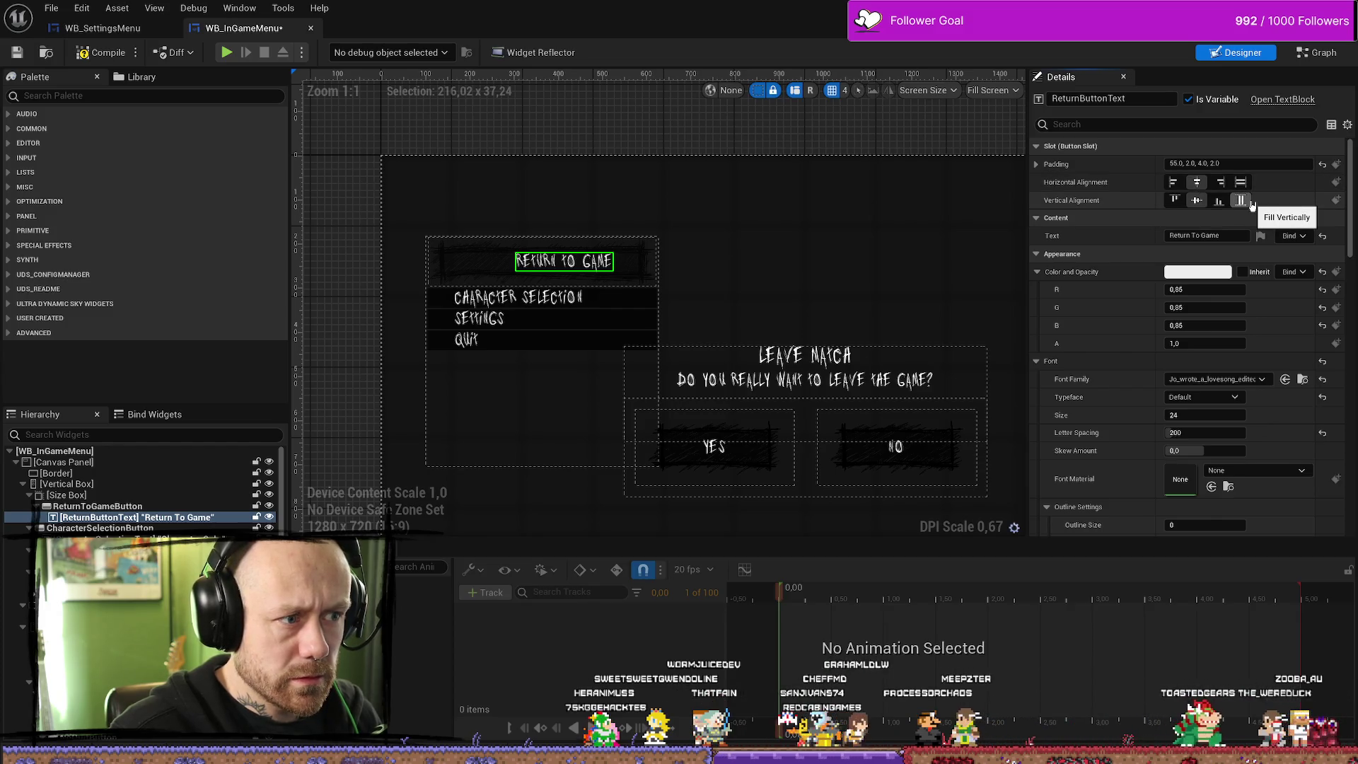
left_click(1173, 183)
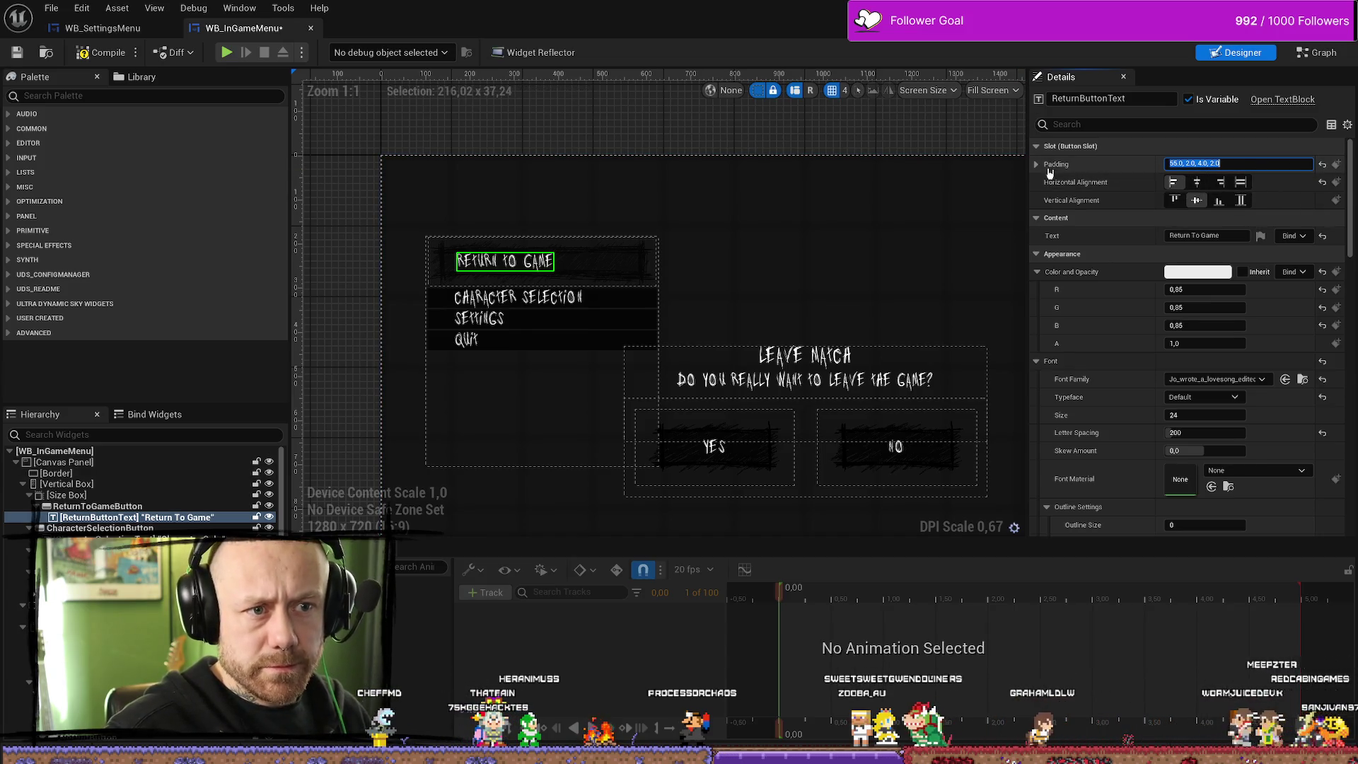
left_click(1204, 169)
left_click(1322, 167)
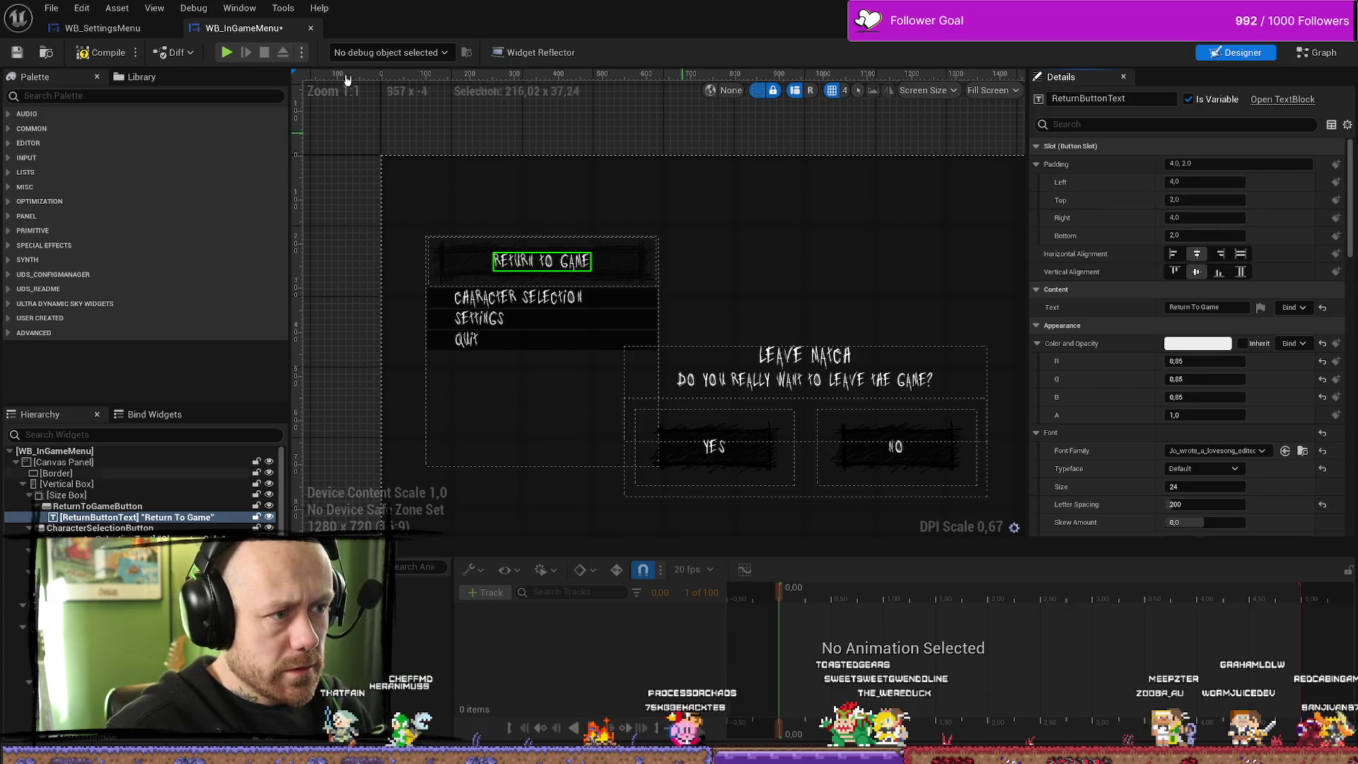
left_click_drag(99, 28, 94, 60)
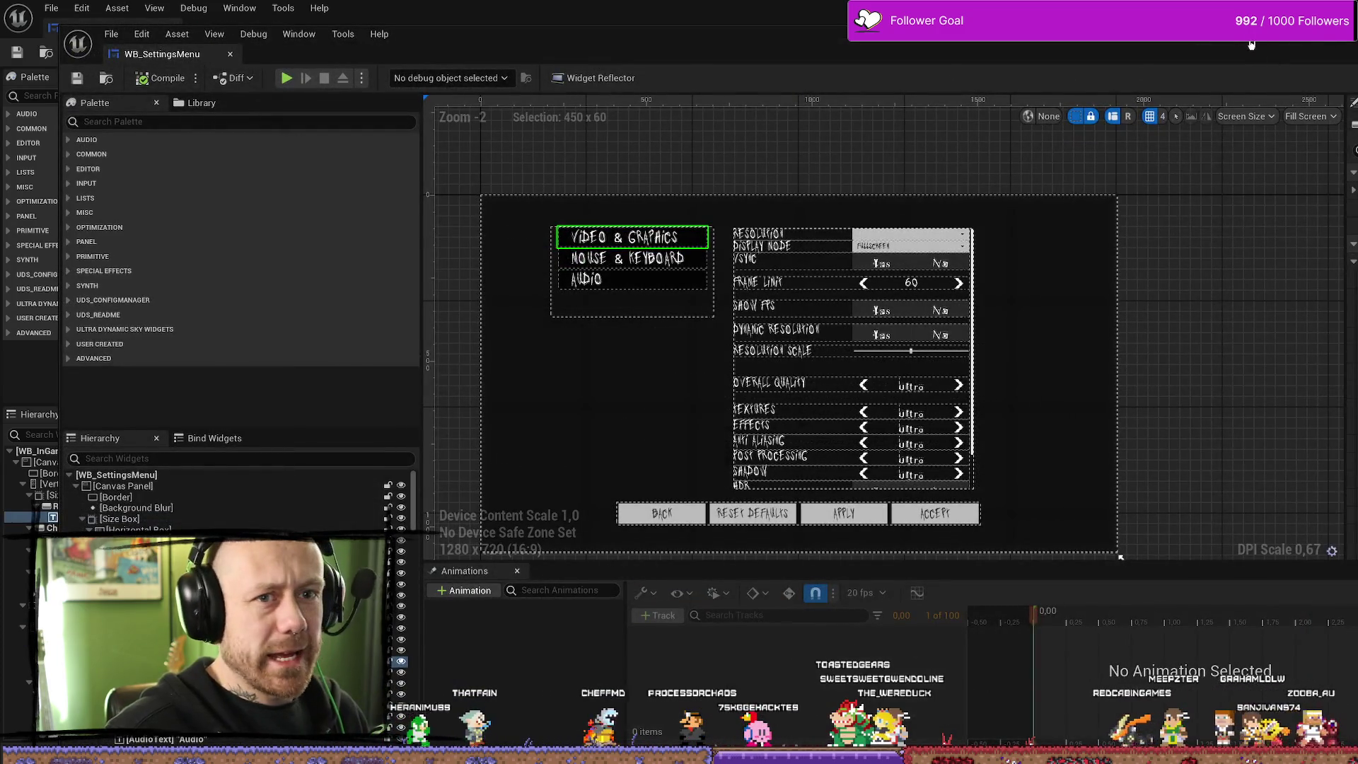
Close the WB_SettingsMenu editor, compile and save WB_InGameMenu, and return to the level editor
mouse_move(1187, 71)
left_mouse_down()
mouse_move(445, 72)
mouse_move(1106, 360)
mouse_move(1020, 177)
left_mouse_up()
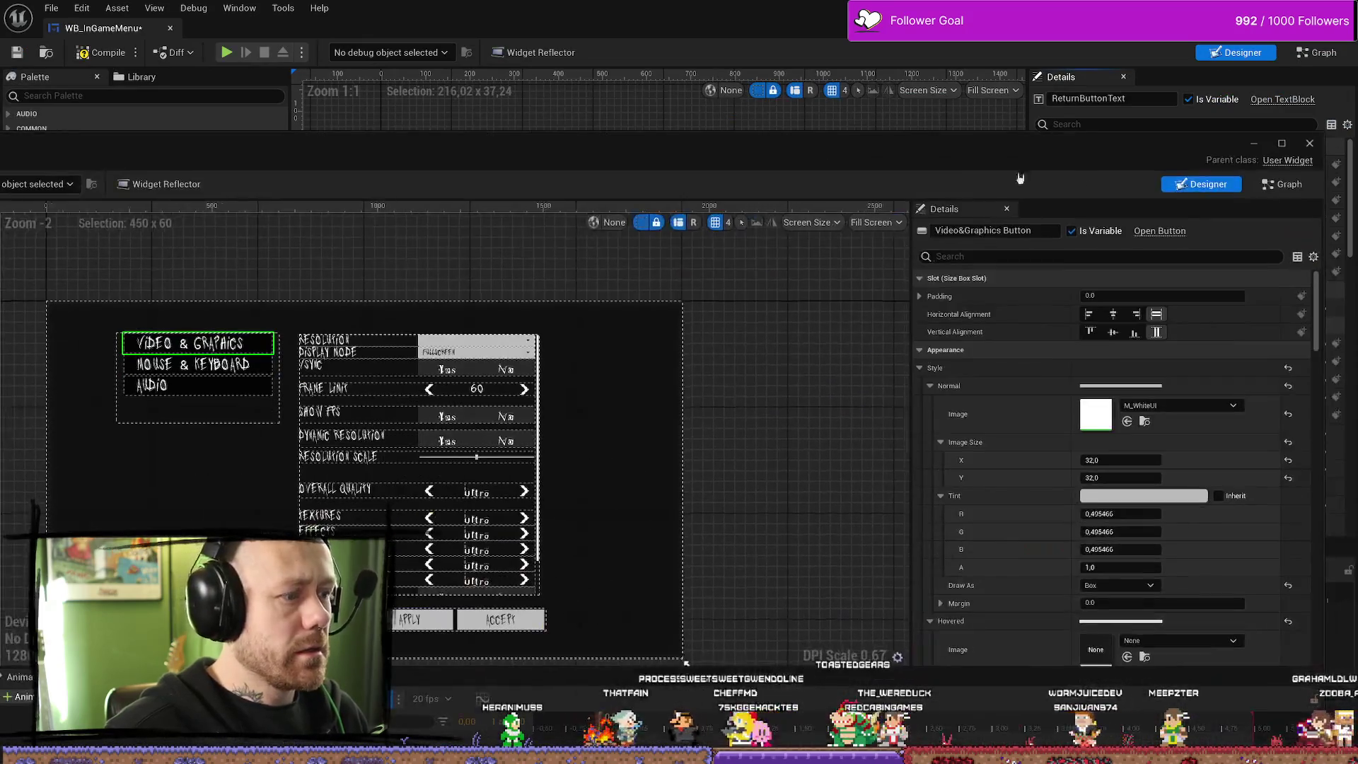
left_click(1309, 144)
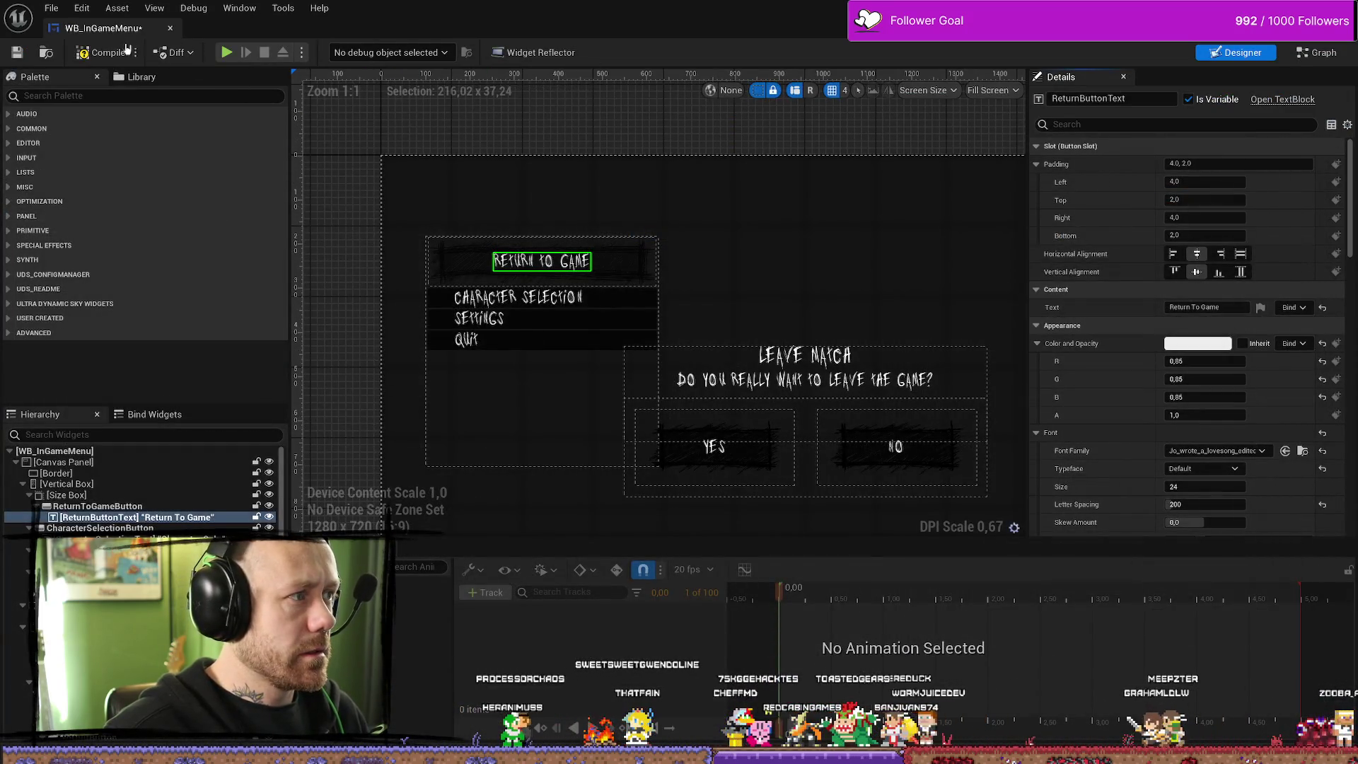
left_click(108, 52)
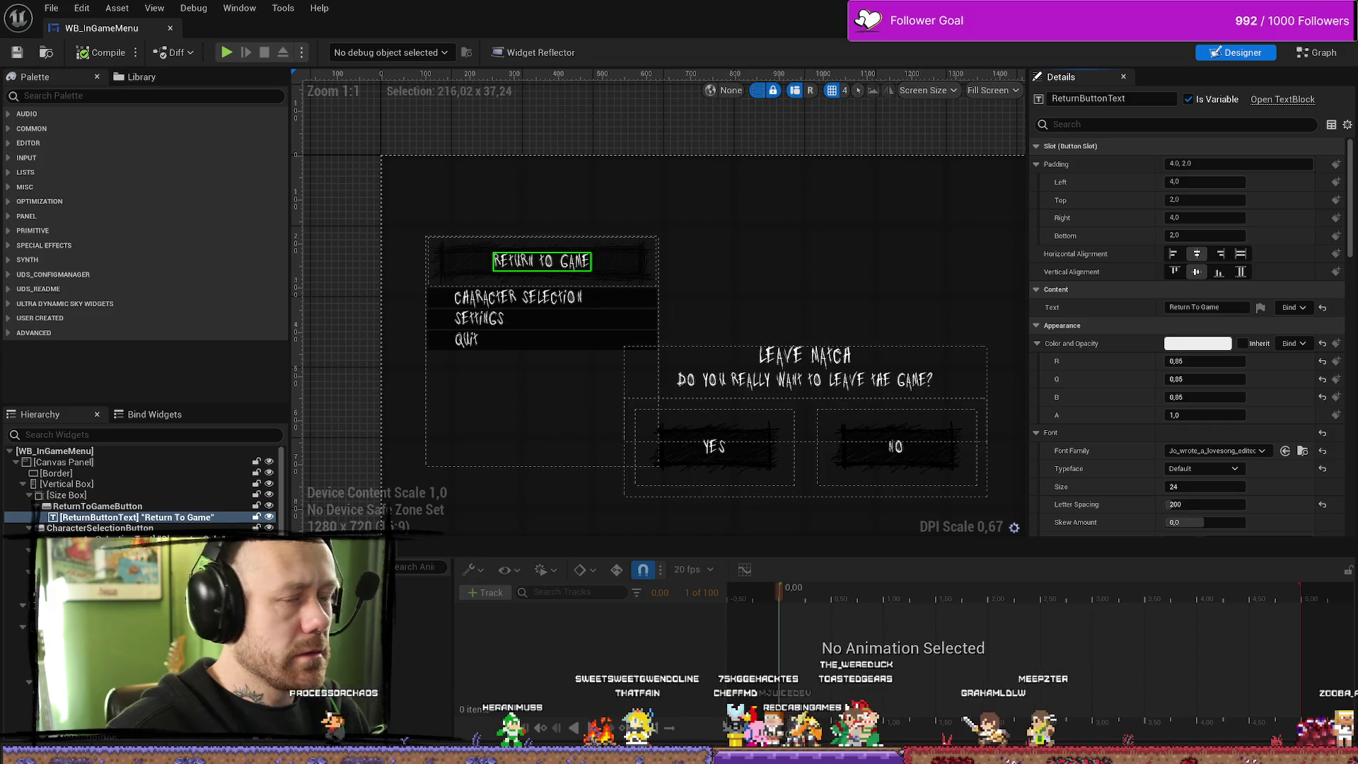
key("alt+Tab")
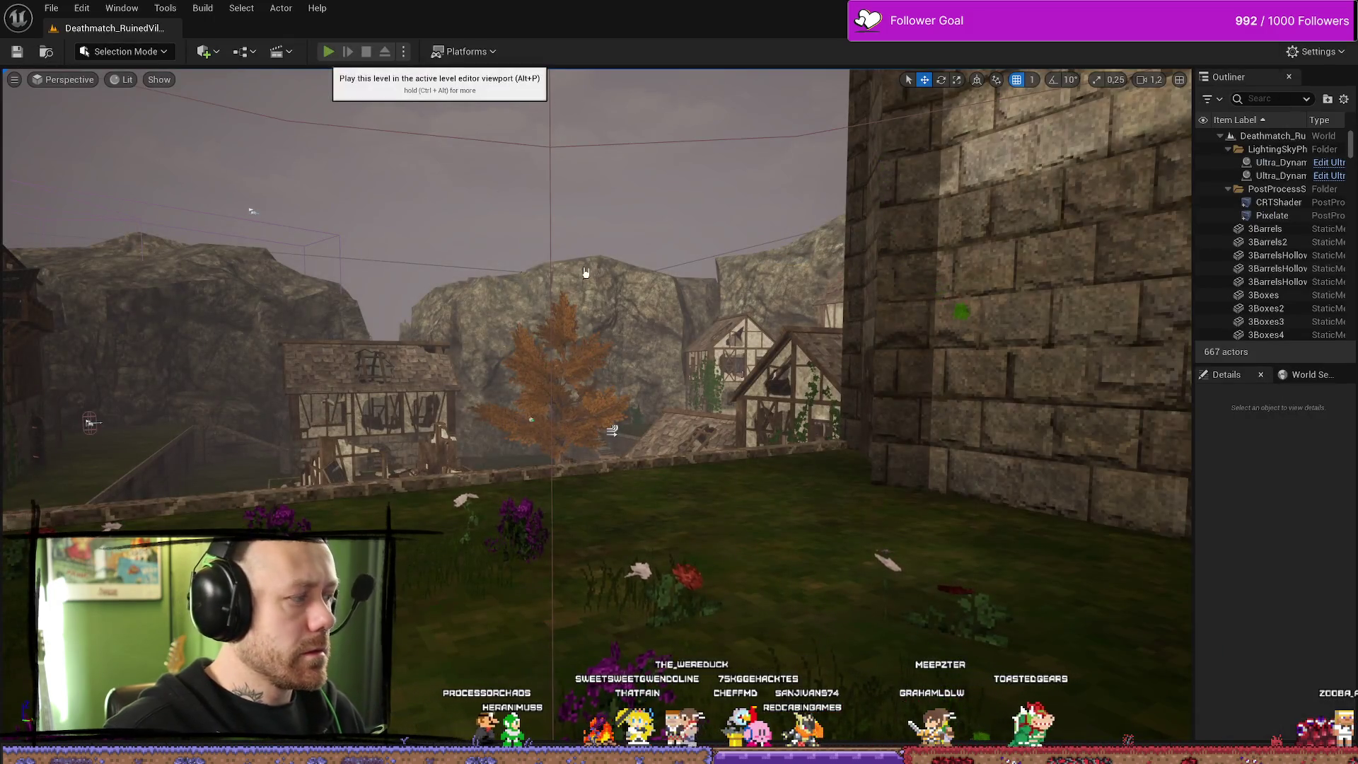
Play the level in the editor, bring up the pause menu with Escape, then stop
left_click(328, 52)
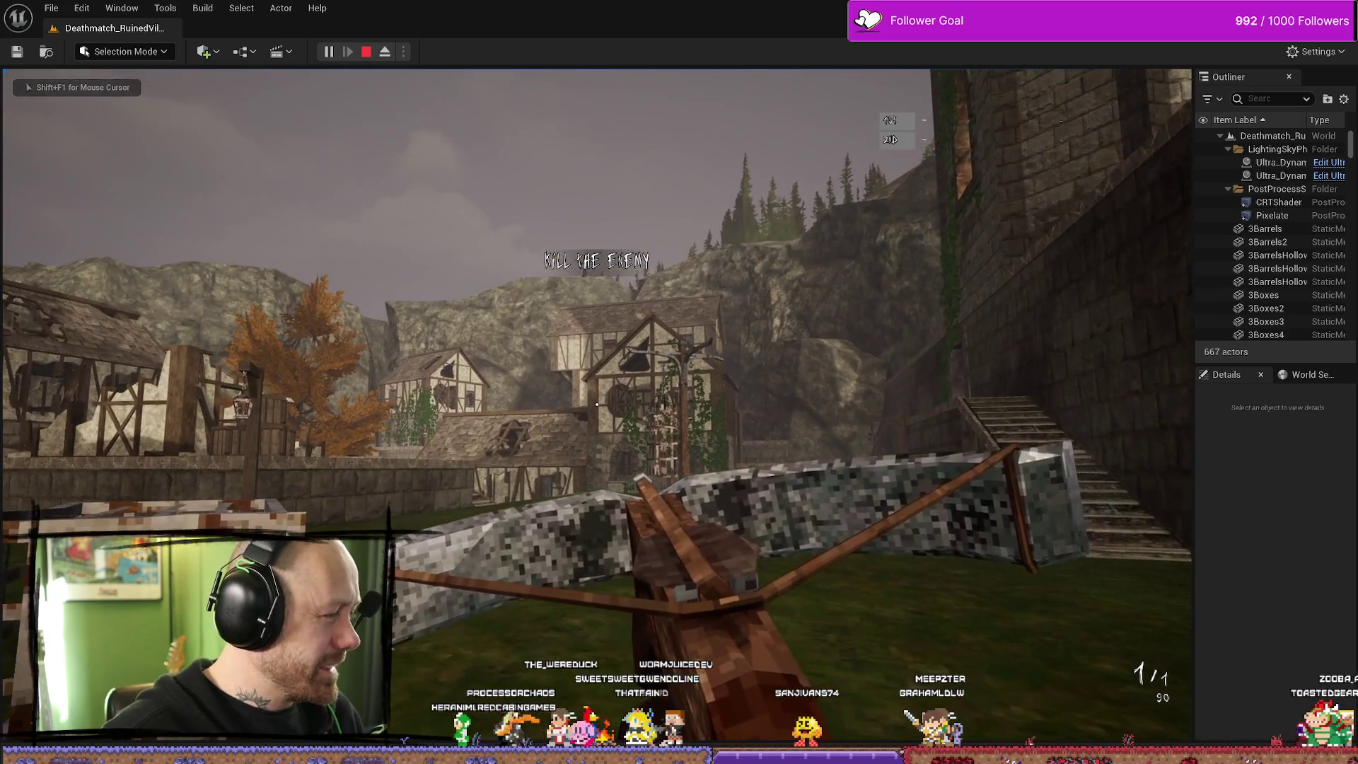
key("Escape")
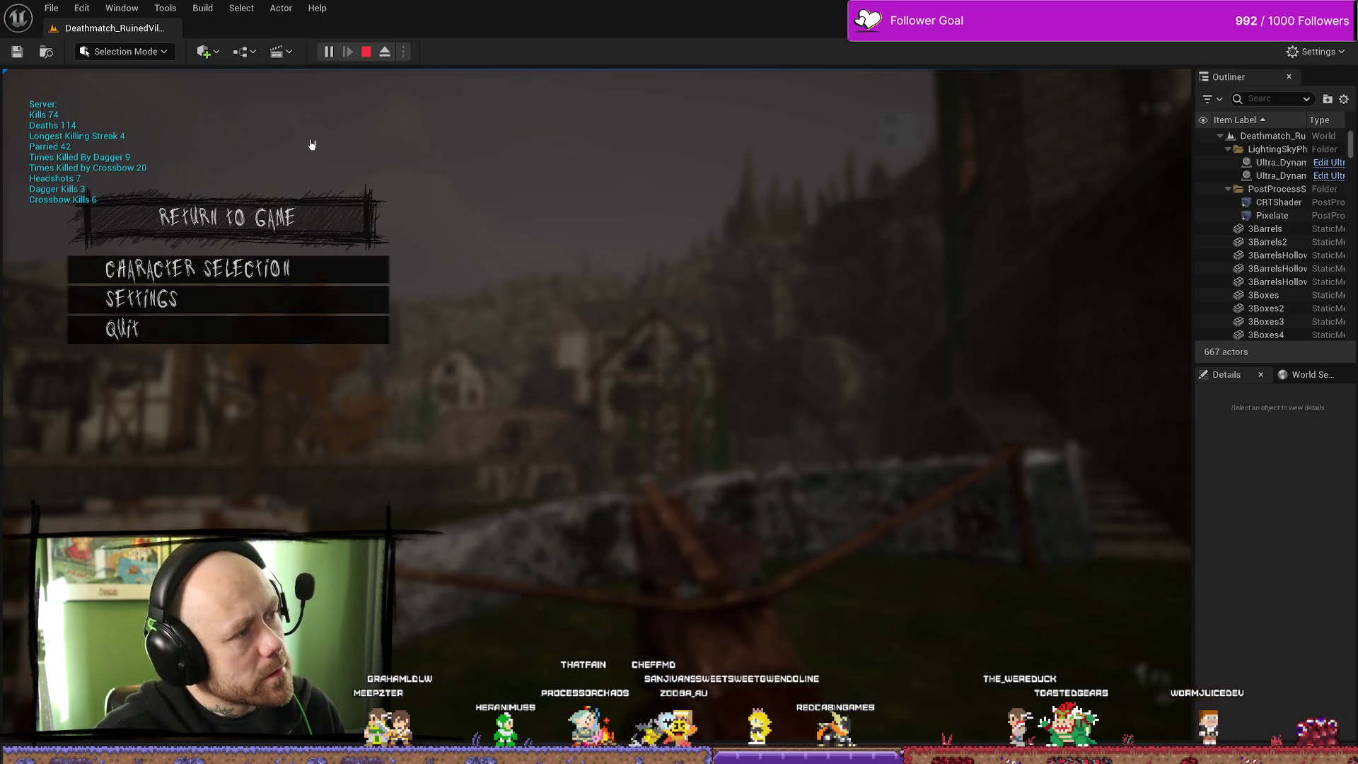
left_click(366, 51)
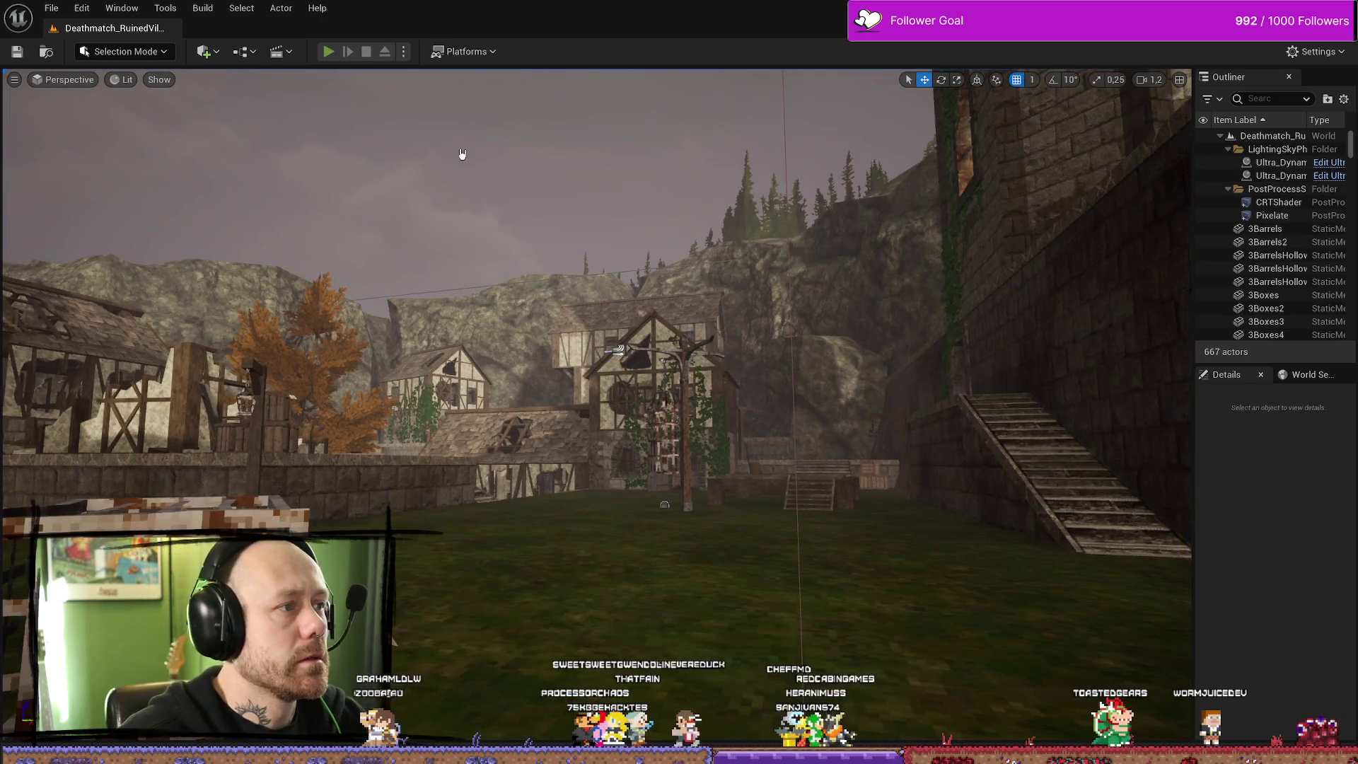
Play again, walk into the courtyard, and test resuming via Return to Game before stopping
key("alt+p")
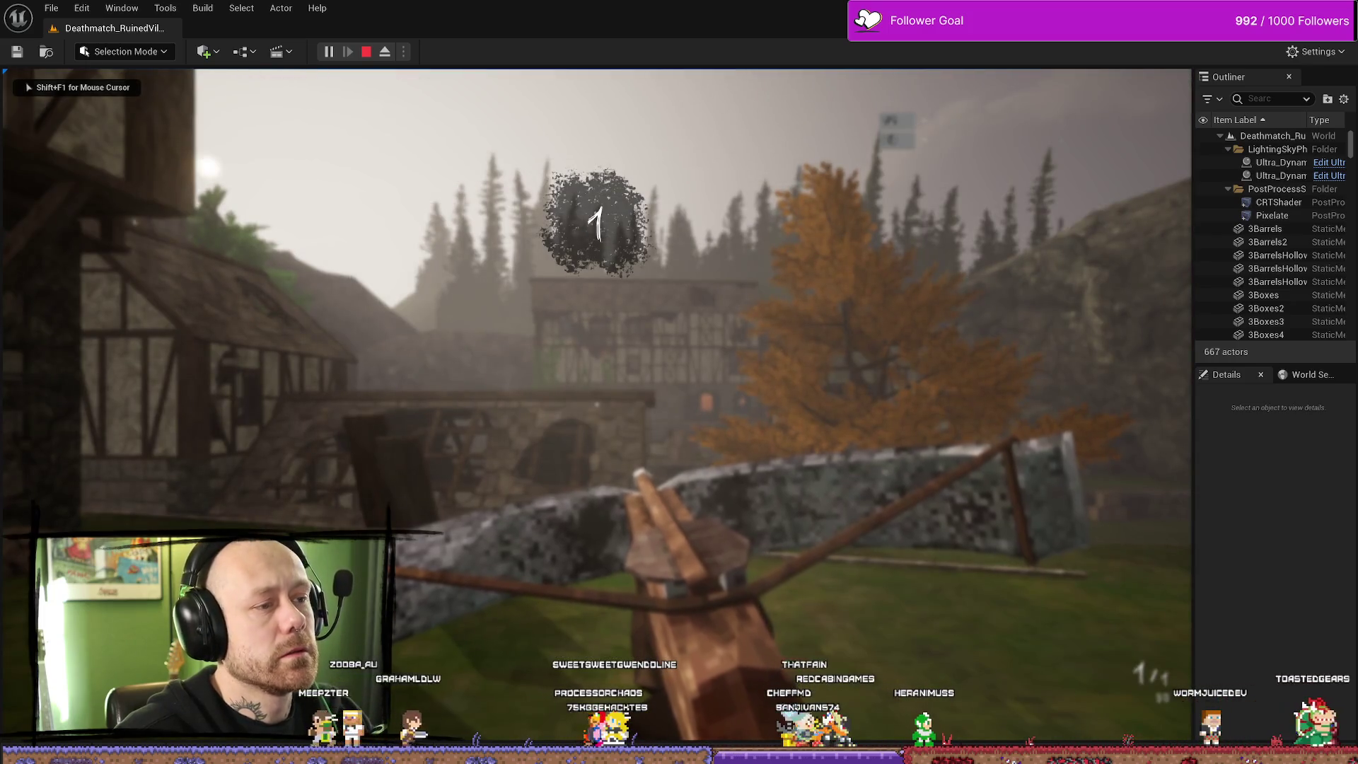
key("w")
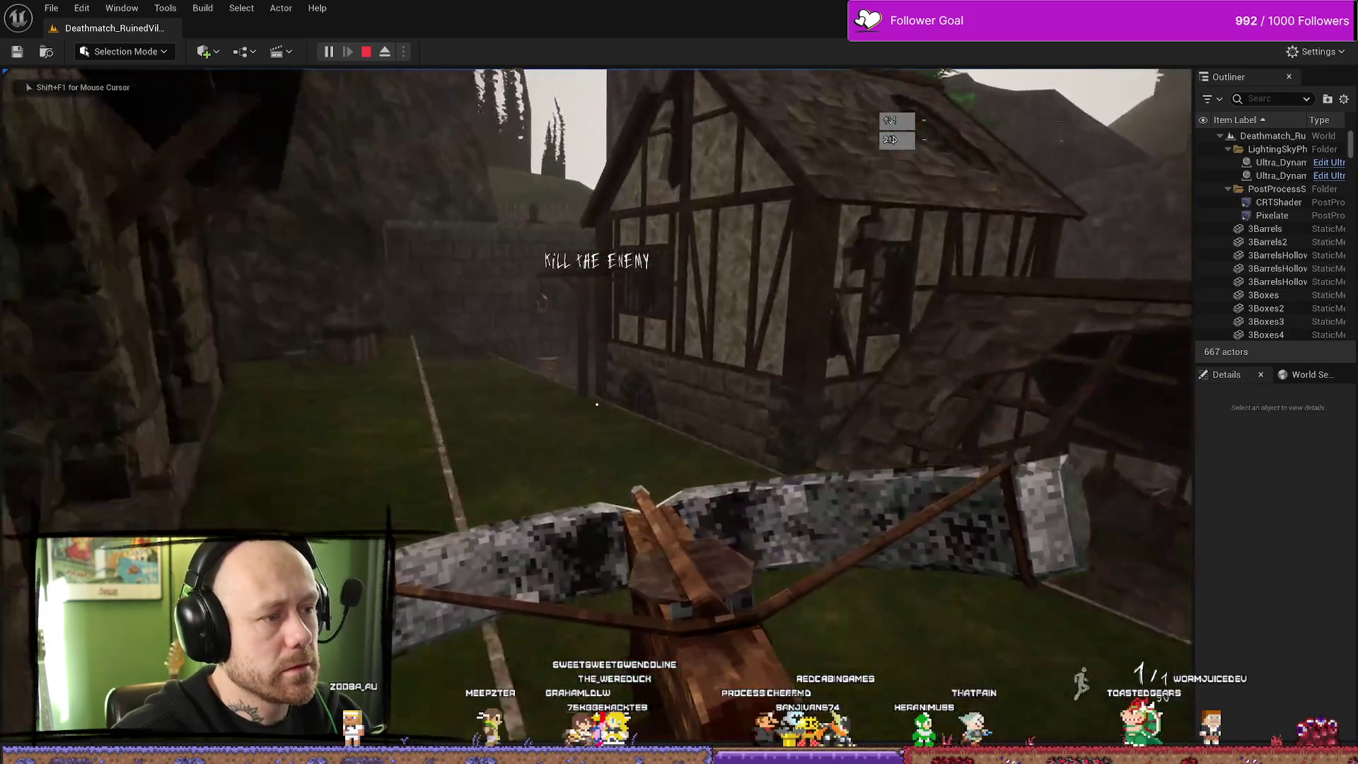
key("w")
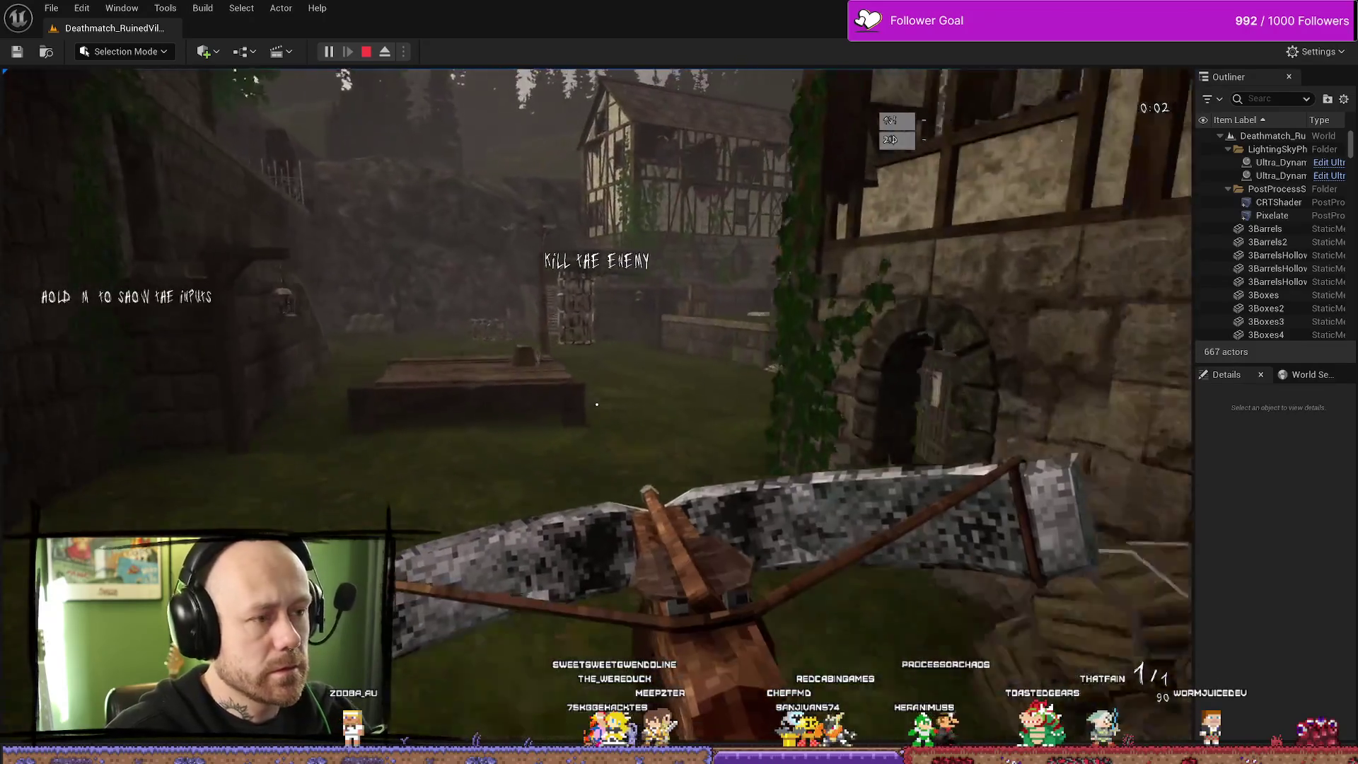
key("Escape")
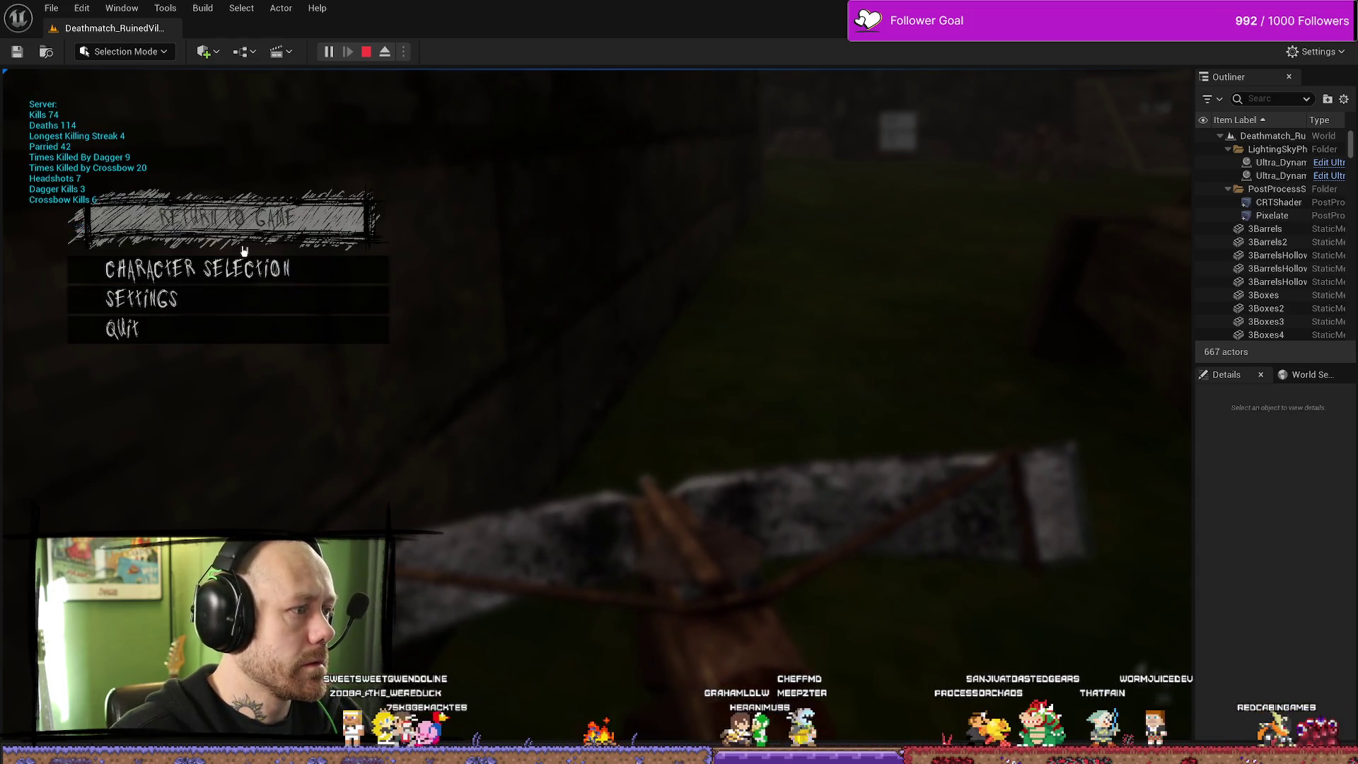
left_click(315, 225)
key("Escape")
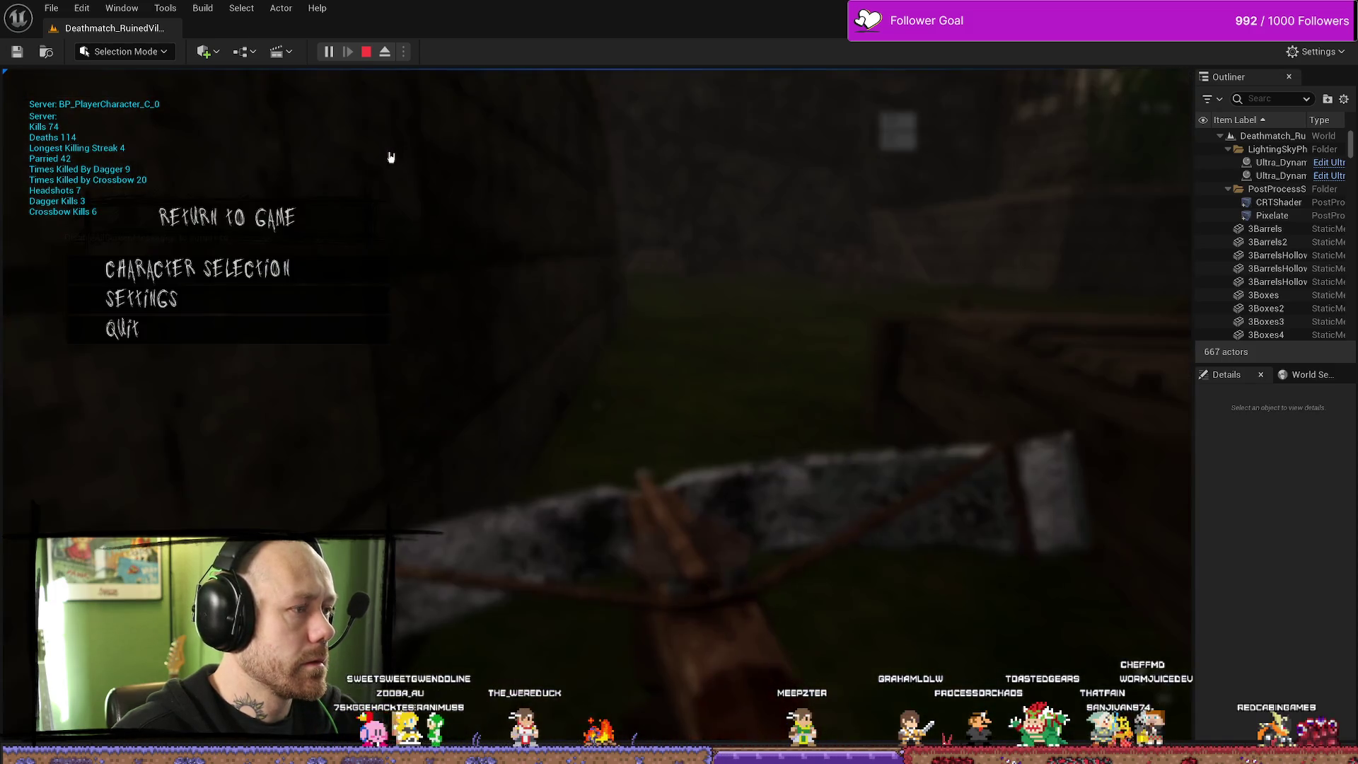
left_click(281, 225)
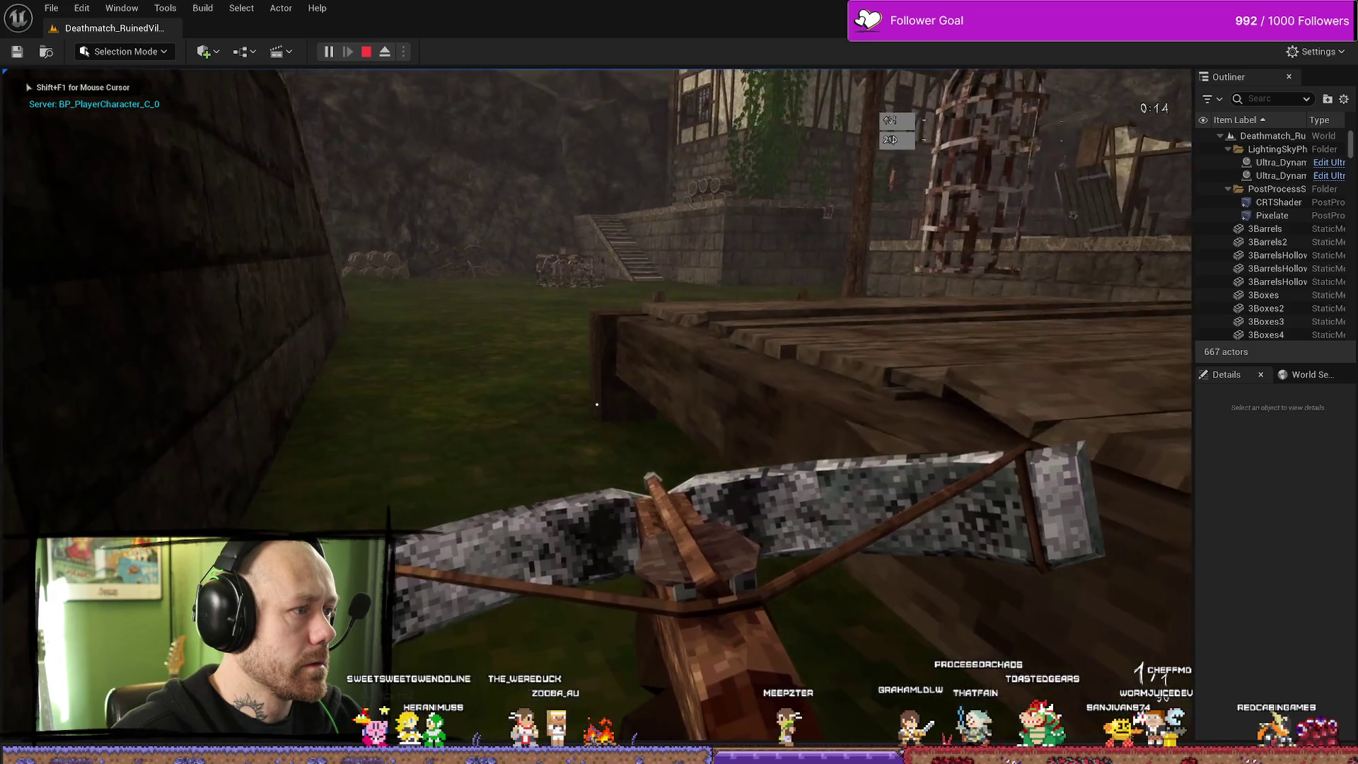
key("Escape")
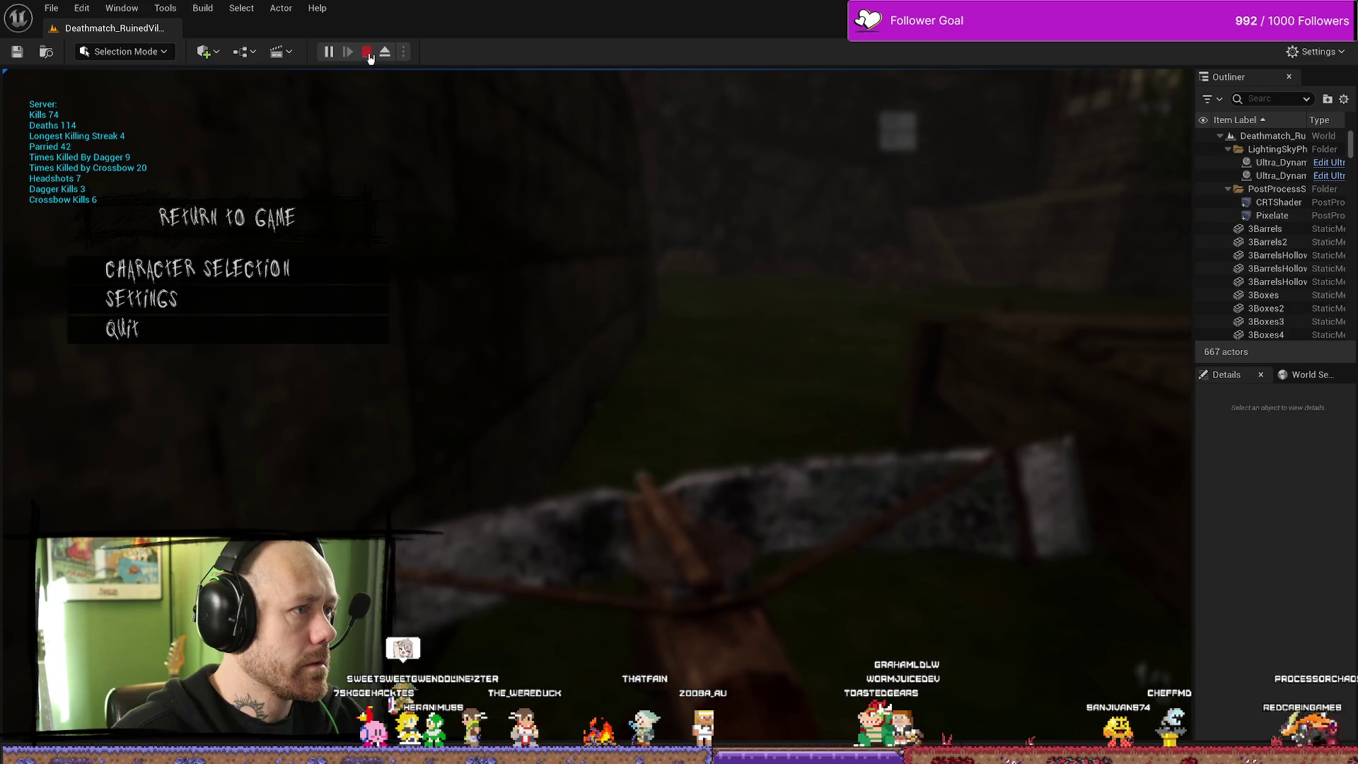
left_click(367, 53)
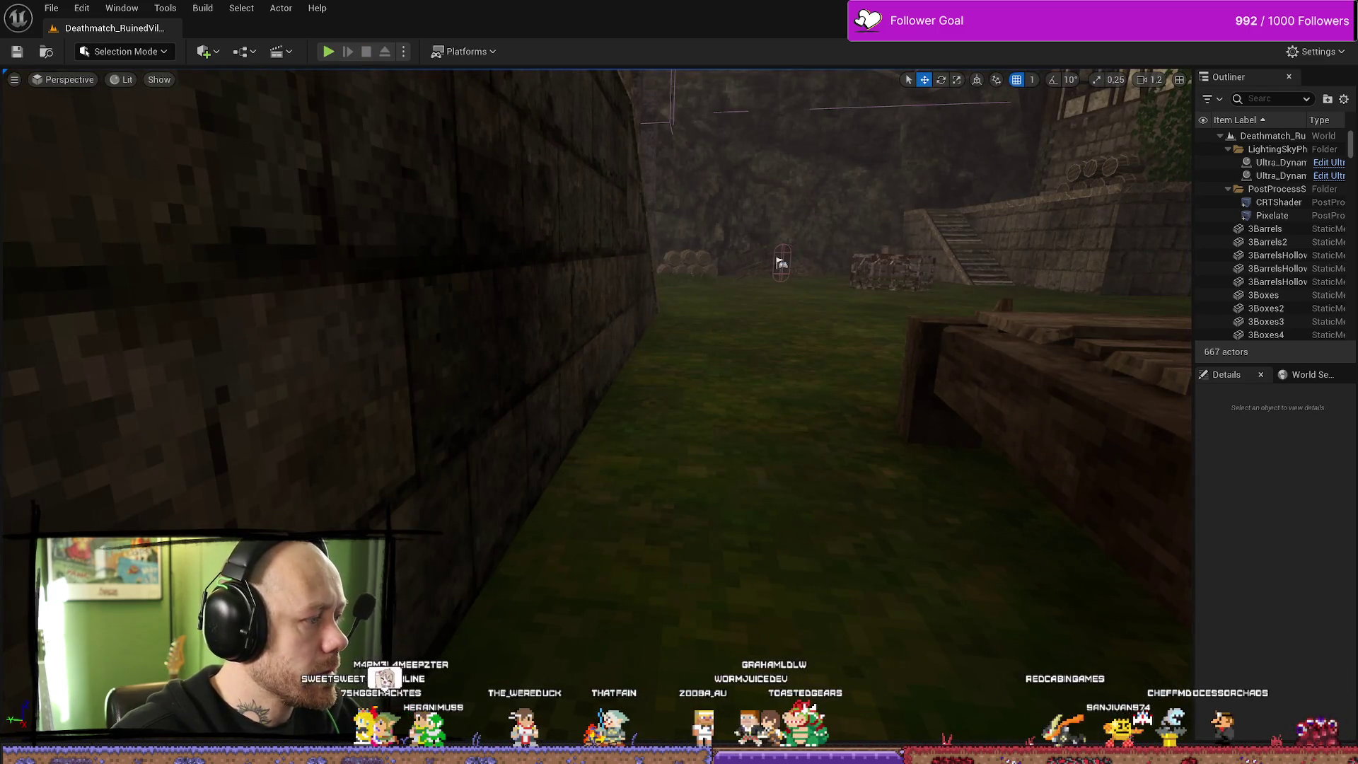
key("alt+Tab")
key("alt+Tab")
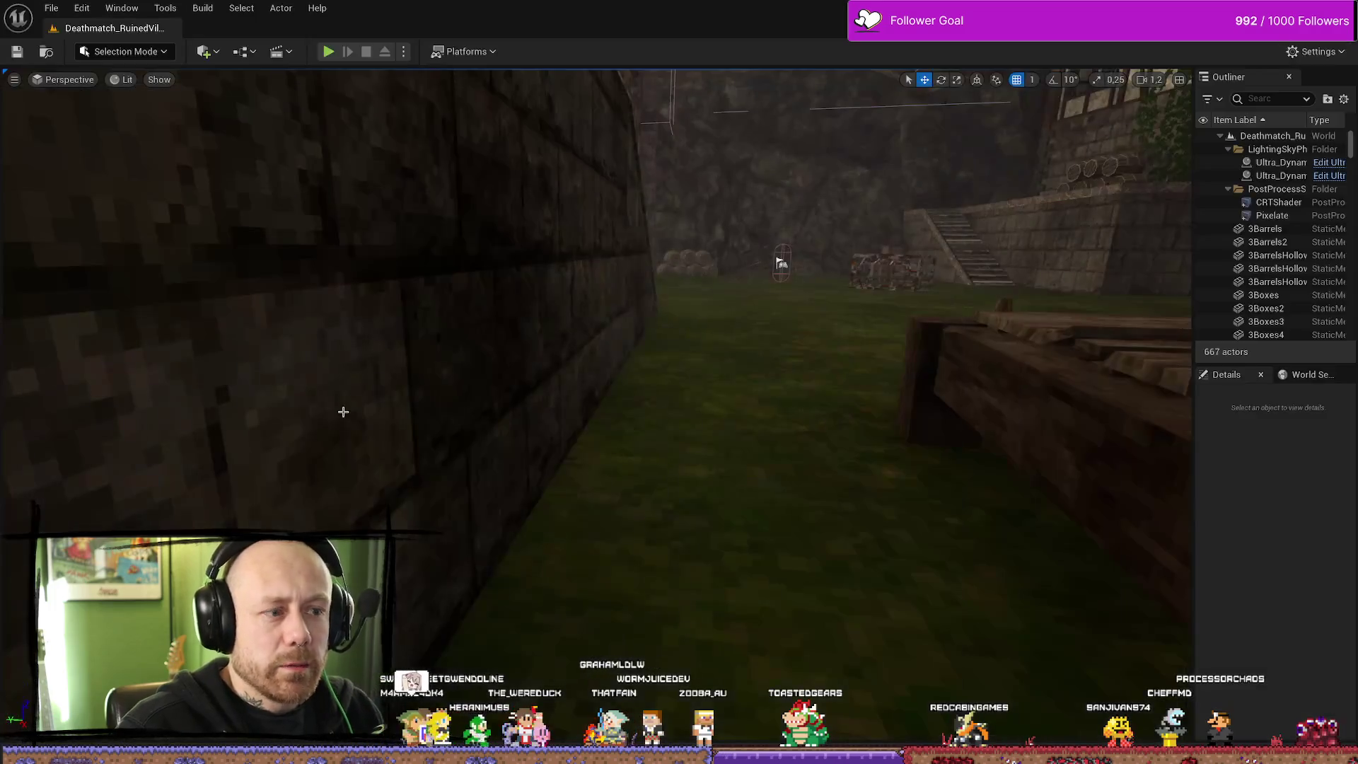
key("alt+Tab")
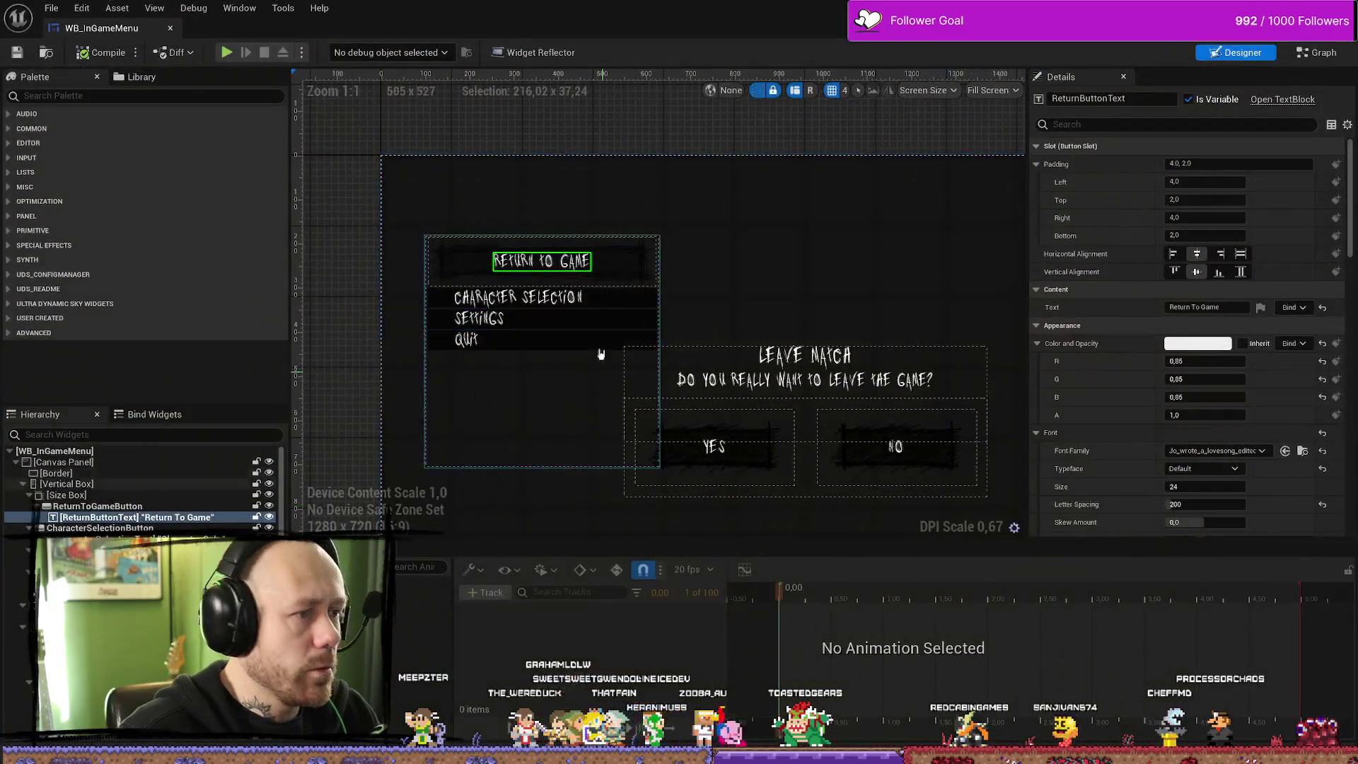
Open WB_InGameMenu's Event Graph and inspect the Settings hover and Set Background Color nodes
left_click(1333, 55)
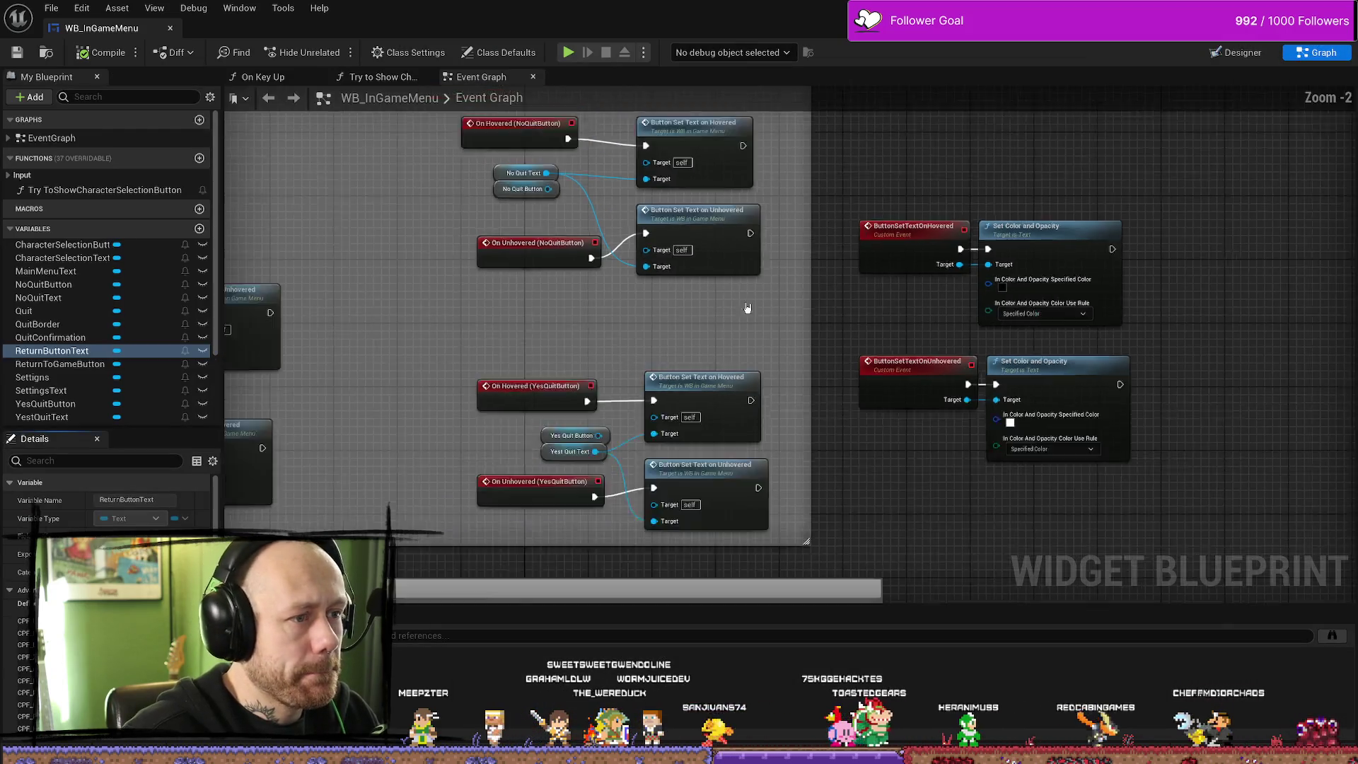
scroll(778, 220, "down", 4)
scroll(715, 340, "up", 3)
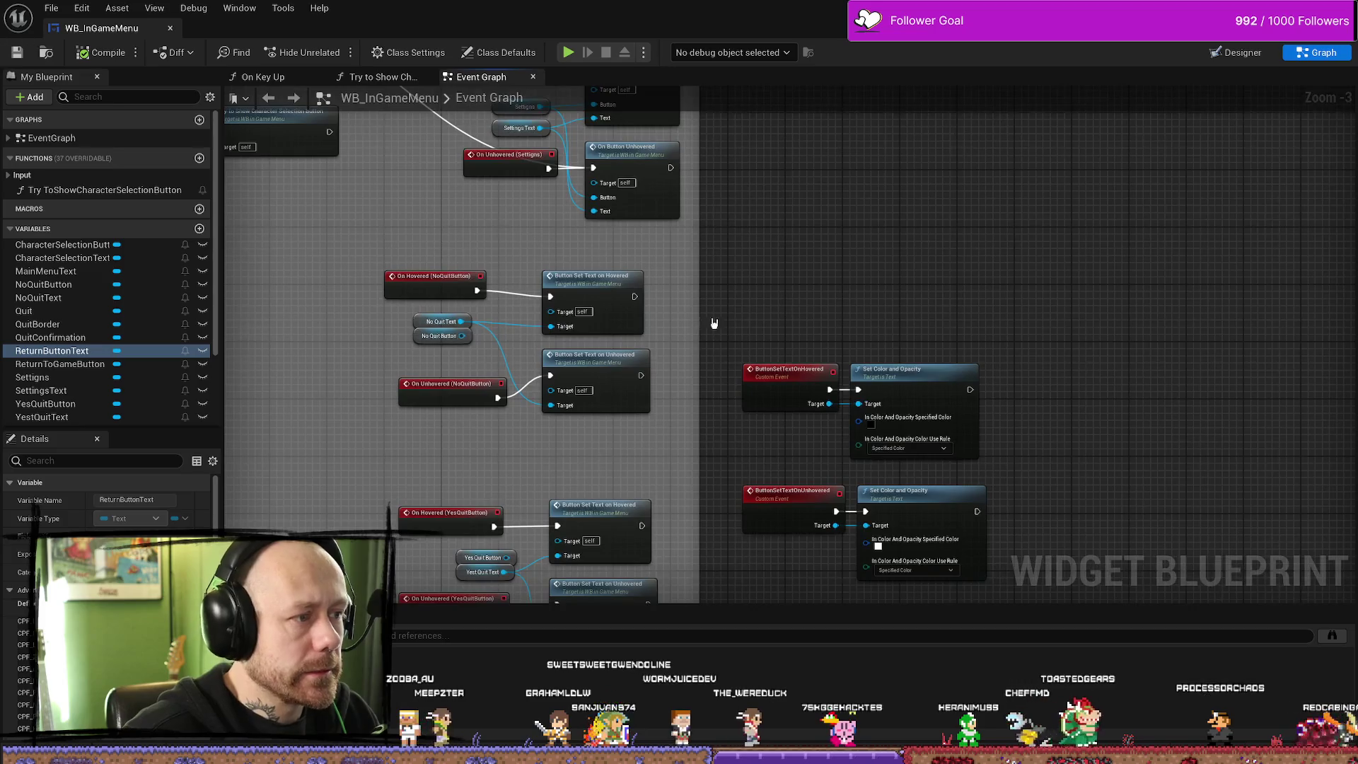
scroll(714, 324, "up", 3)
scroll(624, 196, "down", 5)
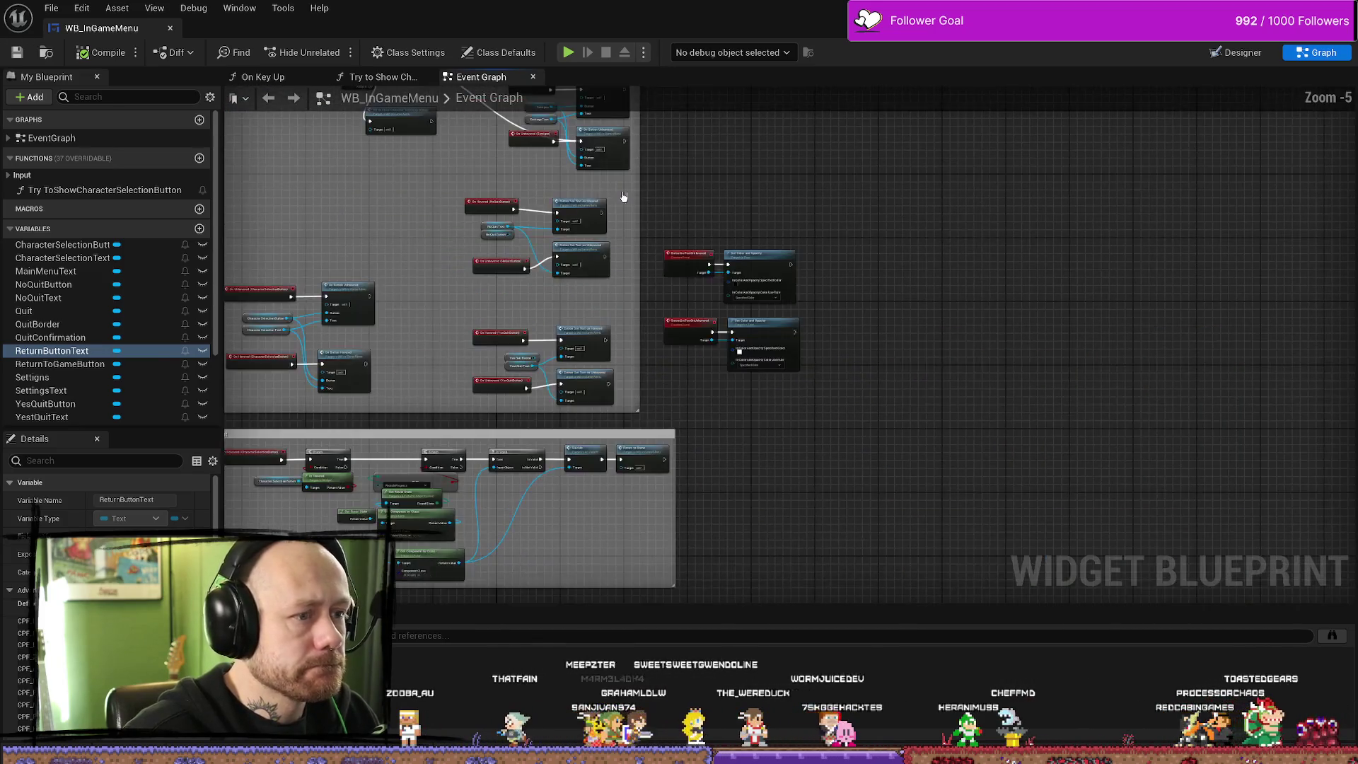
scroll(624, 196, "up", 6)
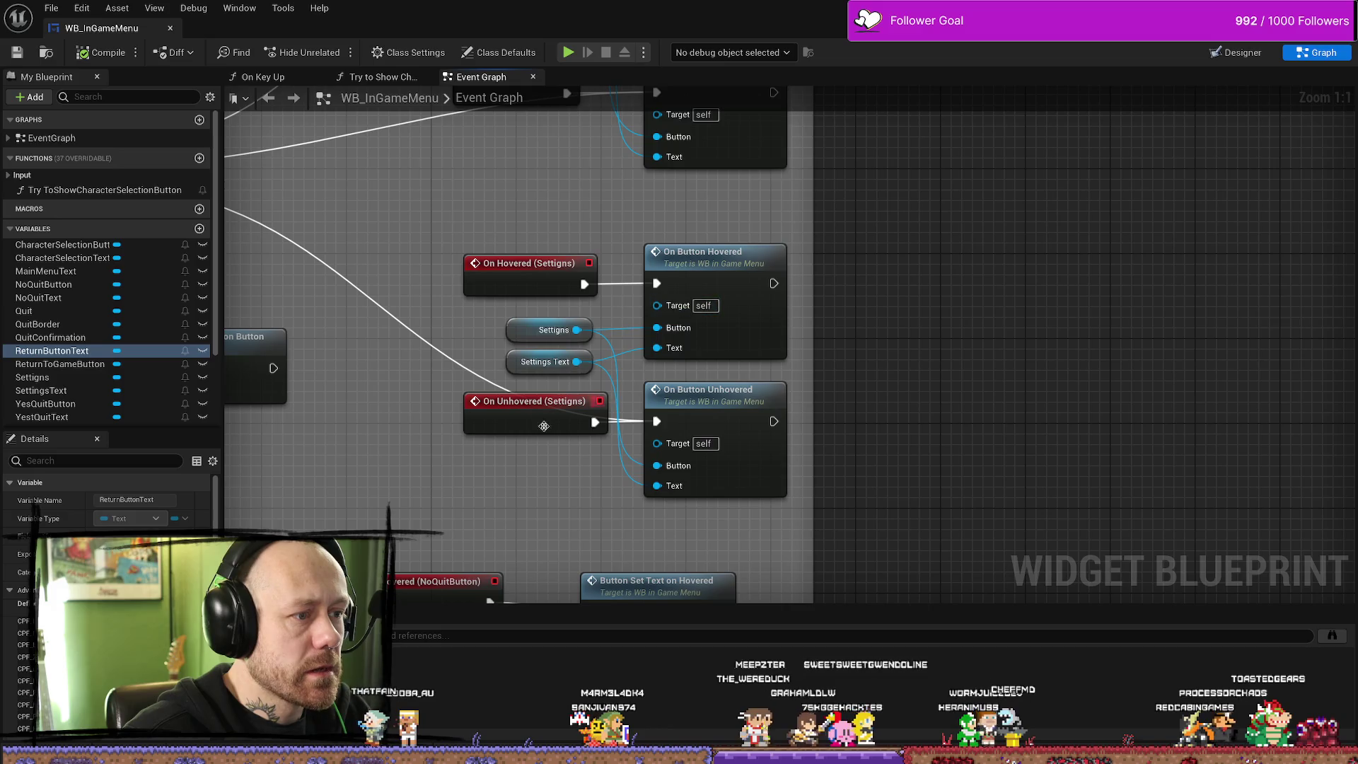
left_click(946, 339)
left_click_drag(946, 339, 904, 340)
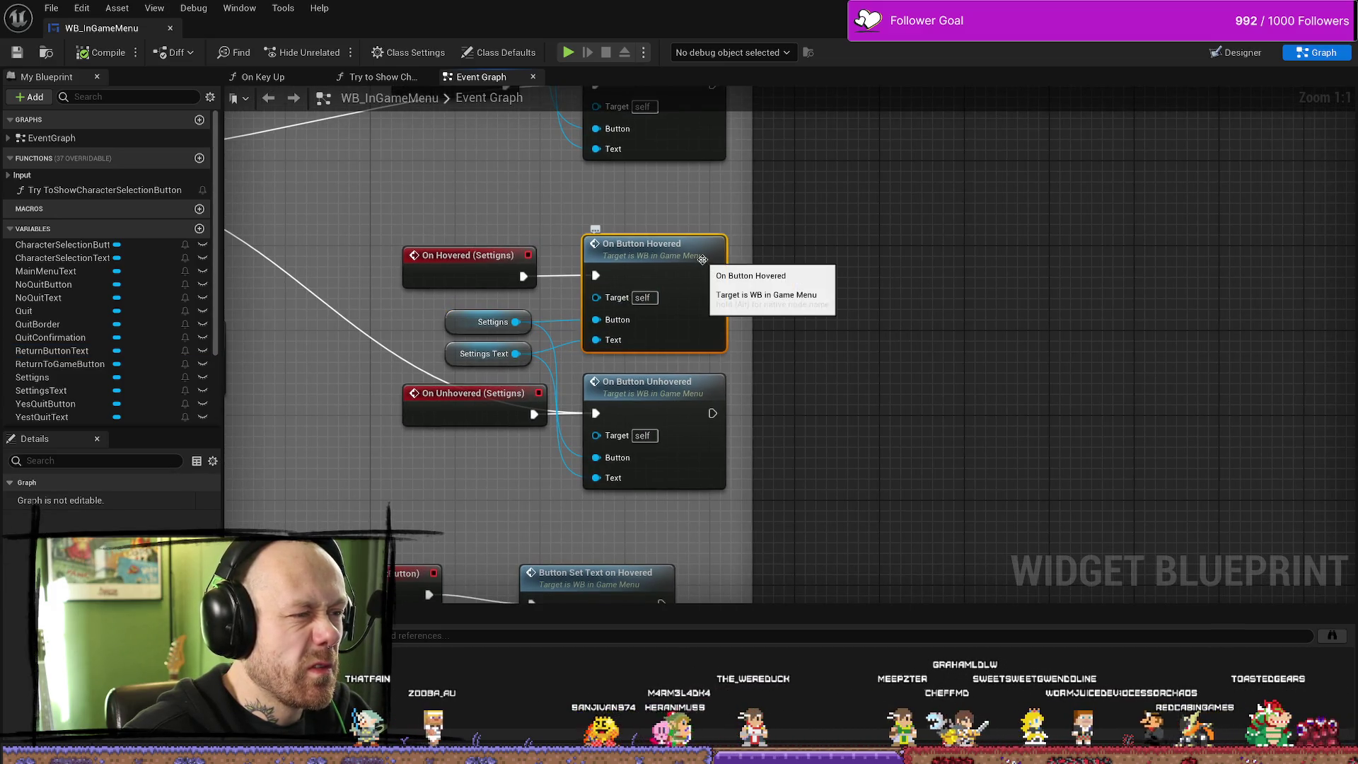
scroll(701, 262, "down", 6)
scroll(519, 318, "up", 4)
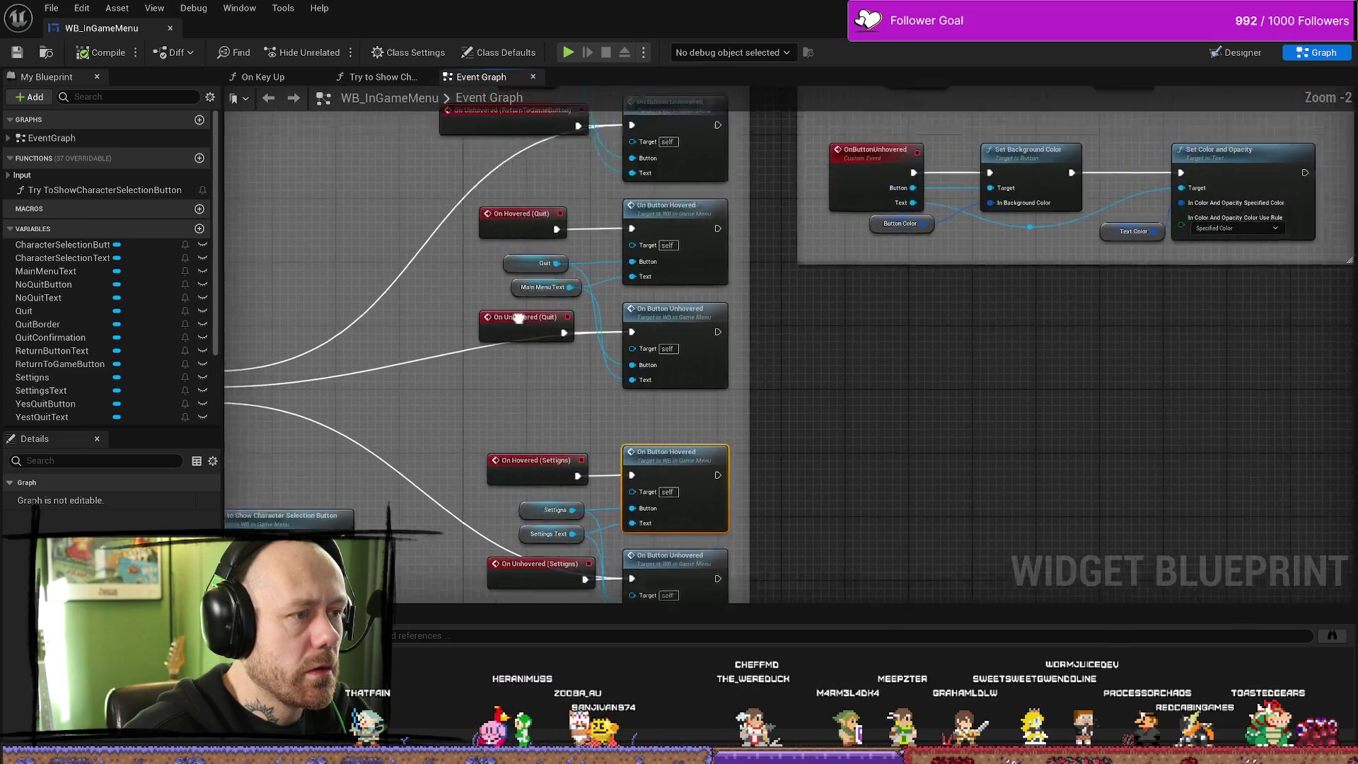
scroll(519, 318, "down", 1)
scroll(484, 419, "up", 1)
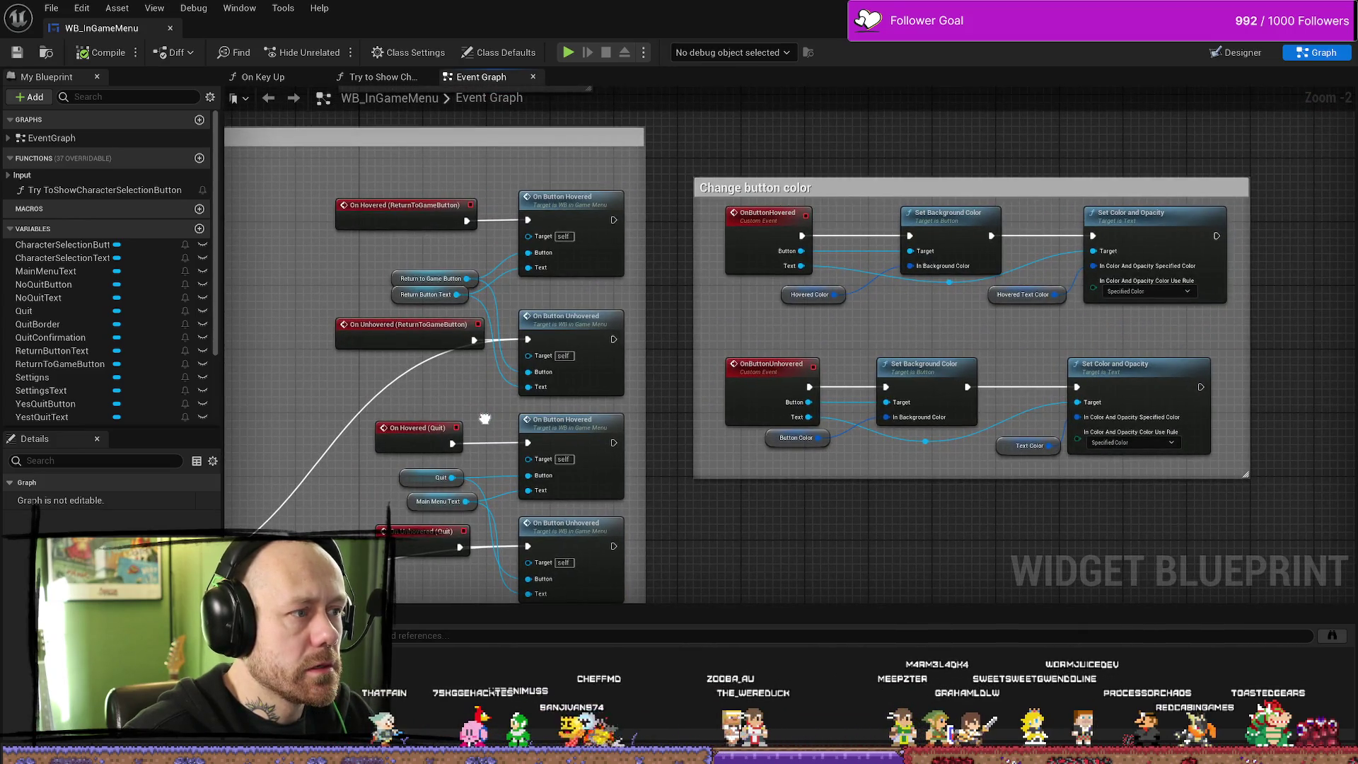
scroll(485, 418, "down", 1)
scroll(609, 247, "up", 1)
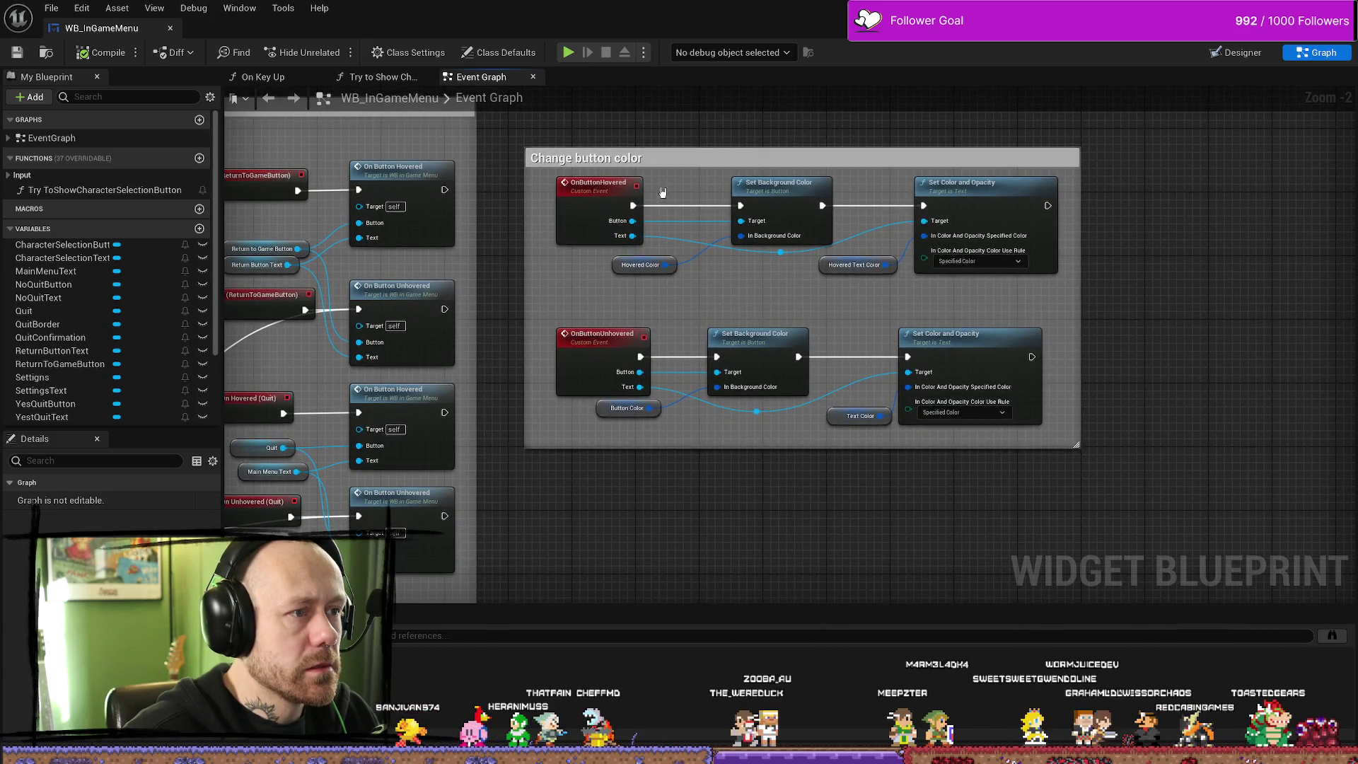
left_click(809, 189)
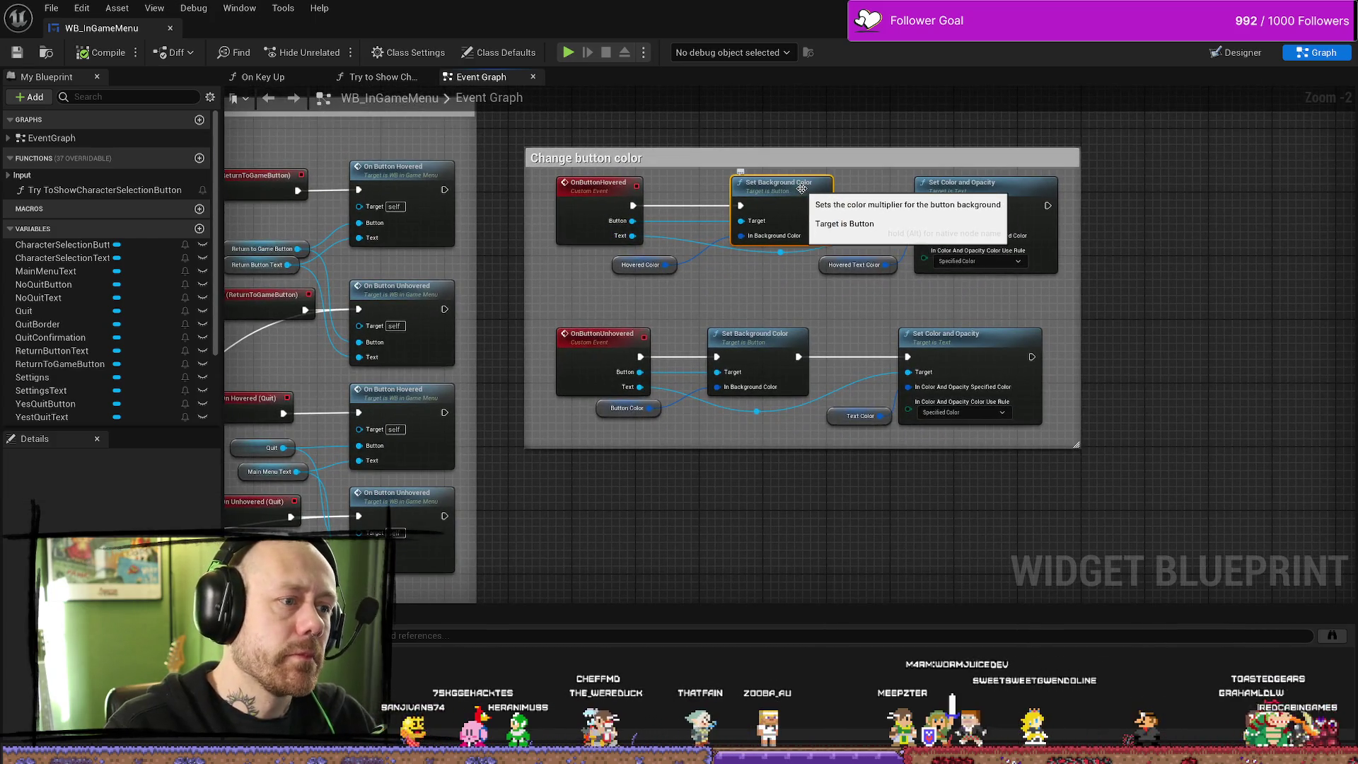
left_click(1222, 479)
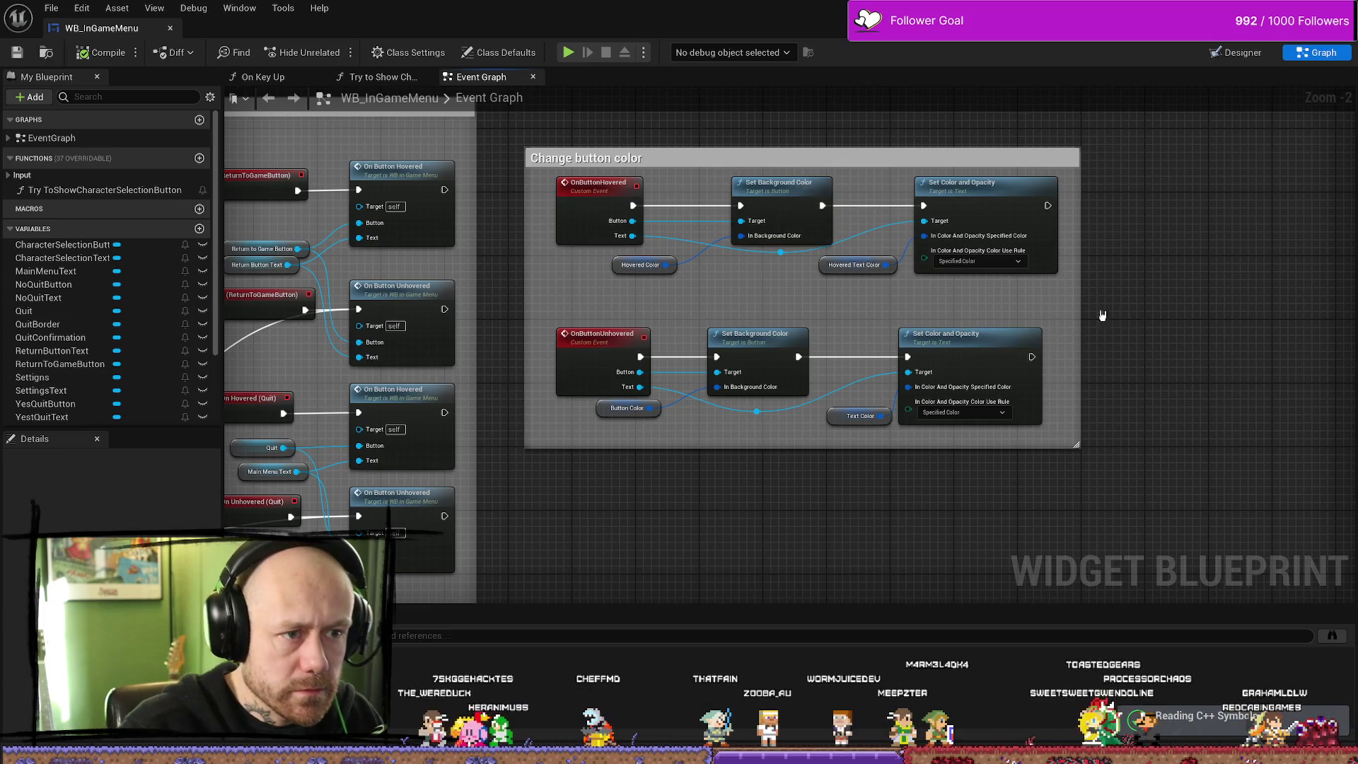
Bring the Change button color group into view and select both Set Color and Opacity nodes
scroll(778, 290, "down", 1)
scroll(816, 297, "up", 1)
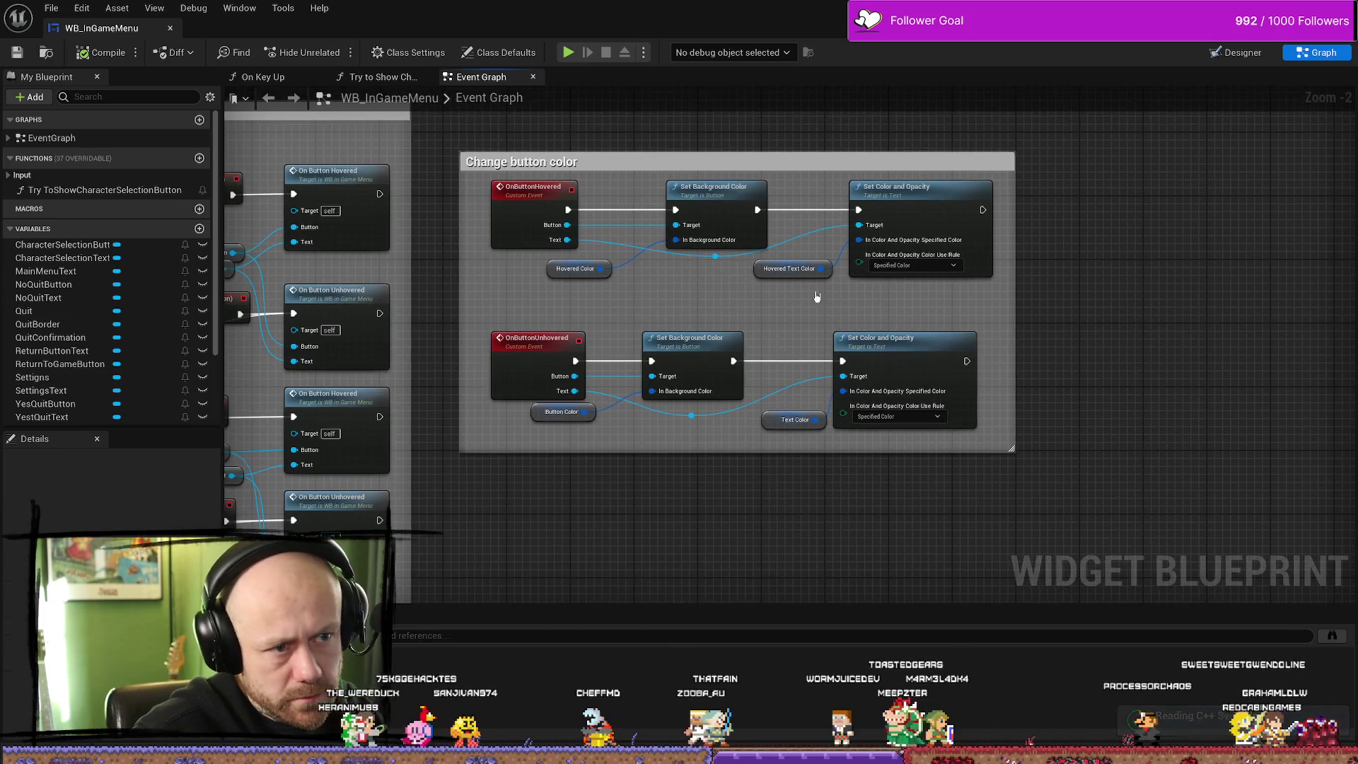
left_click(726, 184)
scroll(686, 311, "down", 2)
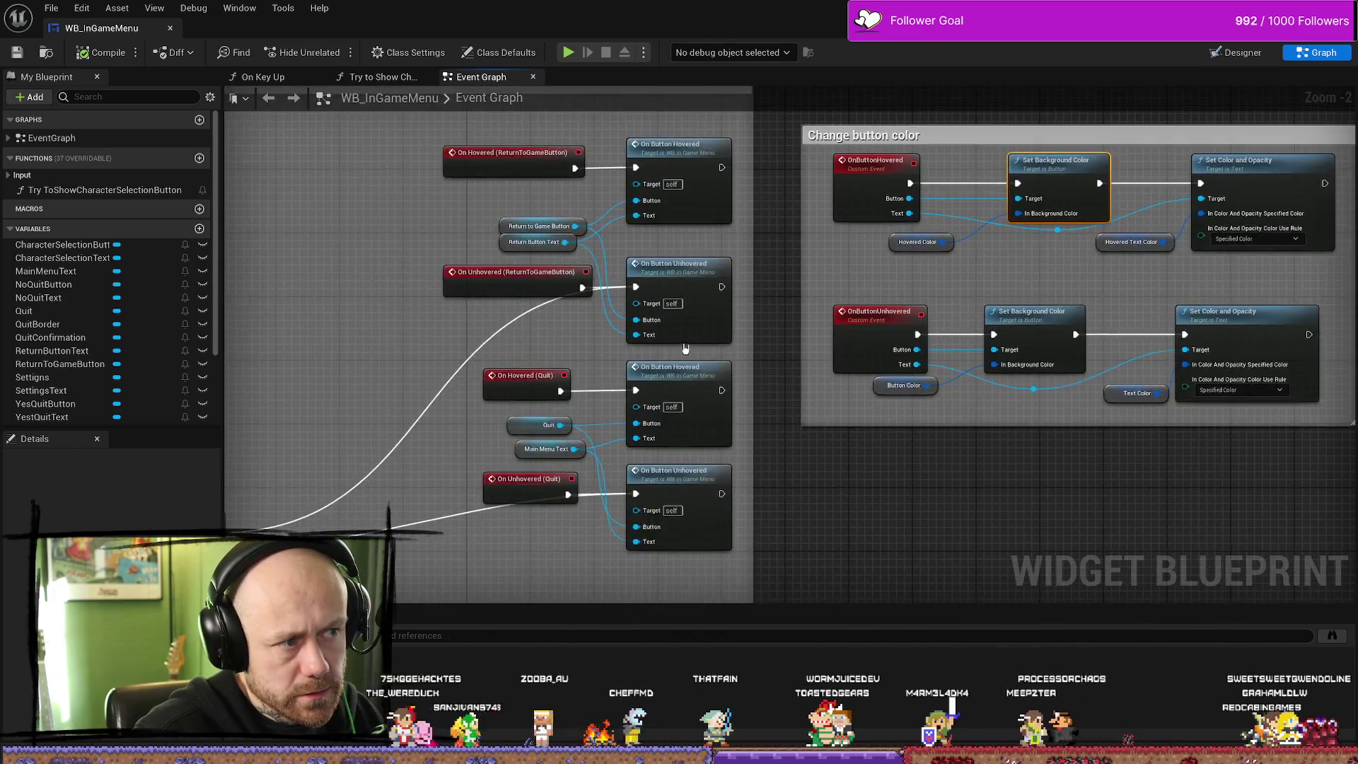
scroll(630, 271, "up", 3)
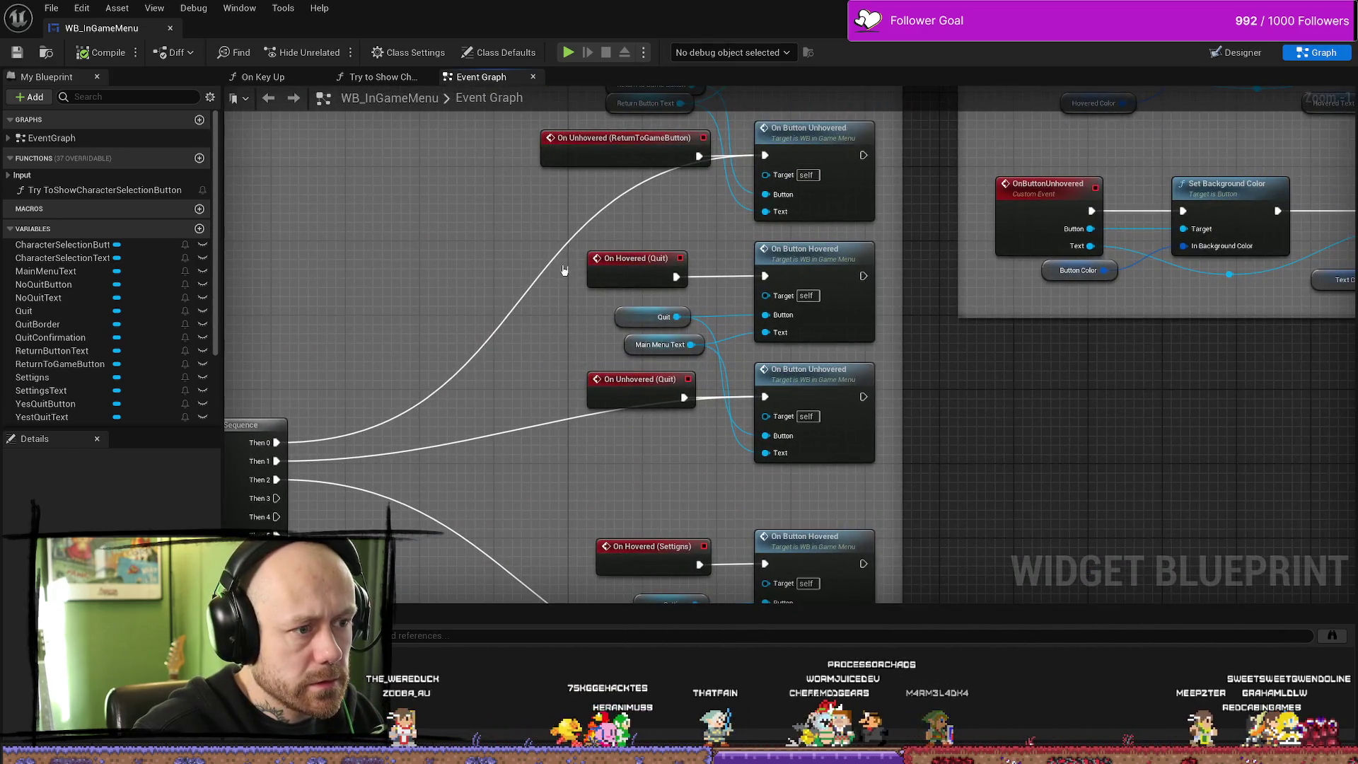
left_click_drag(563, 270, 462, 401)
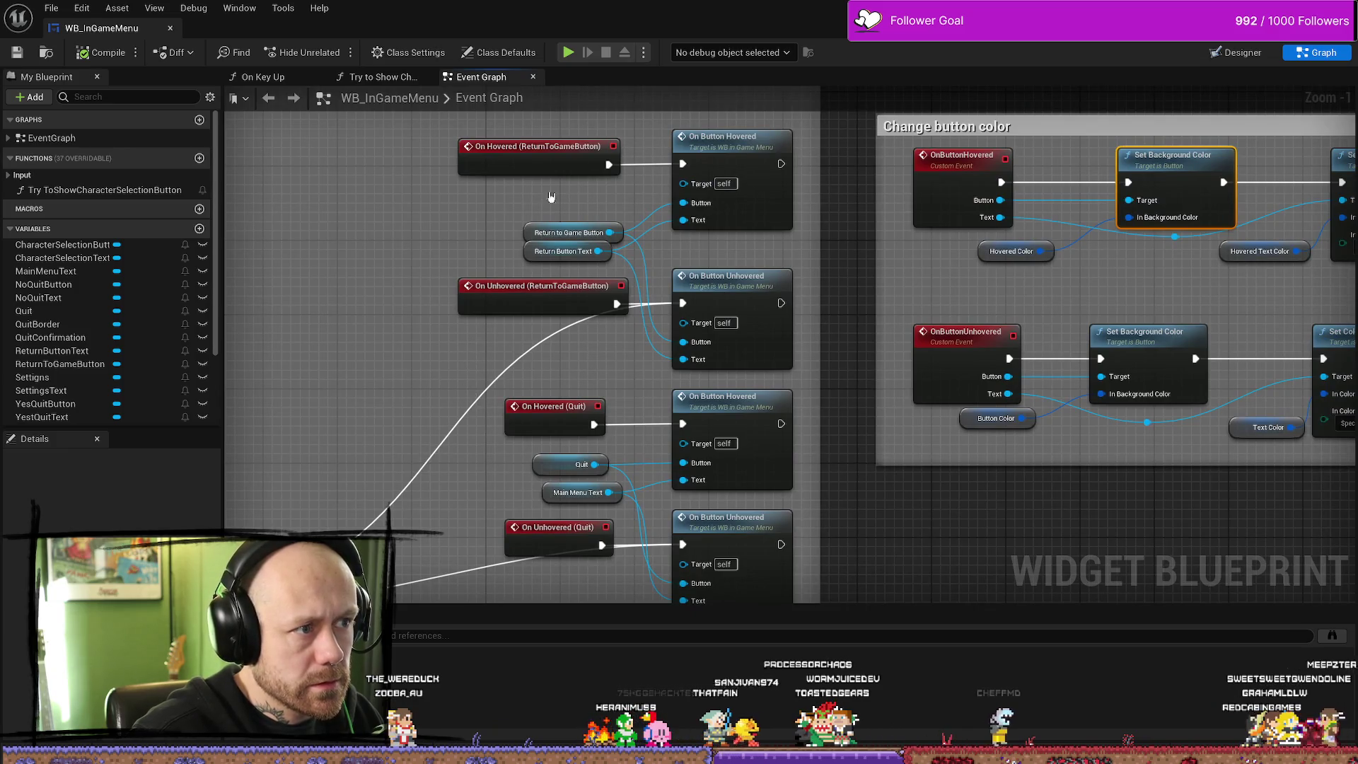
scroll(797, 150, "down", 3)
scroll(812, 294, "down", 3)
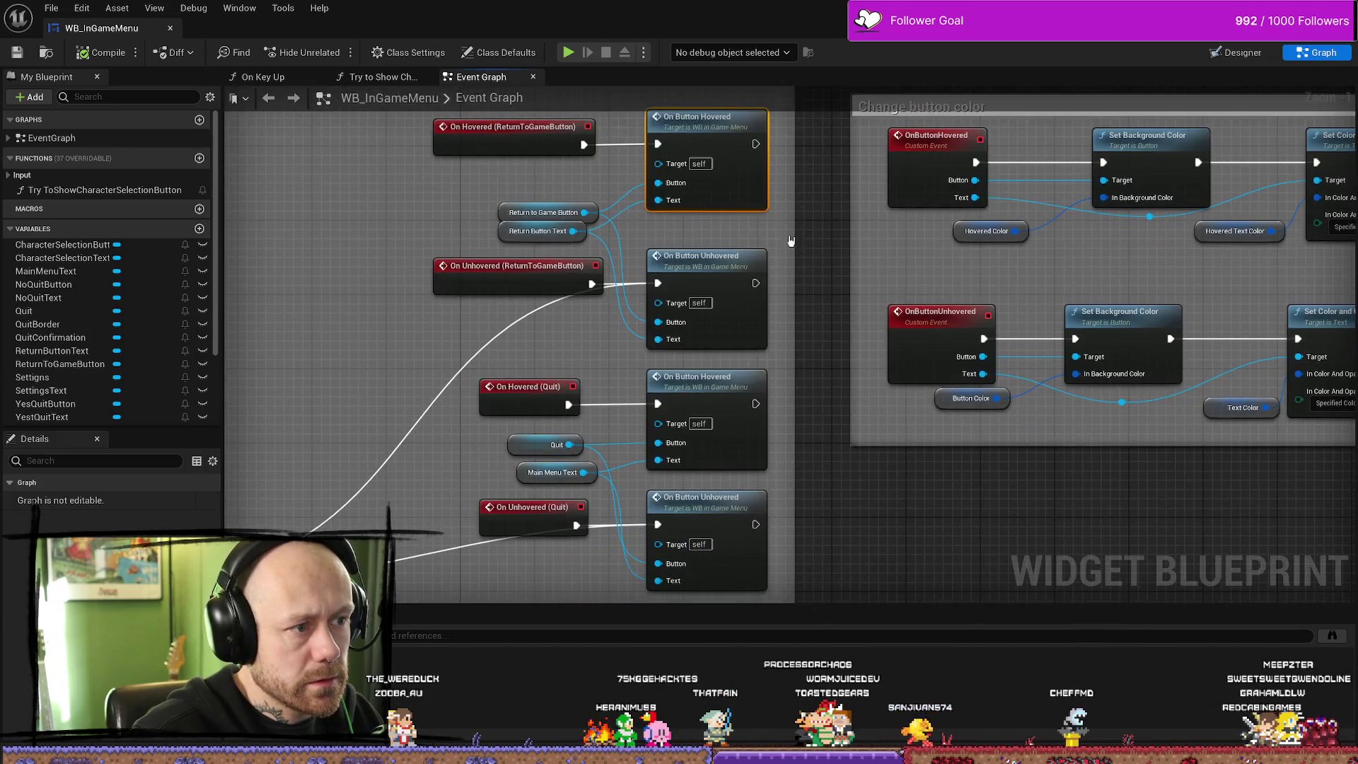
scroll(920, 495, "up", 5)
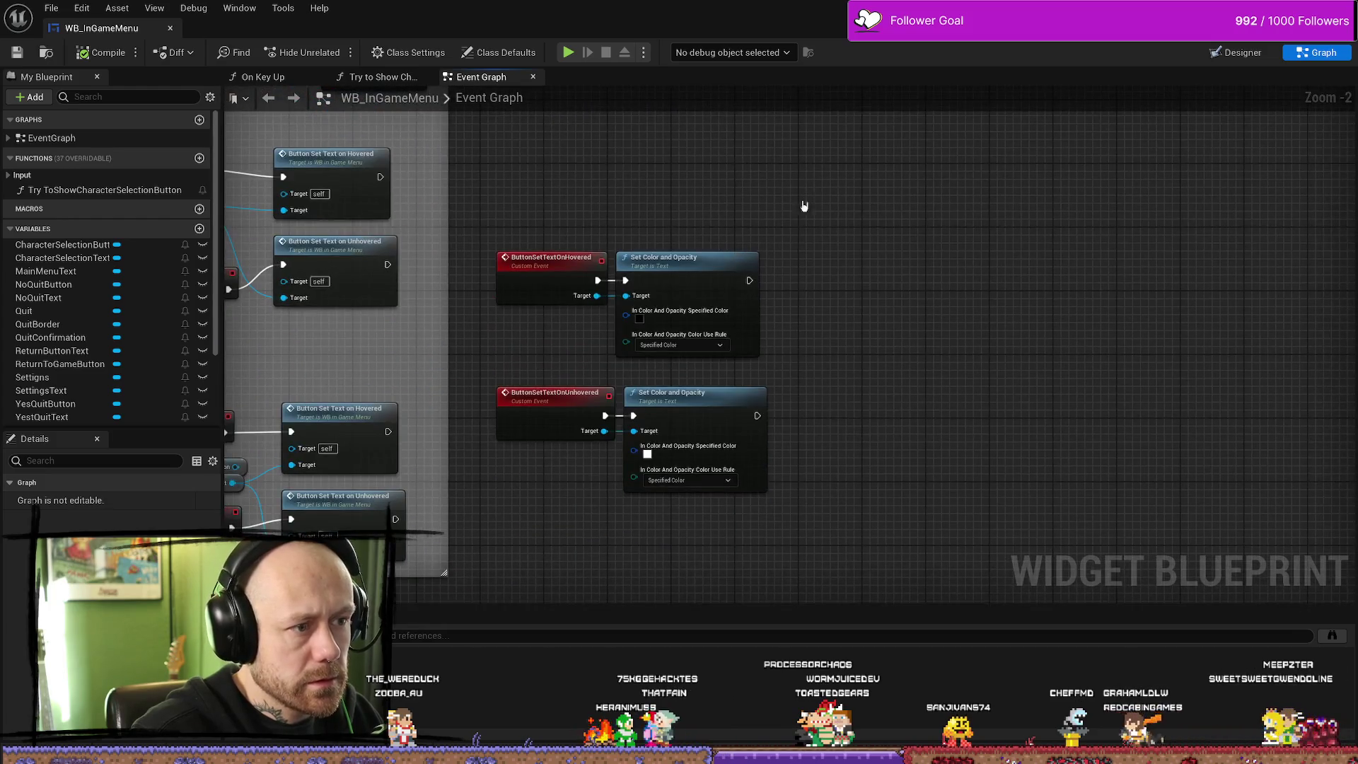
left_click_drag(802, 196, 702, 501)
left_click_drag(823, 176, 657, 535)
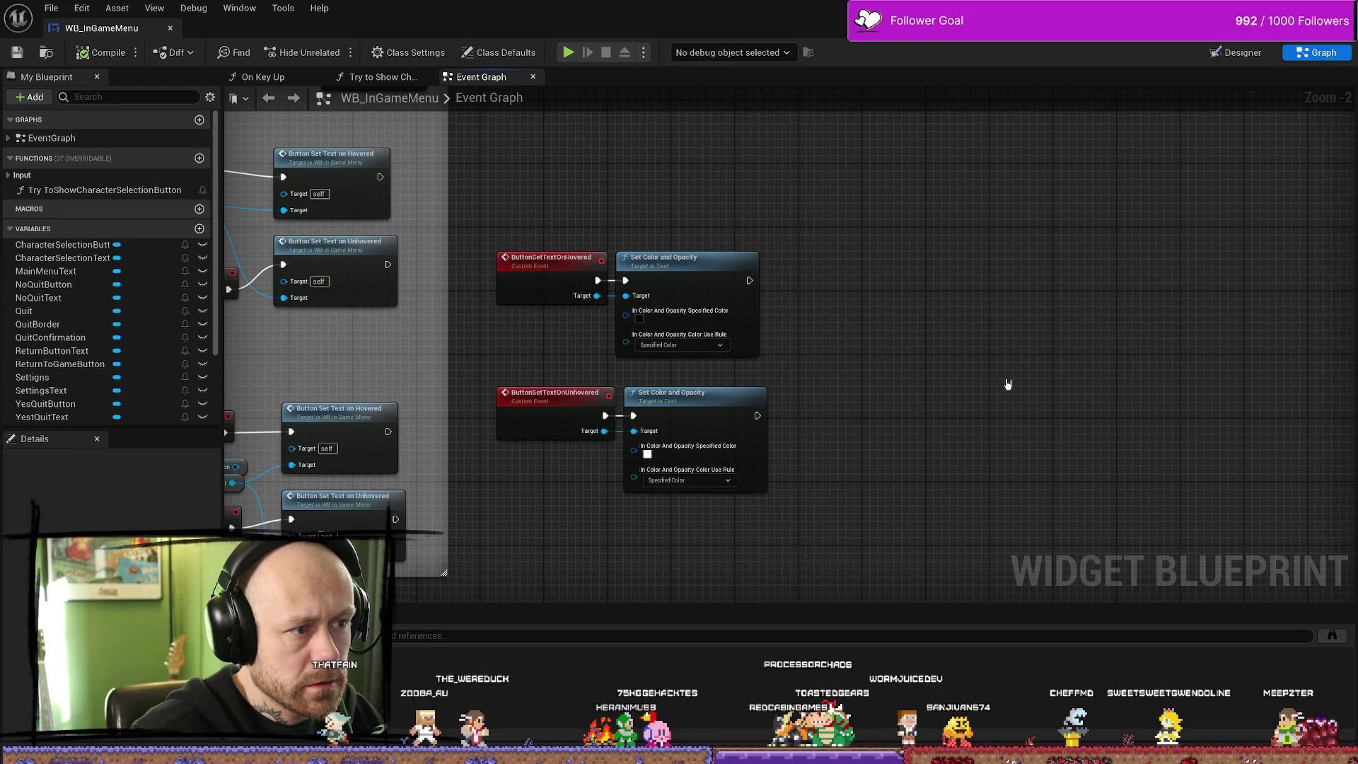
Review the ButtonSetTextOnHovered event and pan to the quit confirmation hover nodes
left_click(570, 287)
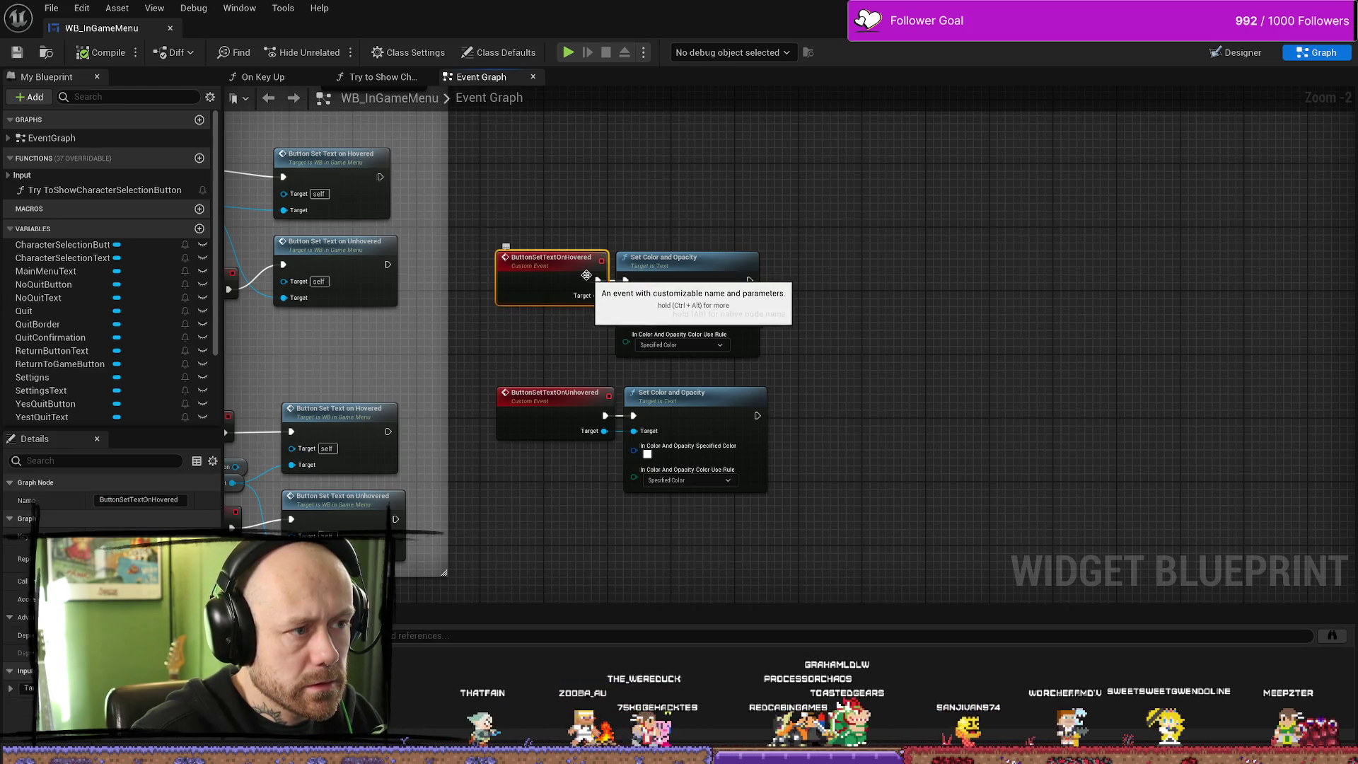
mouse_move(570, 287)
left_mouse_down()
mouse_move(958, 219)
mouse_move(1200, 219)
mouse_move(1216, 230)
mouse_move(1195, 218)
left_mouse_up()
left_click_drag(724, 360, 655, 282)
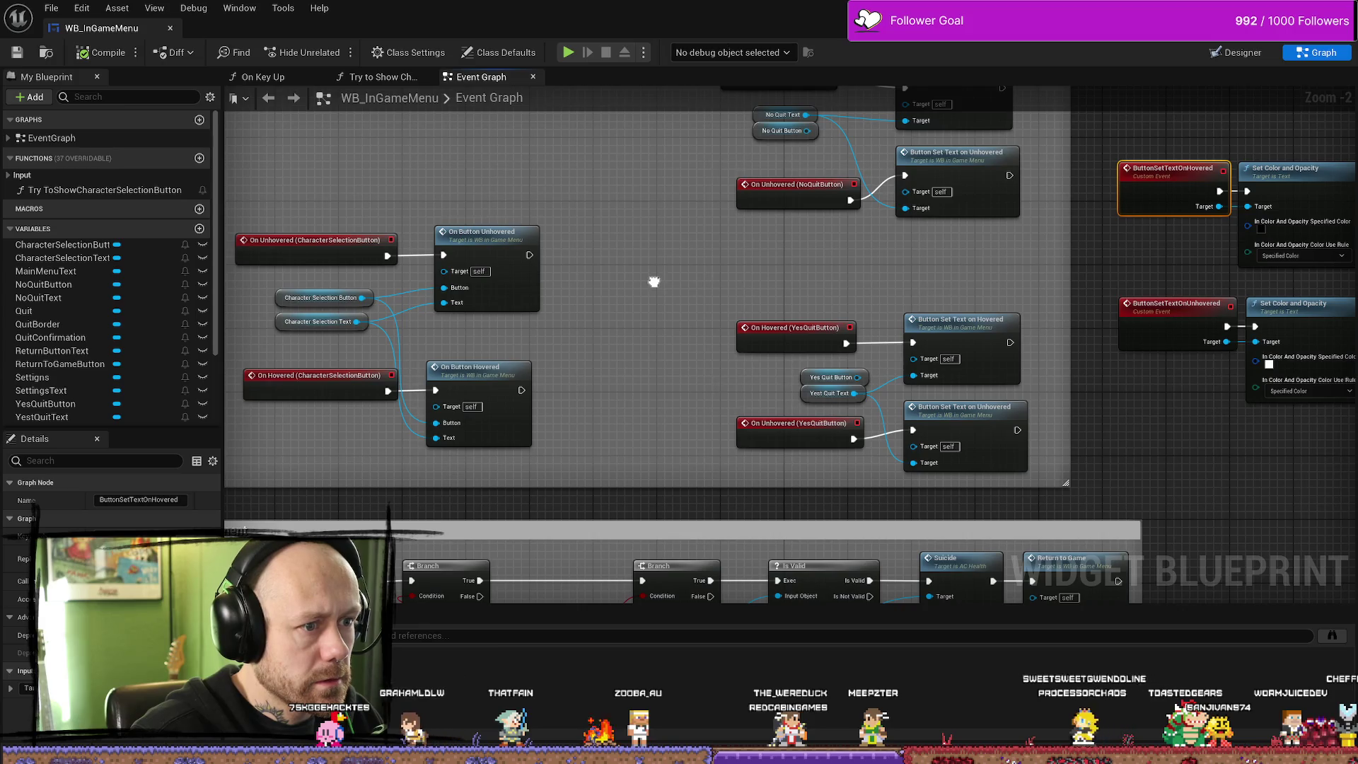
left_click_drag(654, 281, 519, 284)
mouse_move(662, 352)
left_mouse_down()
mouse_move(646, 307)
mouse_move(685, 294)
mouse_move(722, 398)
left_mouse_up()
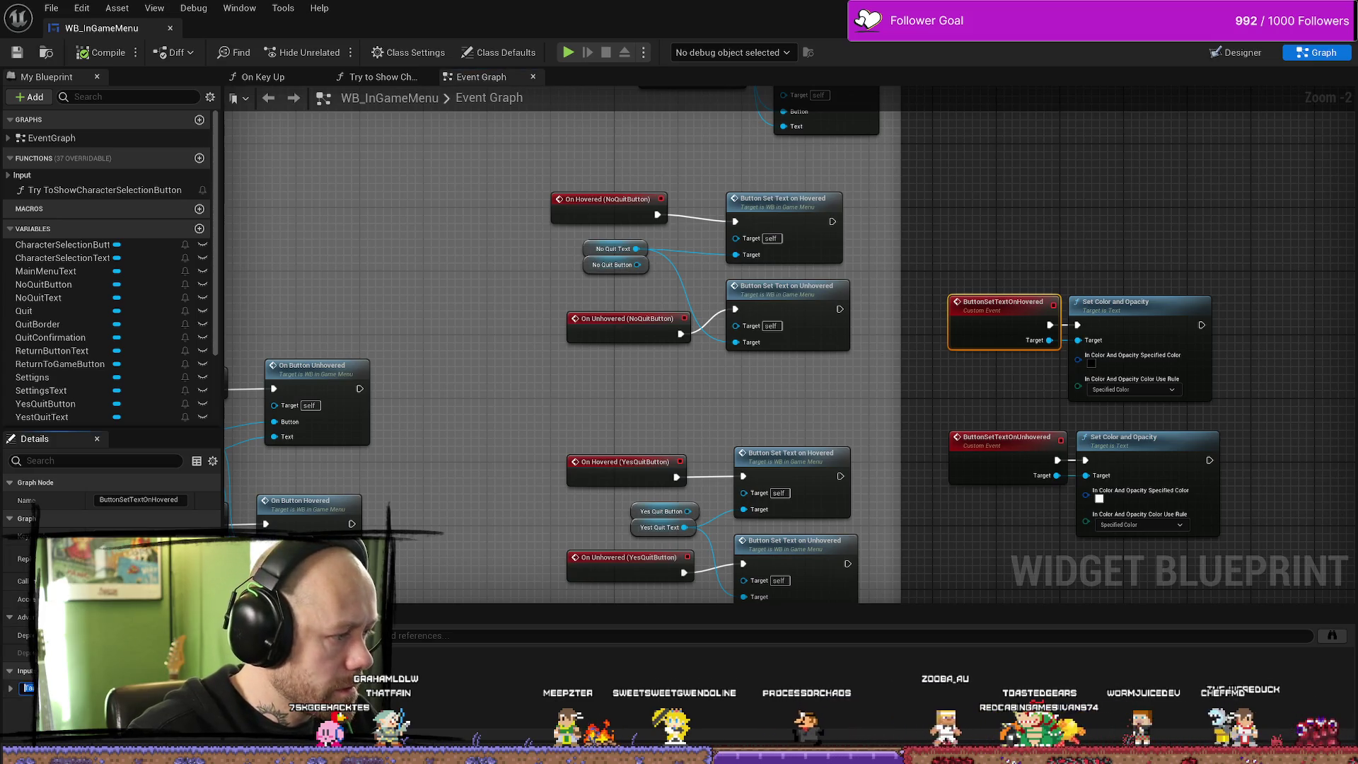
Rename the custom event's input from Target to Text, then select ButtonSetTextOnUnhovered
type("Text")
key("Return")
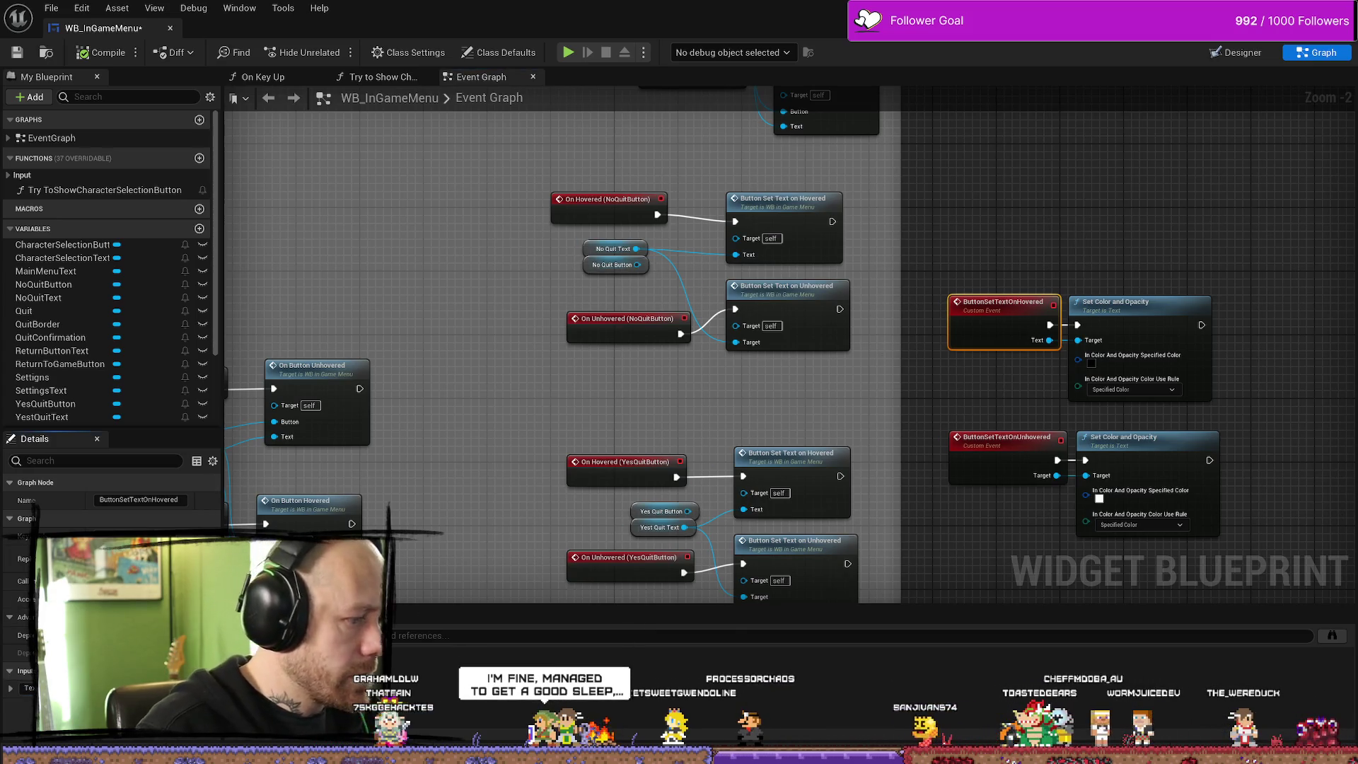
left_click(1005, 445)
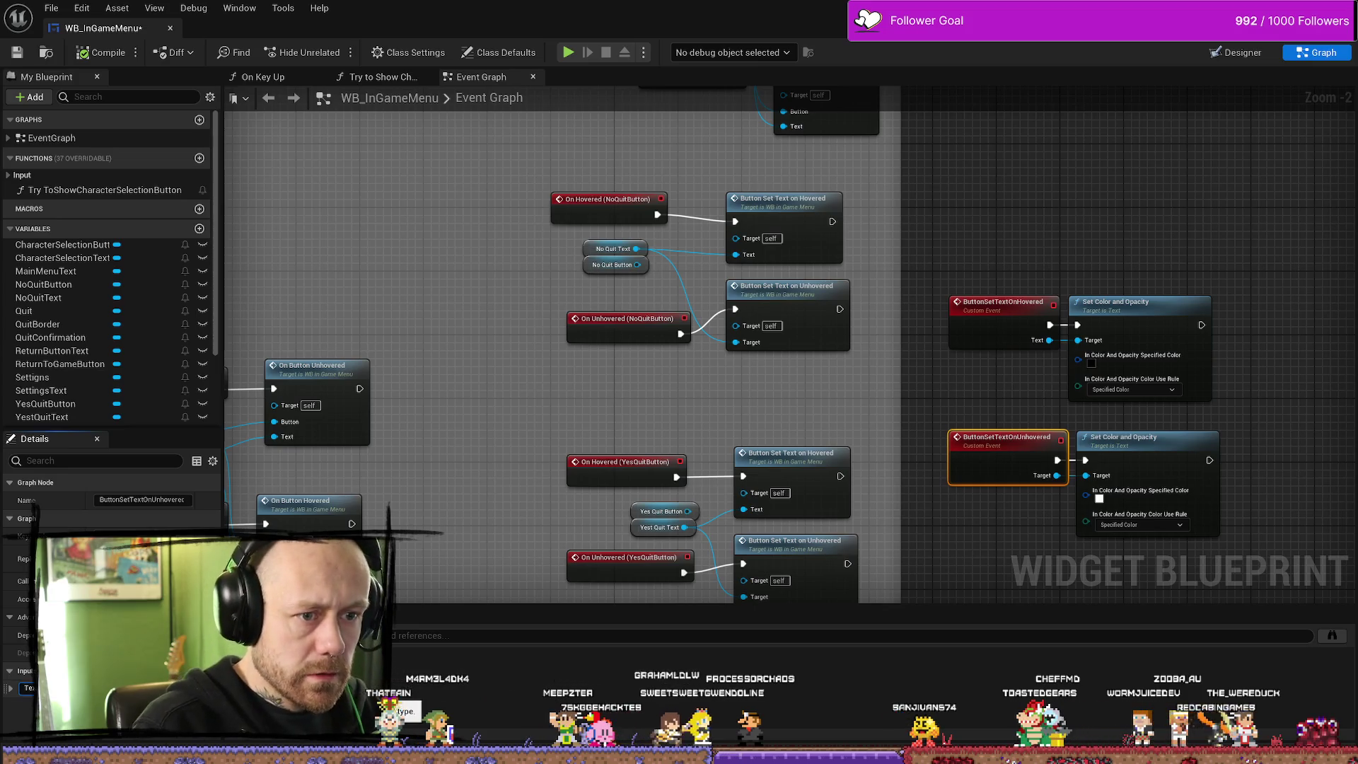
Navigate to the ReturnToGameButton hover events and select their old On Button Hovered/Unhovered calls
left_click_drag(1139, 273, 962, 273)
scroll(925, 234, "down", 1)
left_click(891, 212)
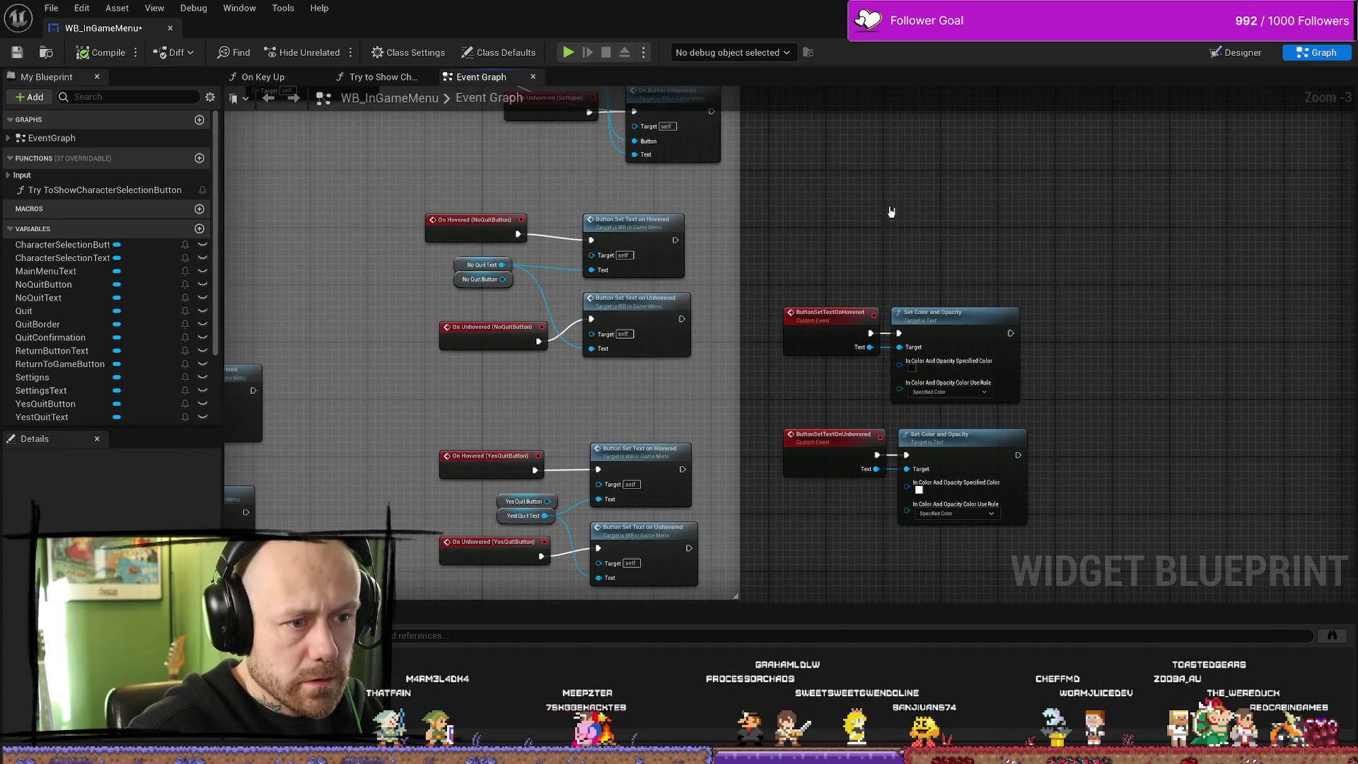
mouse_move(891, 211)
left_mouse_down()
mouse_move(879, 279)
mouse_move(810, 379)
mouse_move(815, 324)
mouse_move(799, 382)
left_mouse_up()
scroll(675, 177, "up", 3)
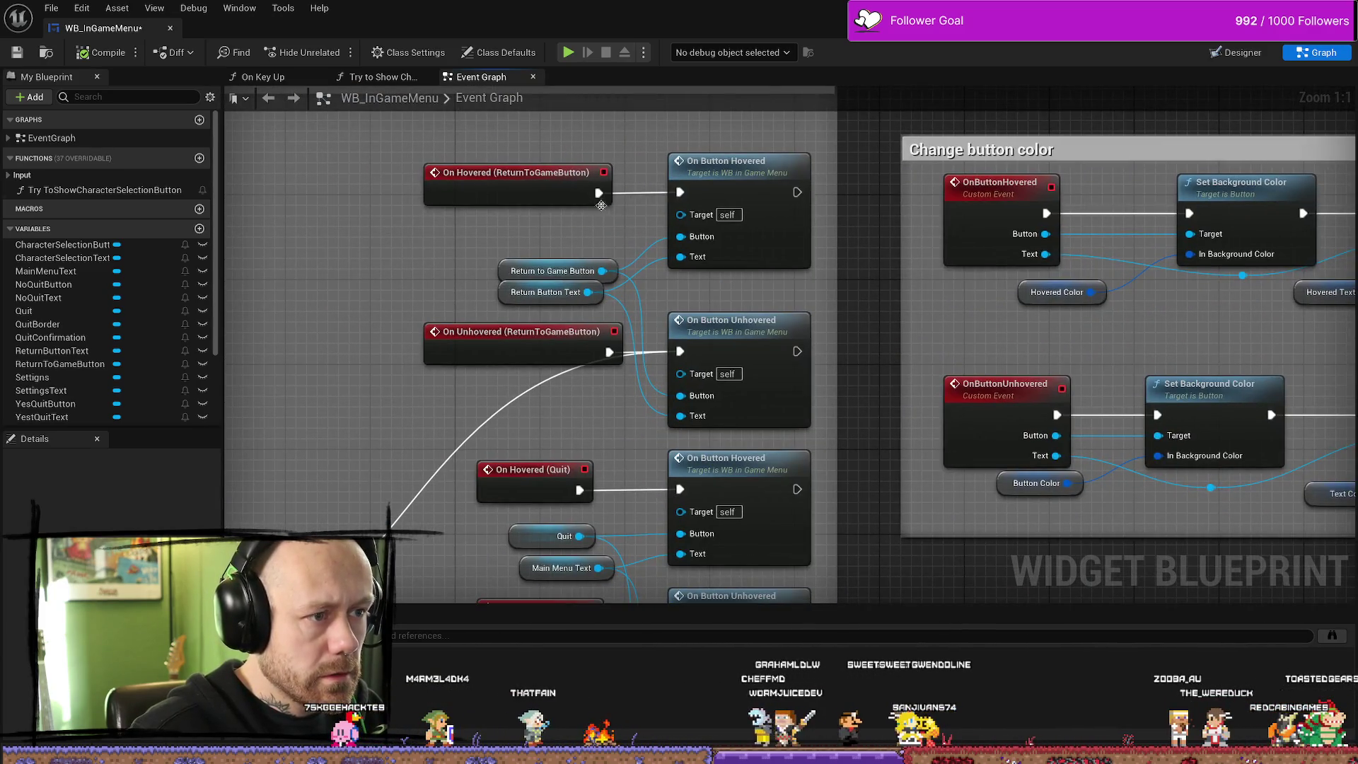
left_click(615, 354)
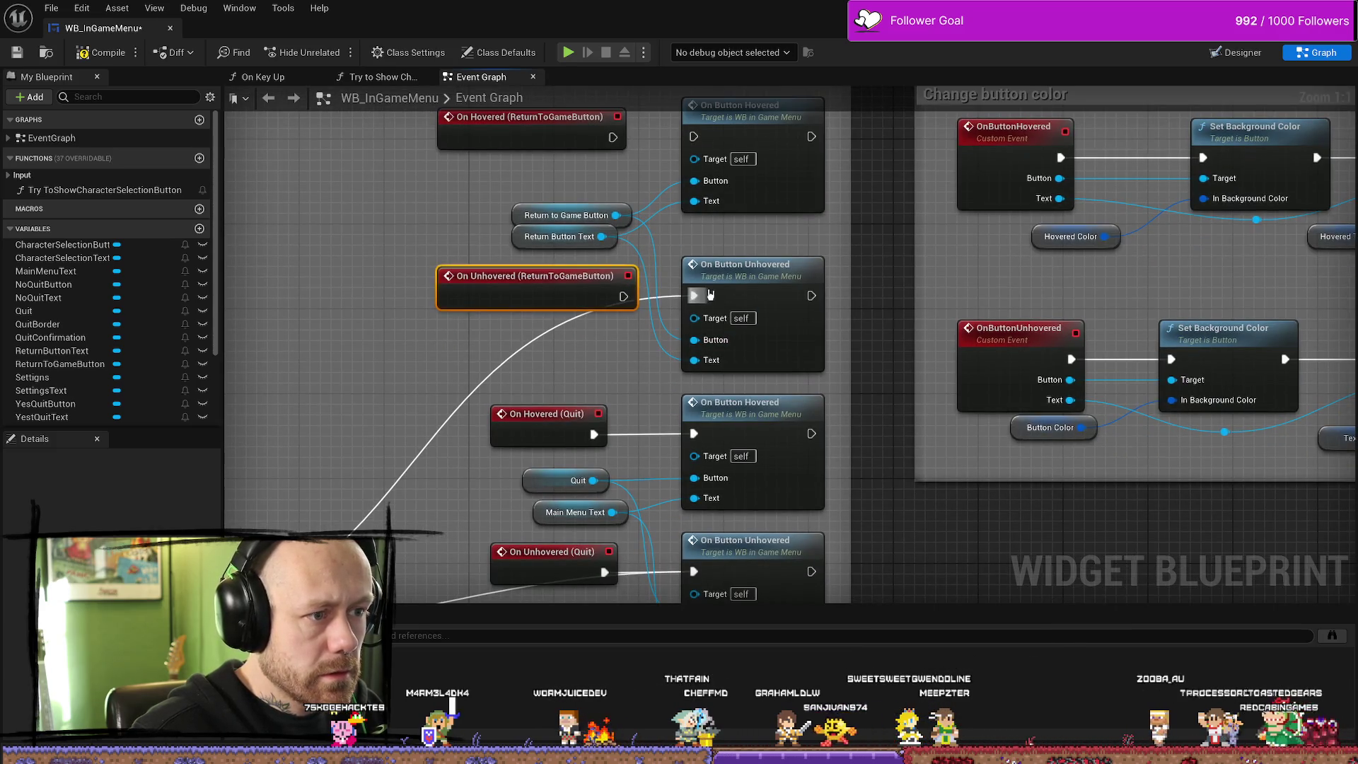
scroll(646, 400, "down", 5)
scroll(645, 400, "up", 2)
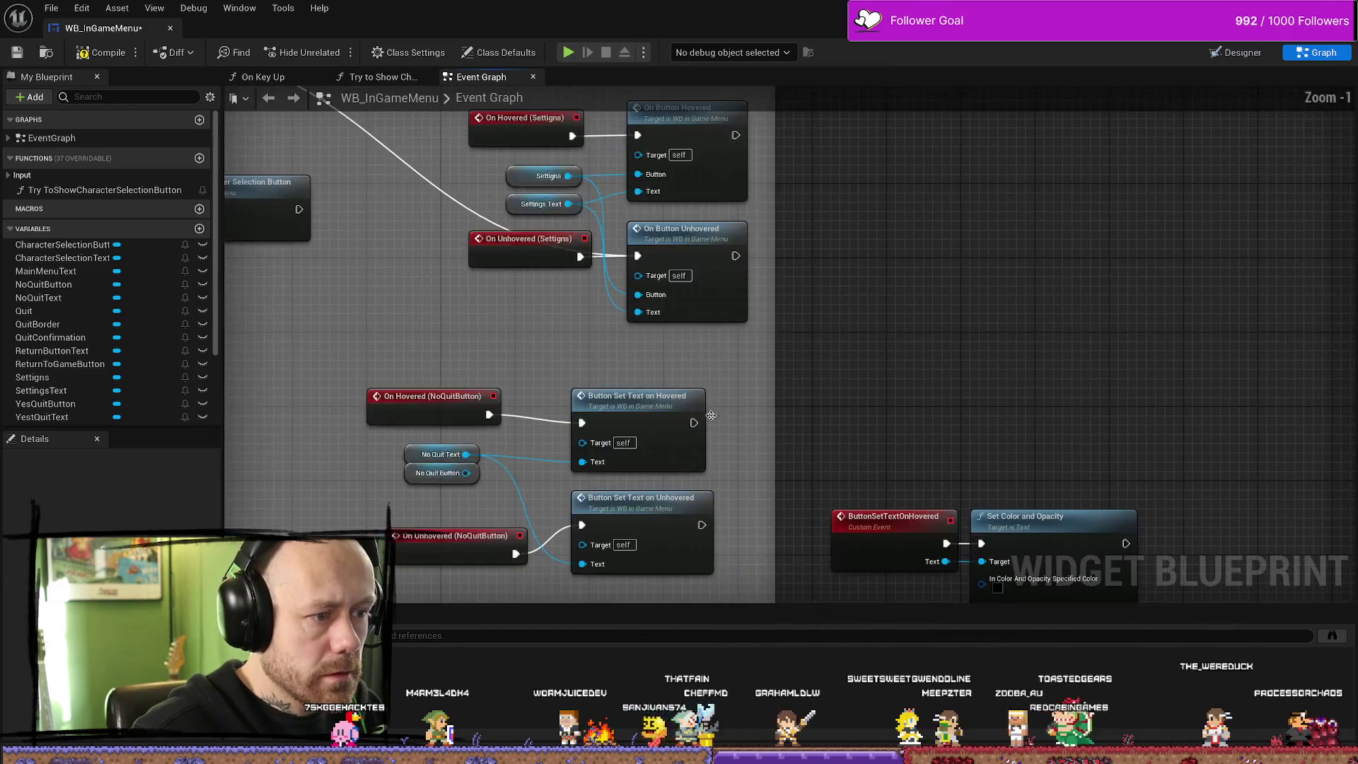
left_click_drag(807, 488, 816, 239)
scroll(816, 239, "down", 2)
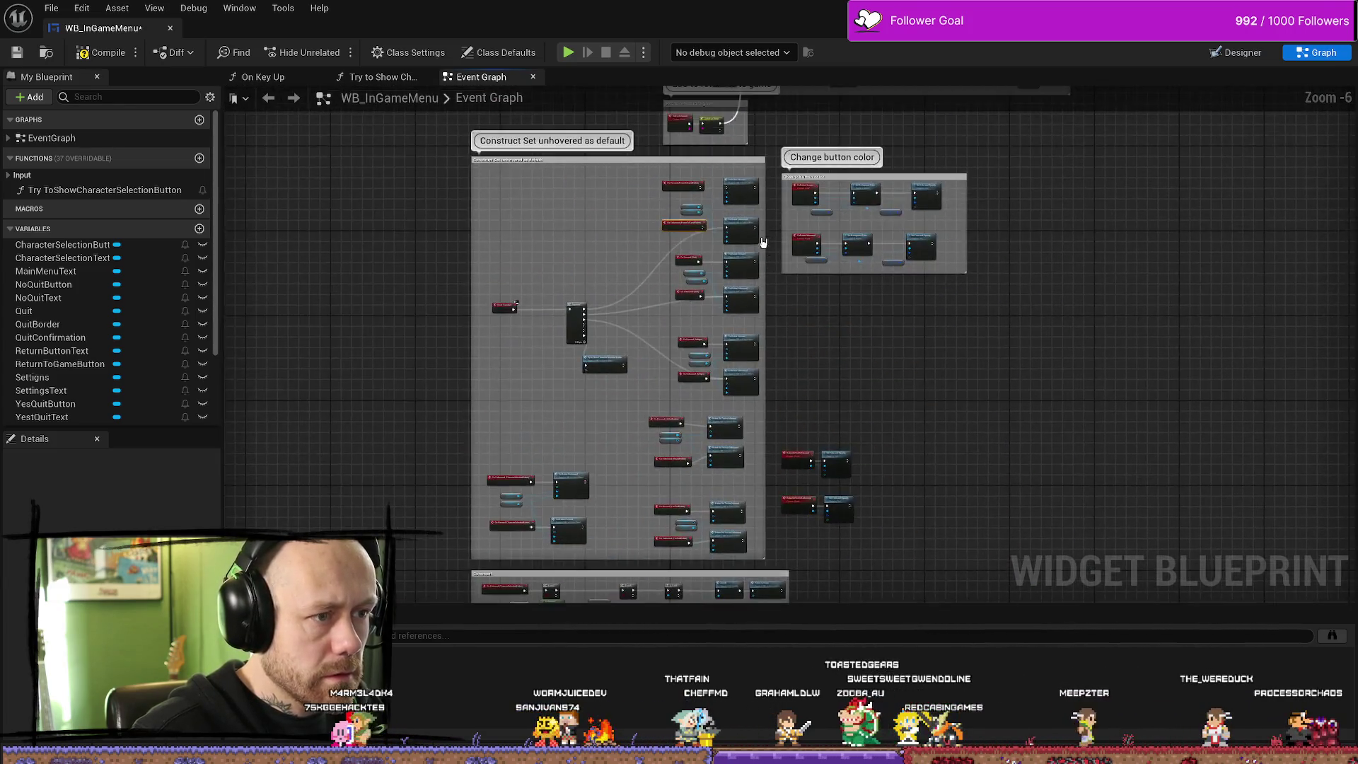
scroll(702, 274, "up", 2)
scroll(703, 274, "up", 1)
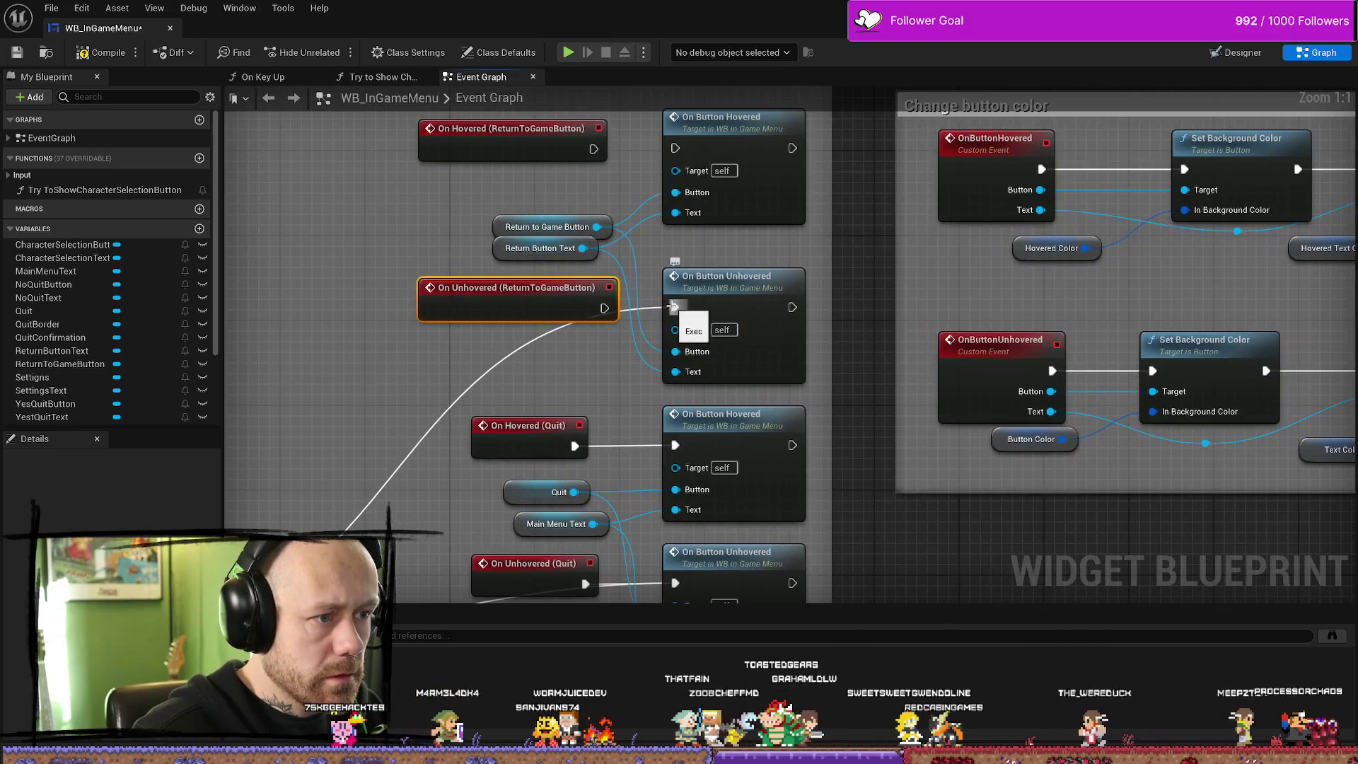
scroll(746, 301, "up", 2)
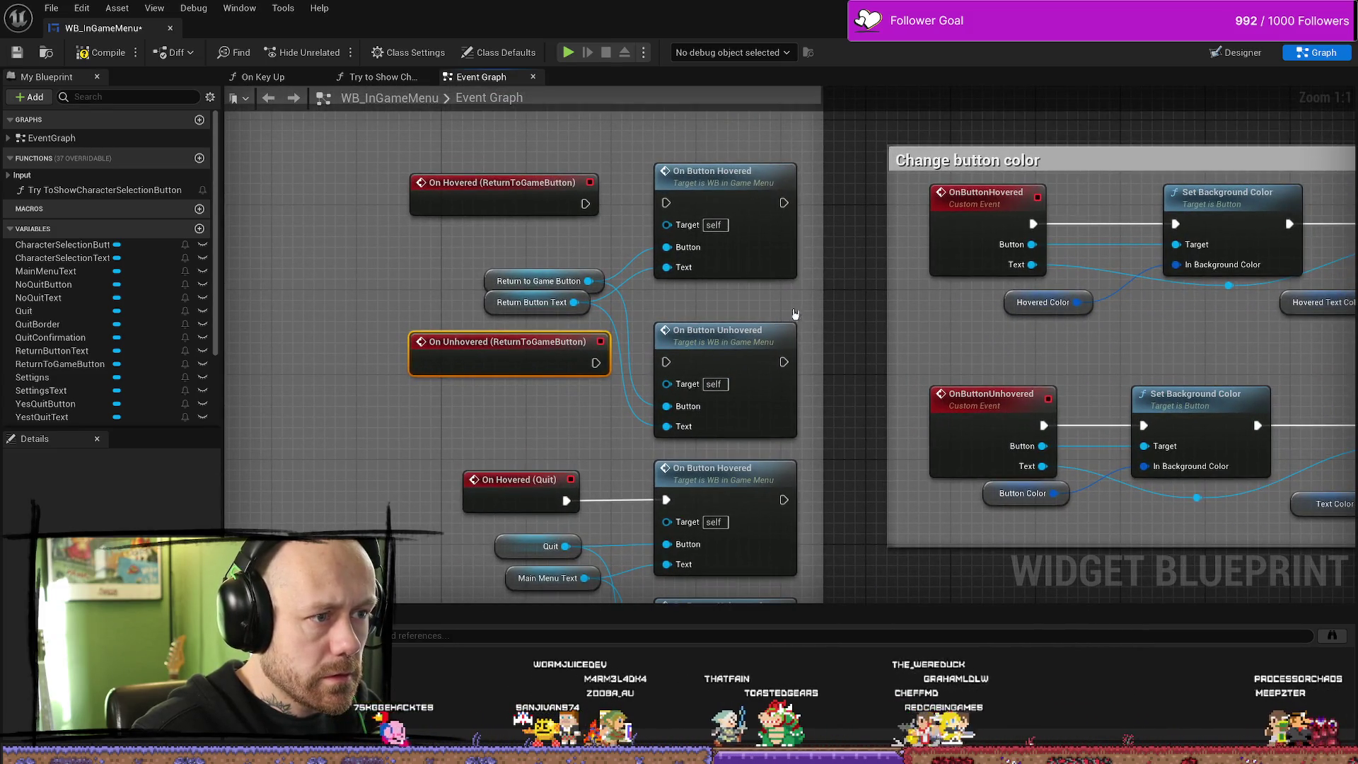
left_click_drag(840, 249, 680, 407)
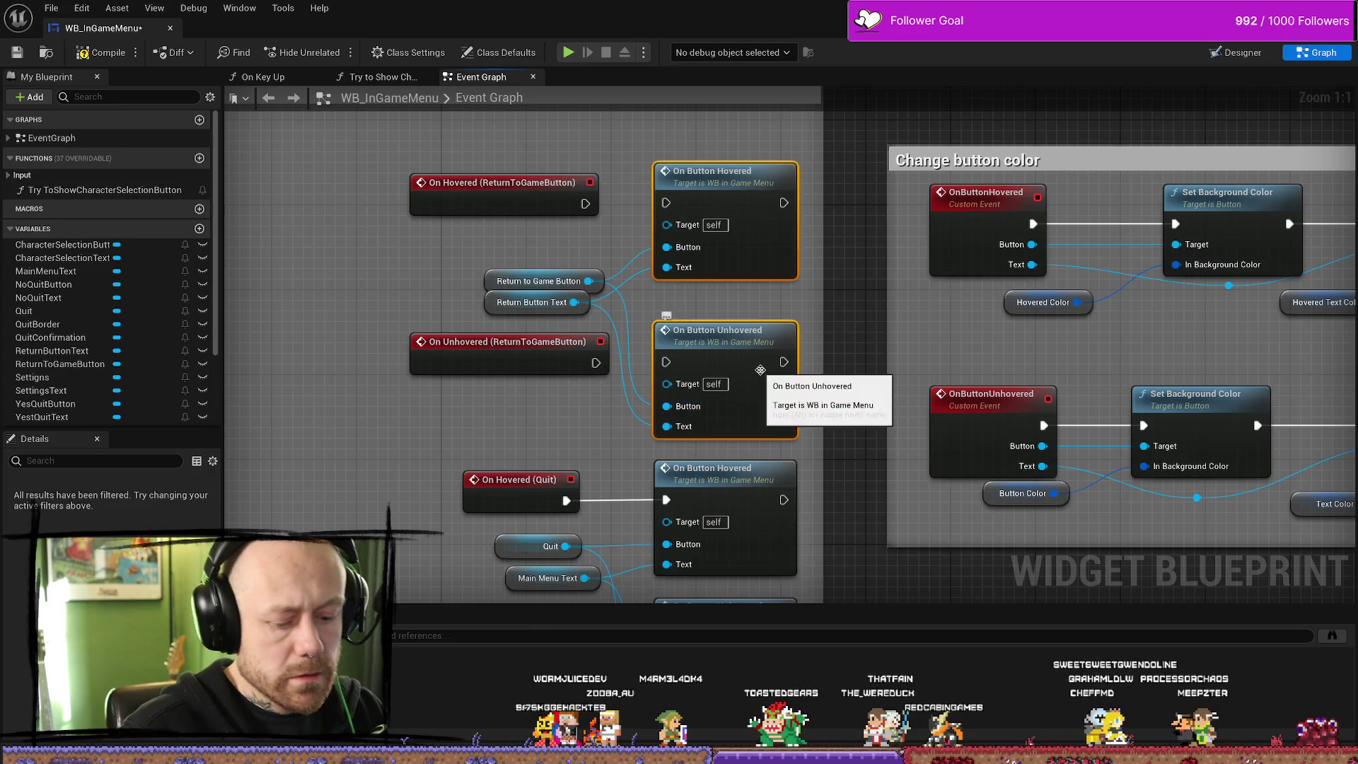
Replace the old calls with Button Set Text on Hovered, feeding Return Button Text into Target
key("Delete")
left_click_drag(587, 203, 671, 215)
type("sett")
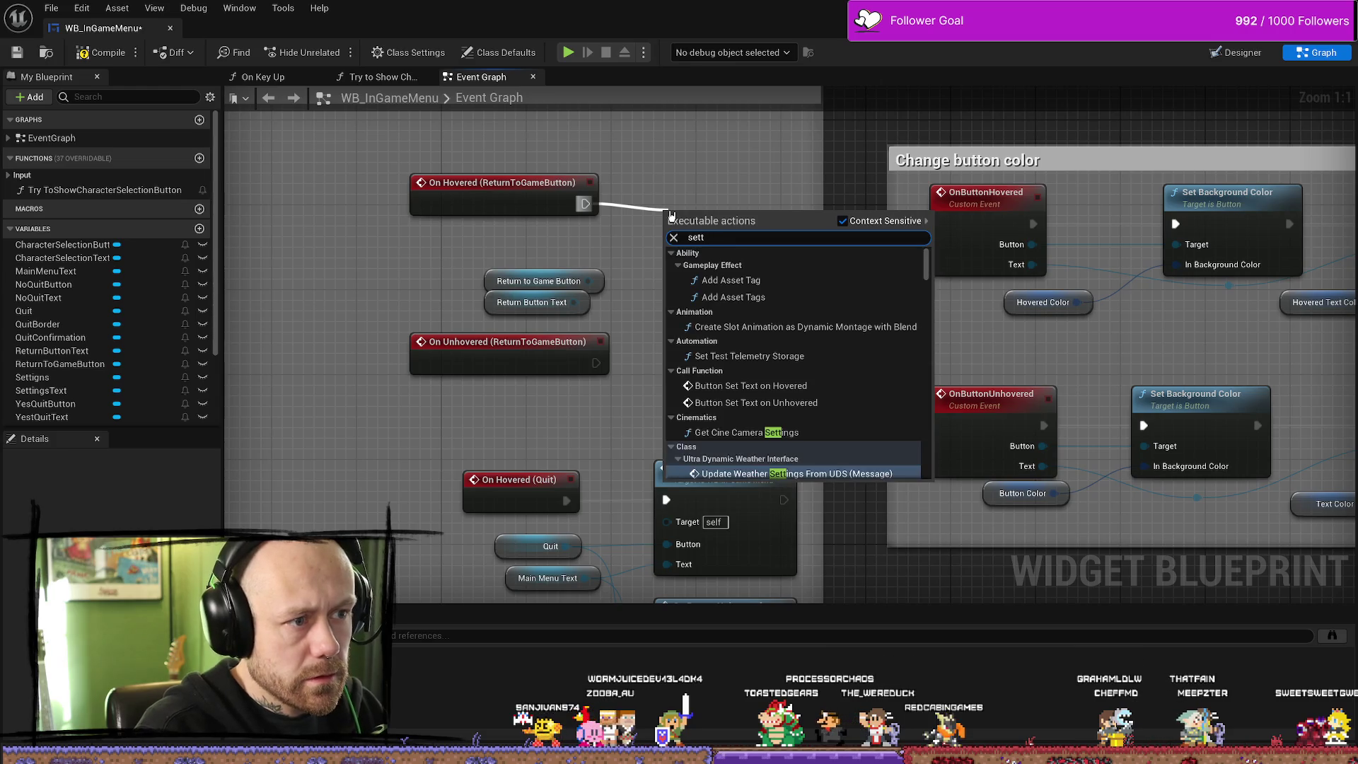
type("ext")
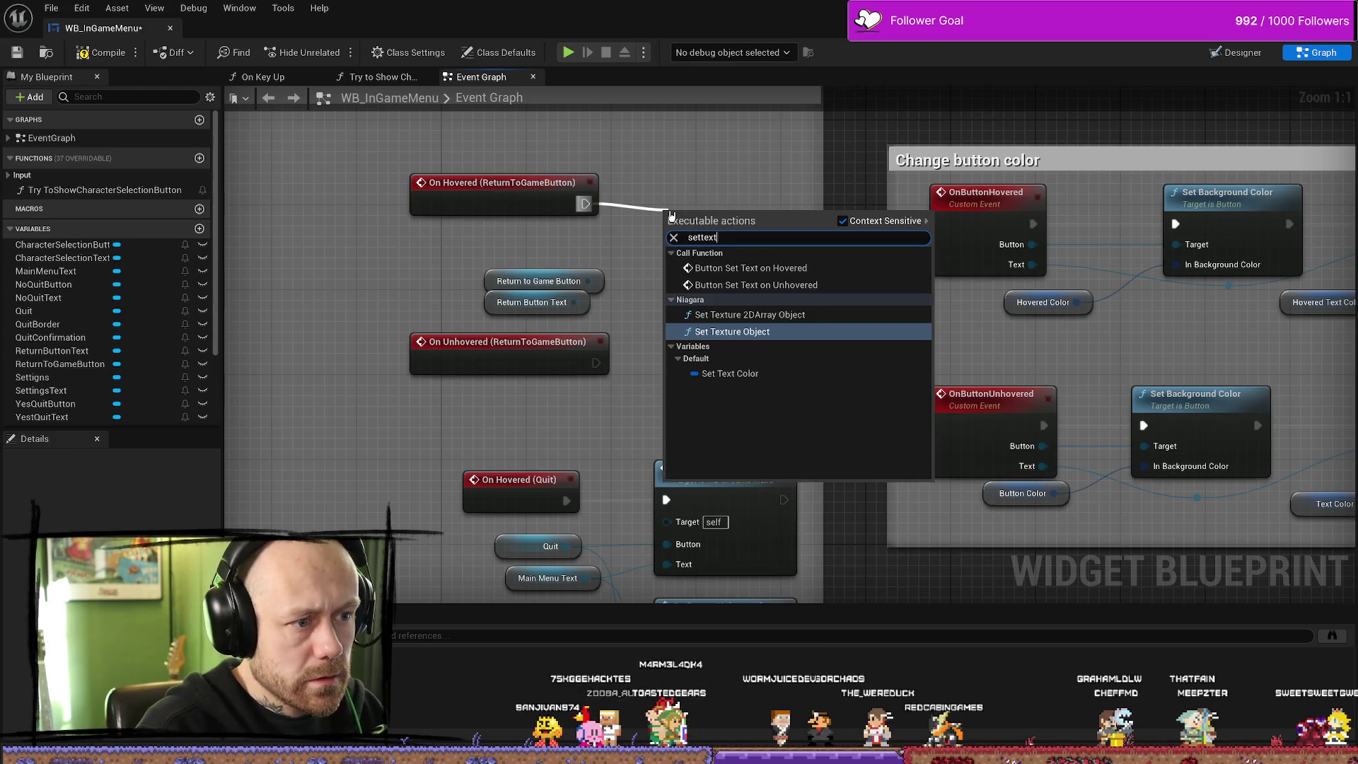
key("Up")
key("Up")
key("Up")
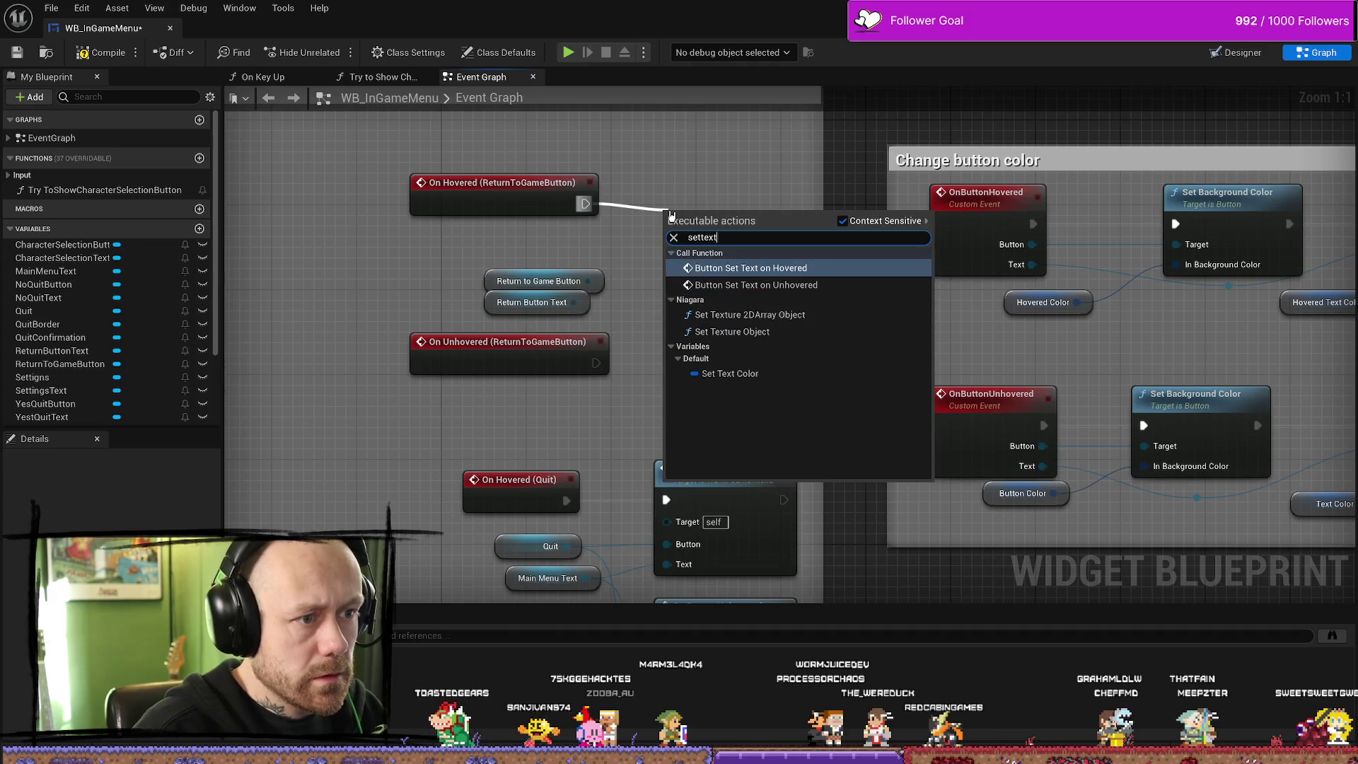
key("Return")
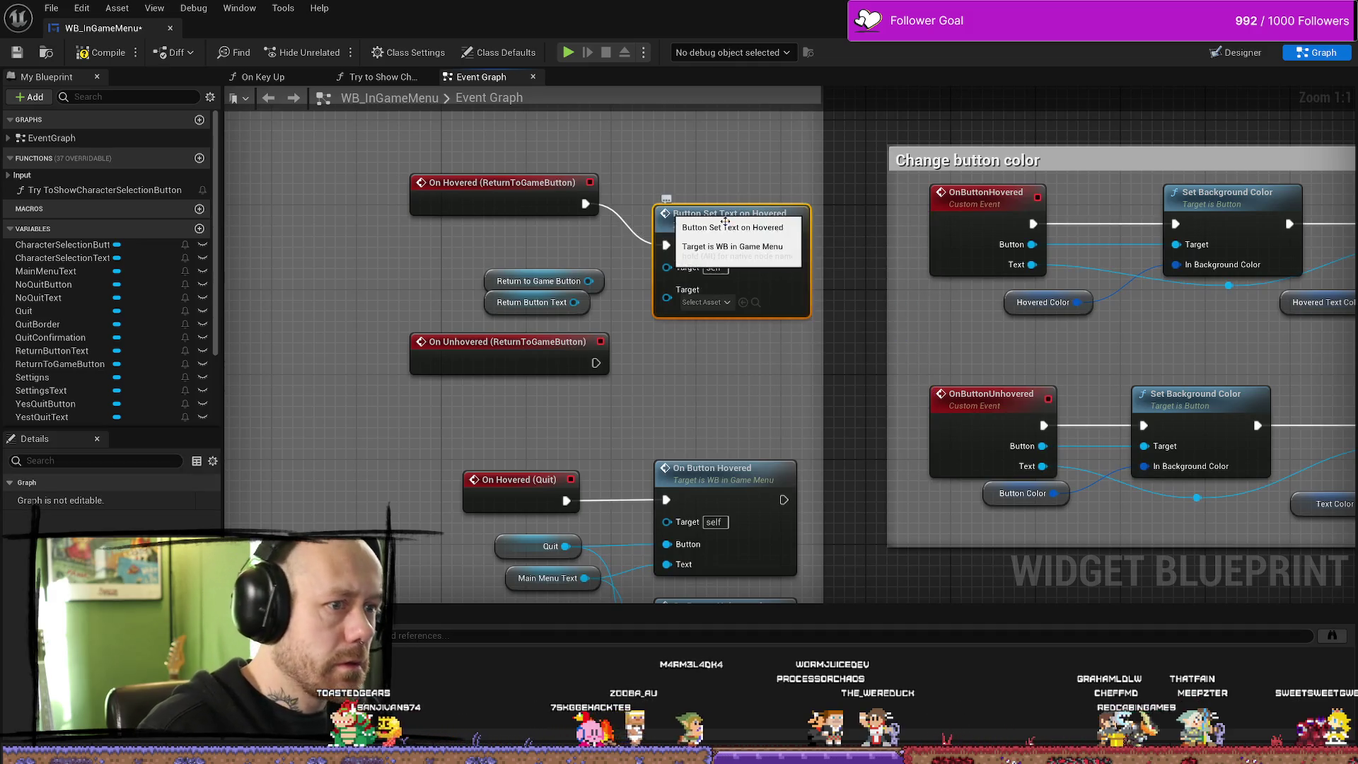
left_click_drag(706, 218, 706, 174)
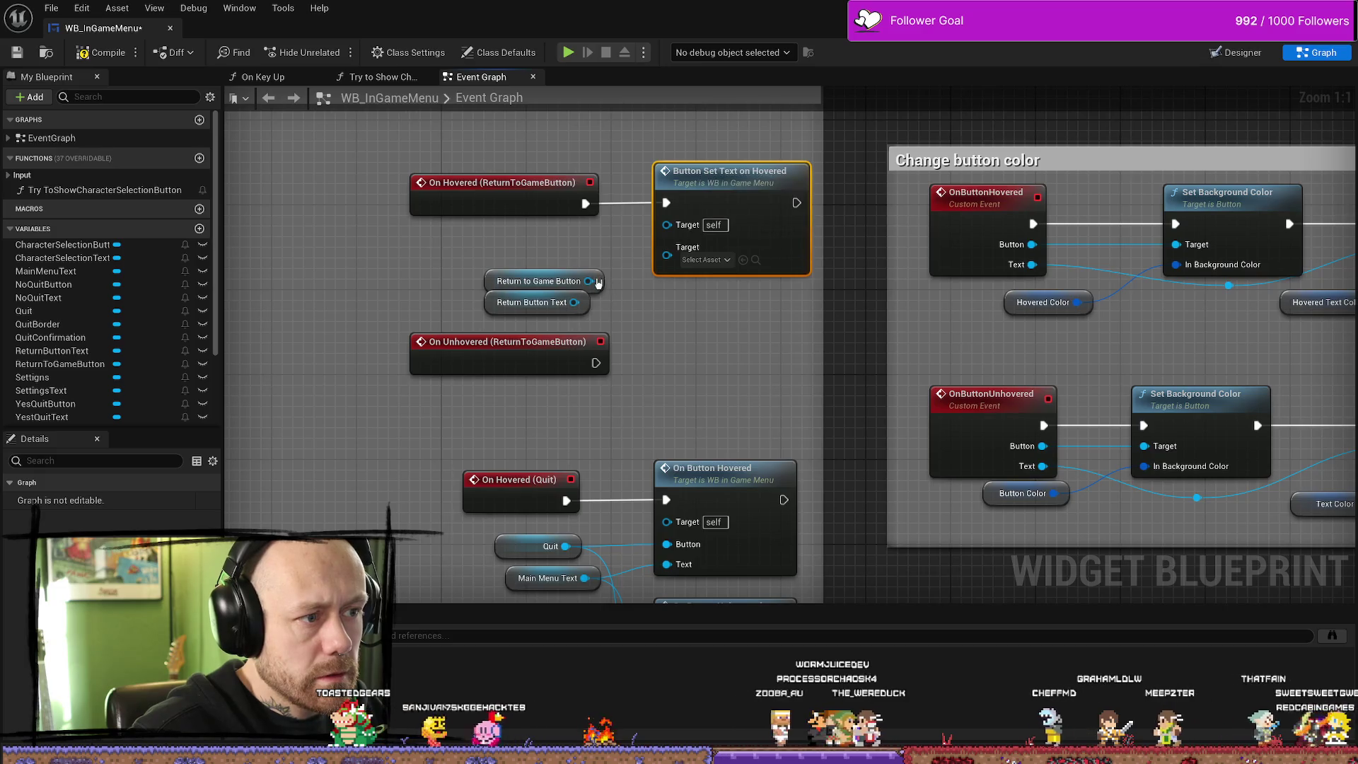
mouse_move(588, 281)
left_mouse_down()
mouse_move(632, 236)
mouse_move(666, 251)
left_mouse_up()
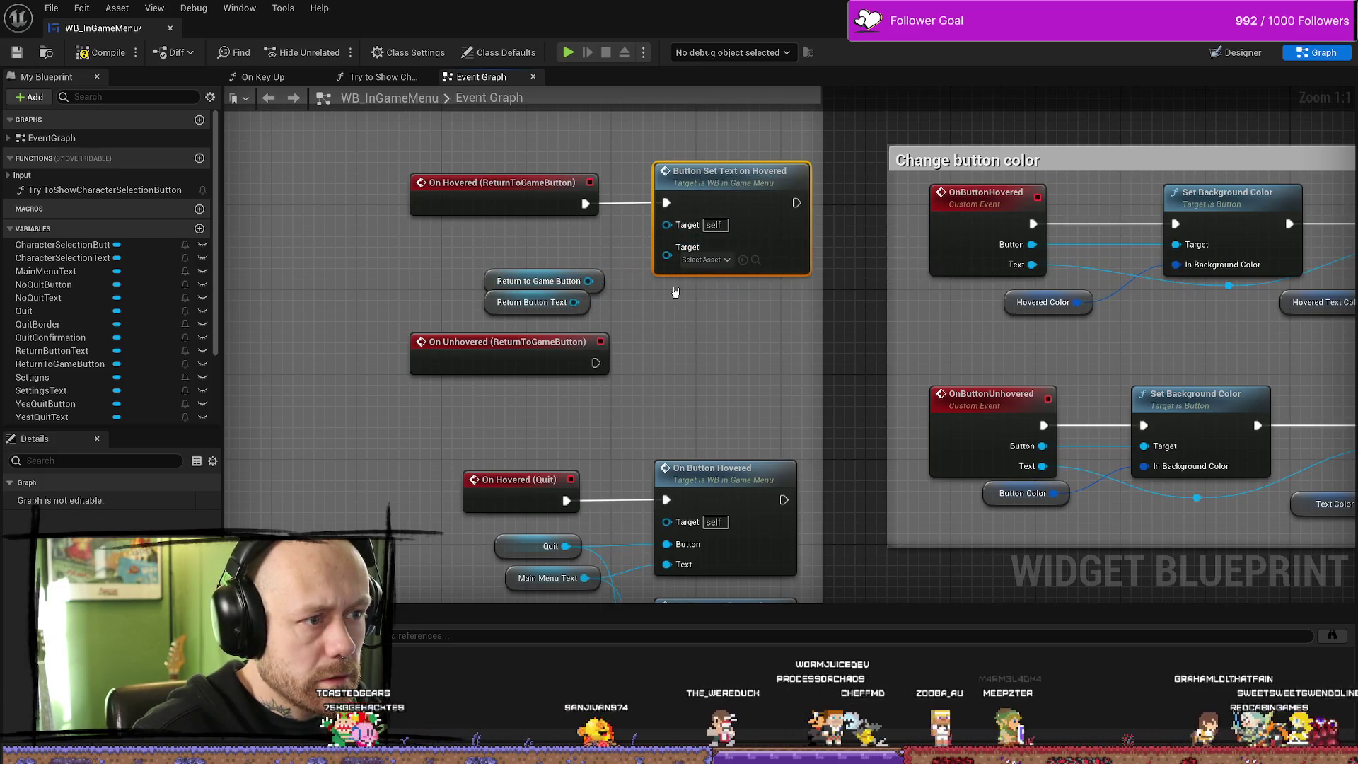
left_click_drag(574, 302, 665, 253)
left_click_drag(538, 281, 421, 249)
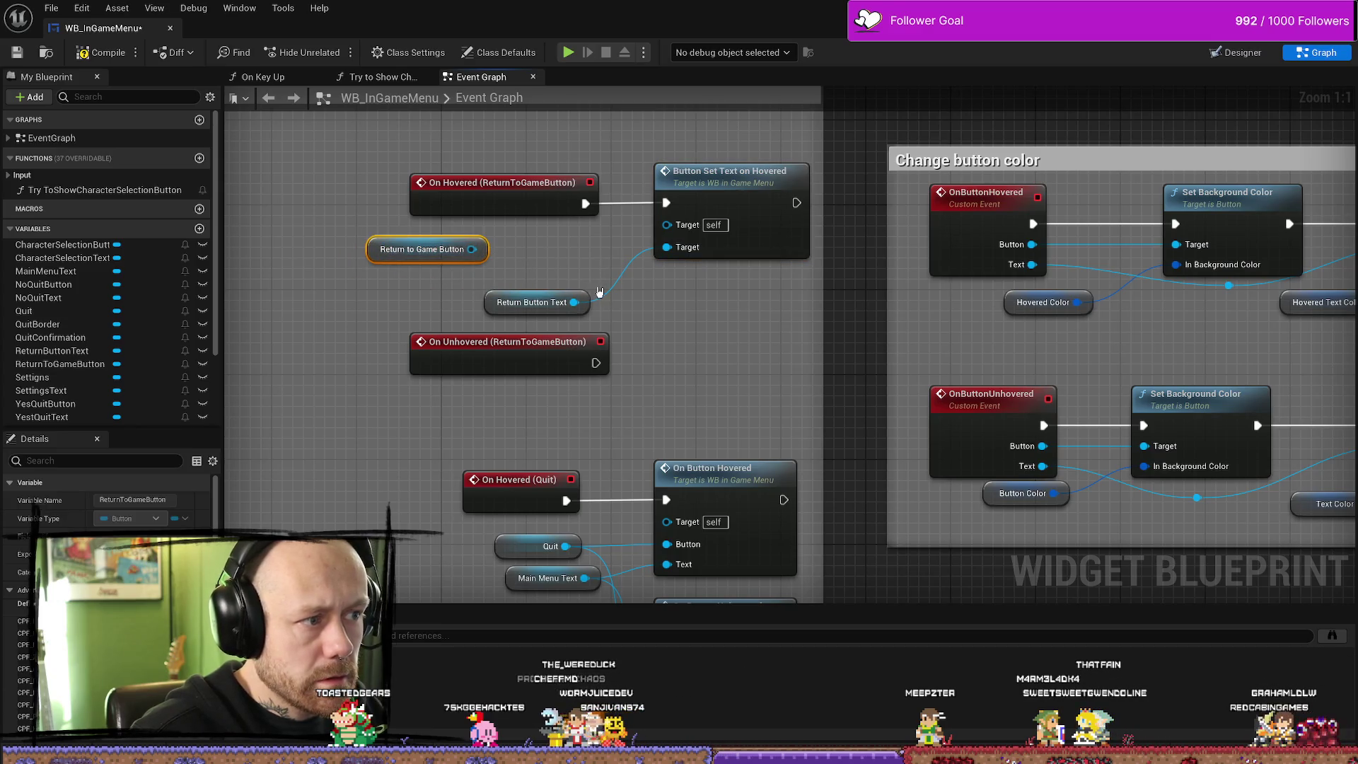
key("Delete")
mouse_move(529, 300)
left_mouse_down()
mouse_move(504, 295)
mouse_move(496, 275)
left_mouse_up()
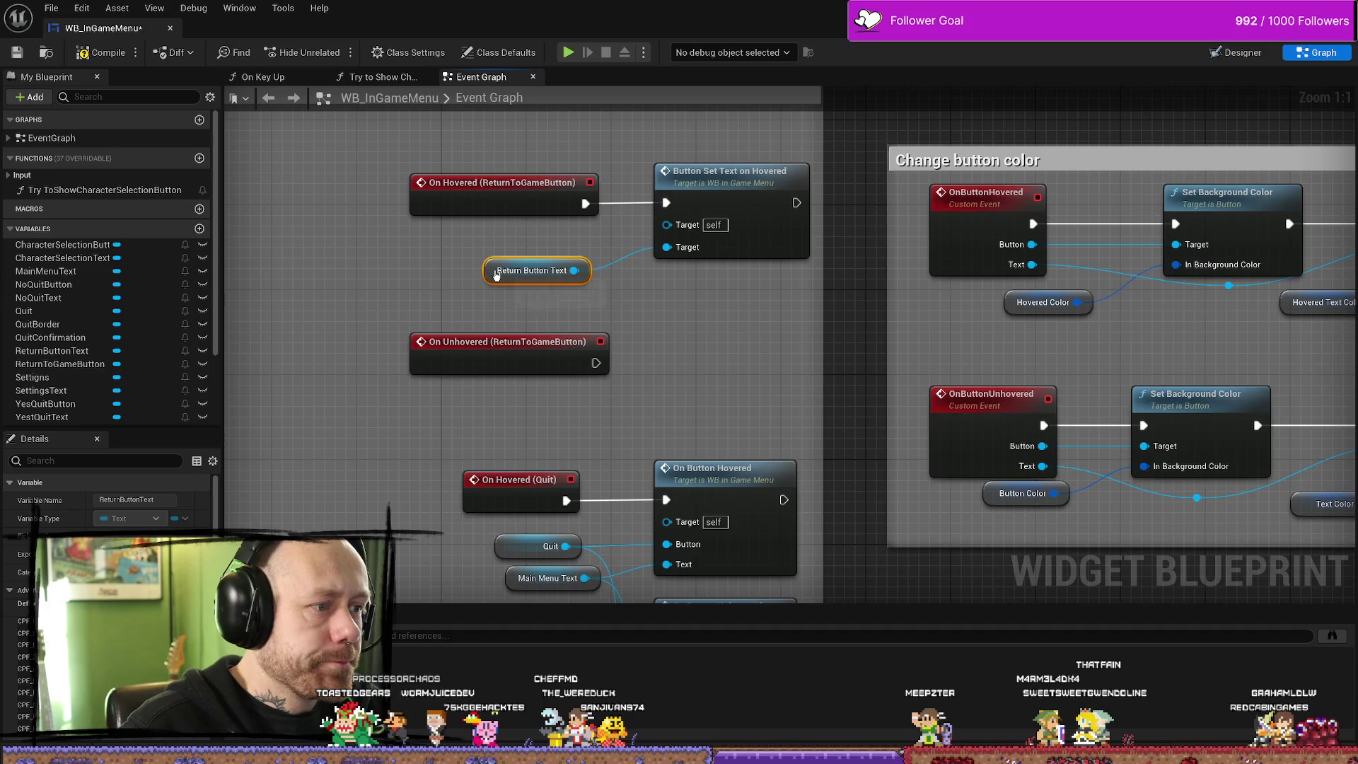
left_click(698, 326)
Add Button Set Text on Unhovered after On Unhovered, wire Return Button Text to Target, and compile
left_click_drag(597, 364, 675, 355)
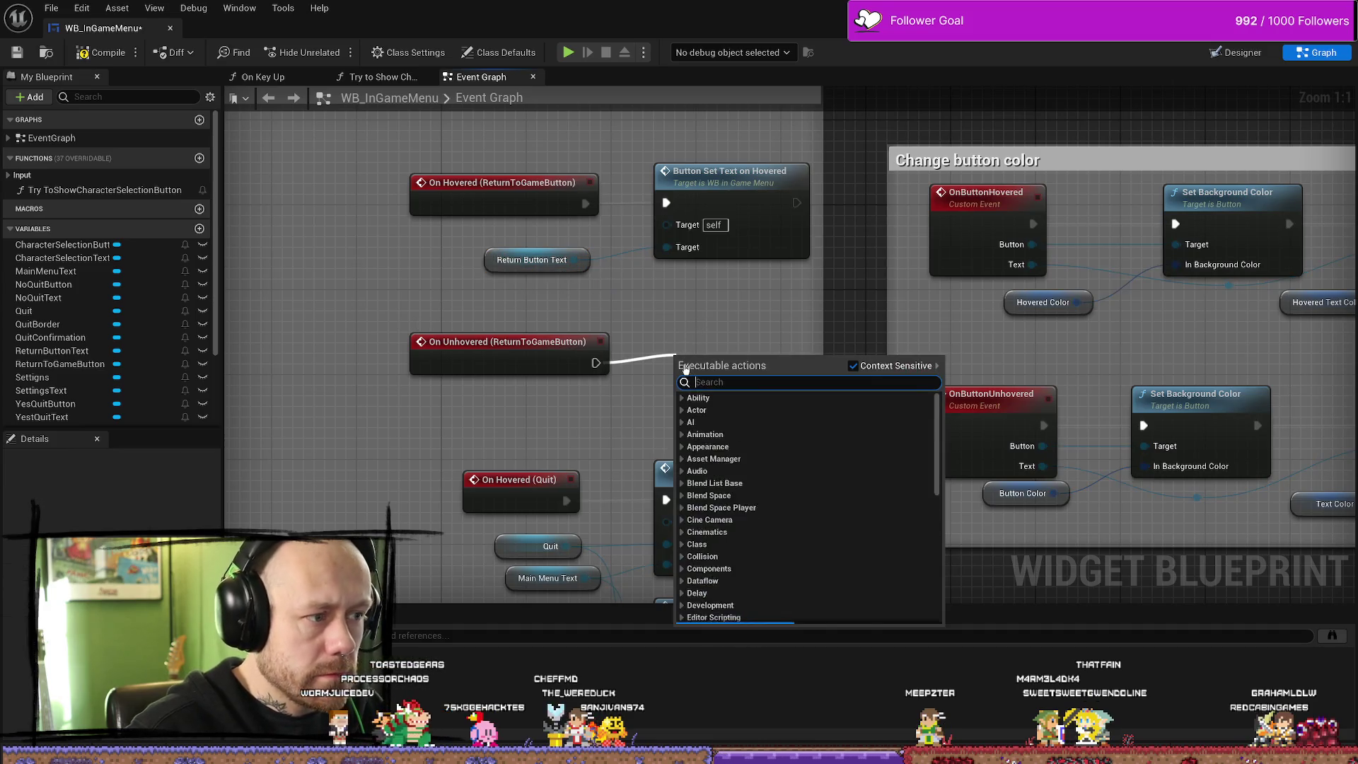
type("set text")
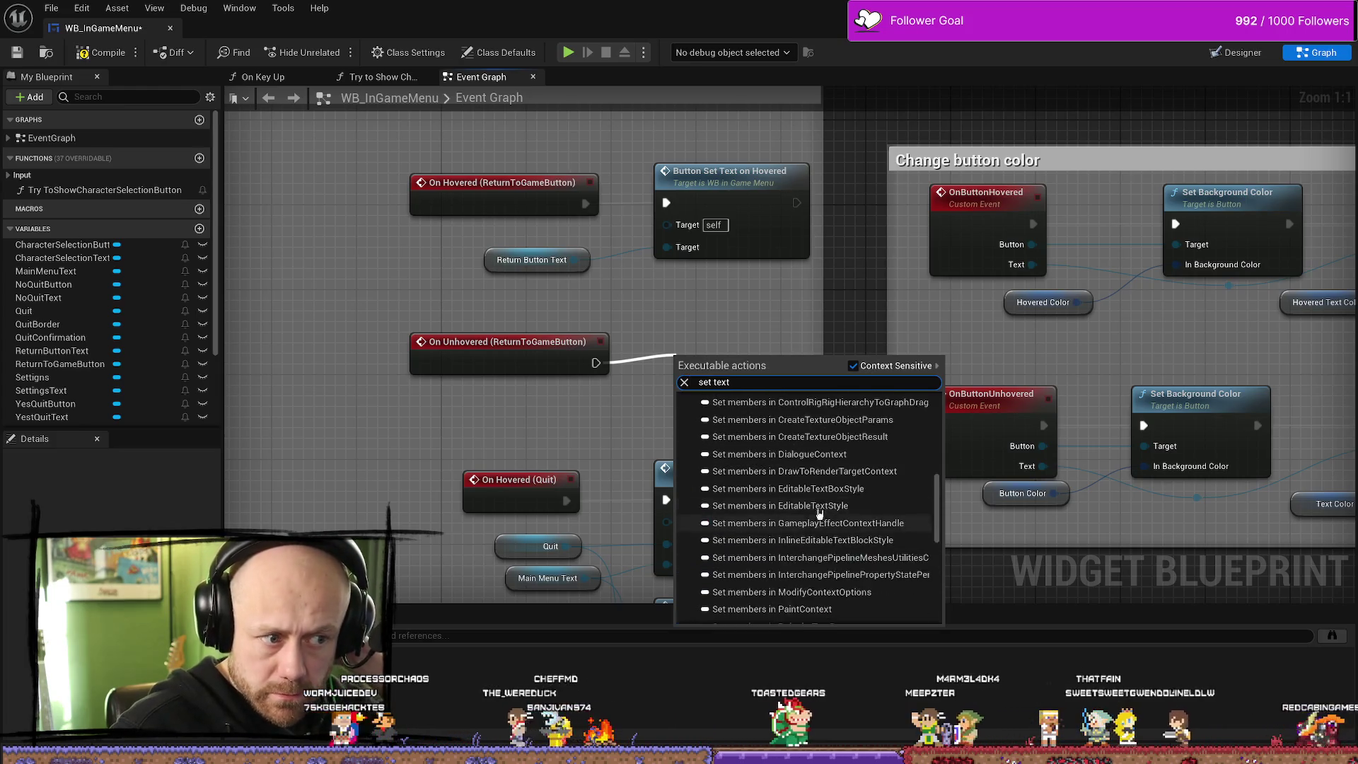
left_click(778, 472)
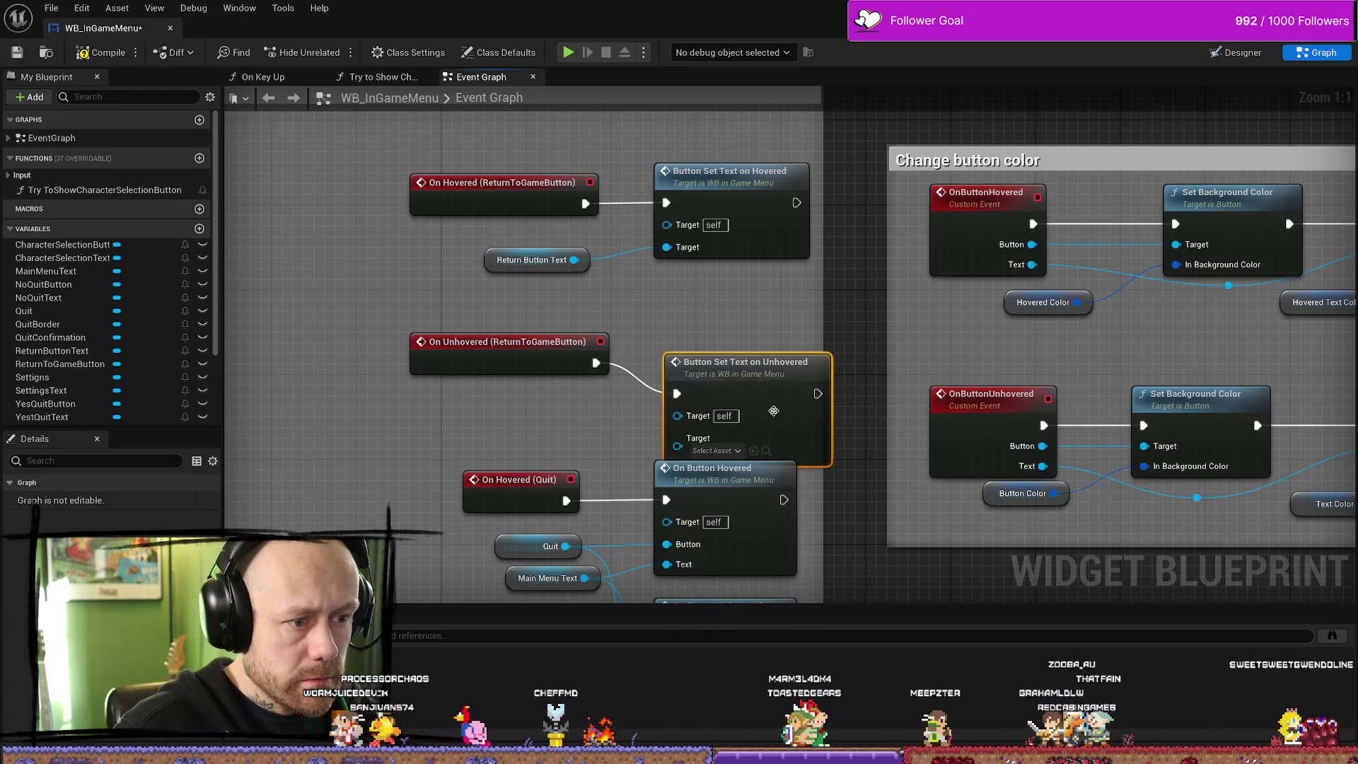
left_click_drag(727, 320, 738, 277)
mouse_move(575, 259)
left_mouse_down()
mouse_move(681, 350)
mouse_move(720, 358)
left_mouse_up()
left_click_drag(720, 283, 709, 283)
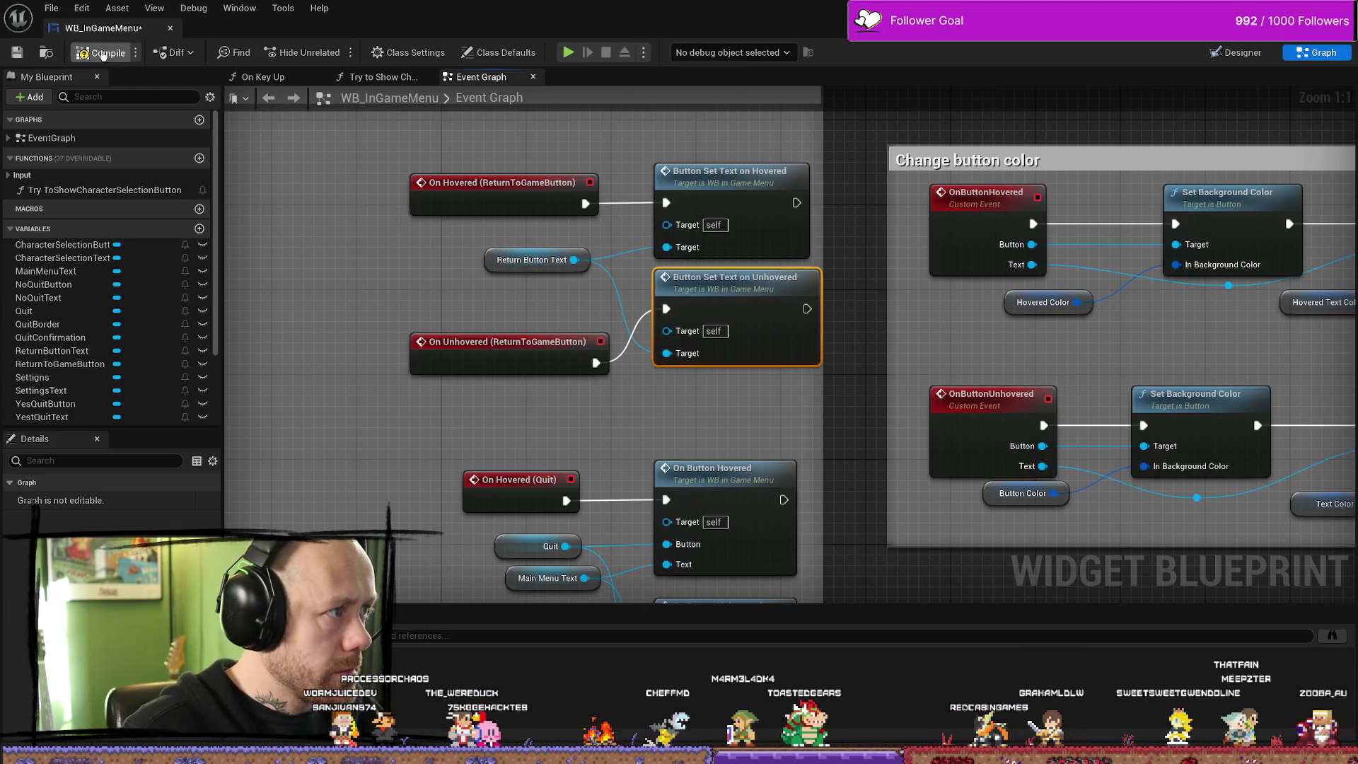
left_click(16, 56)
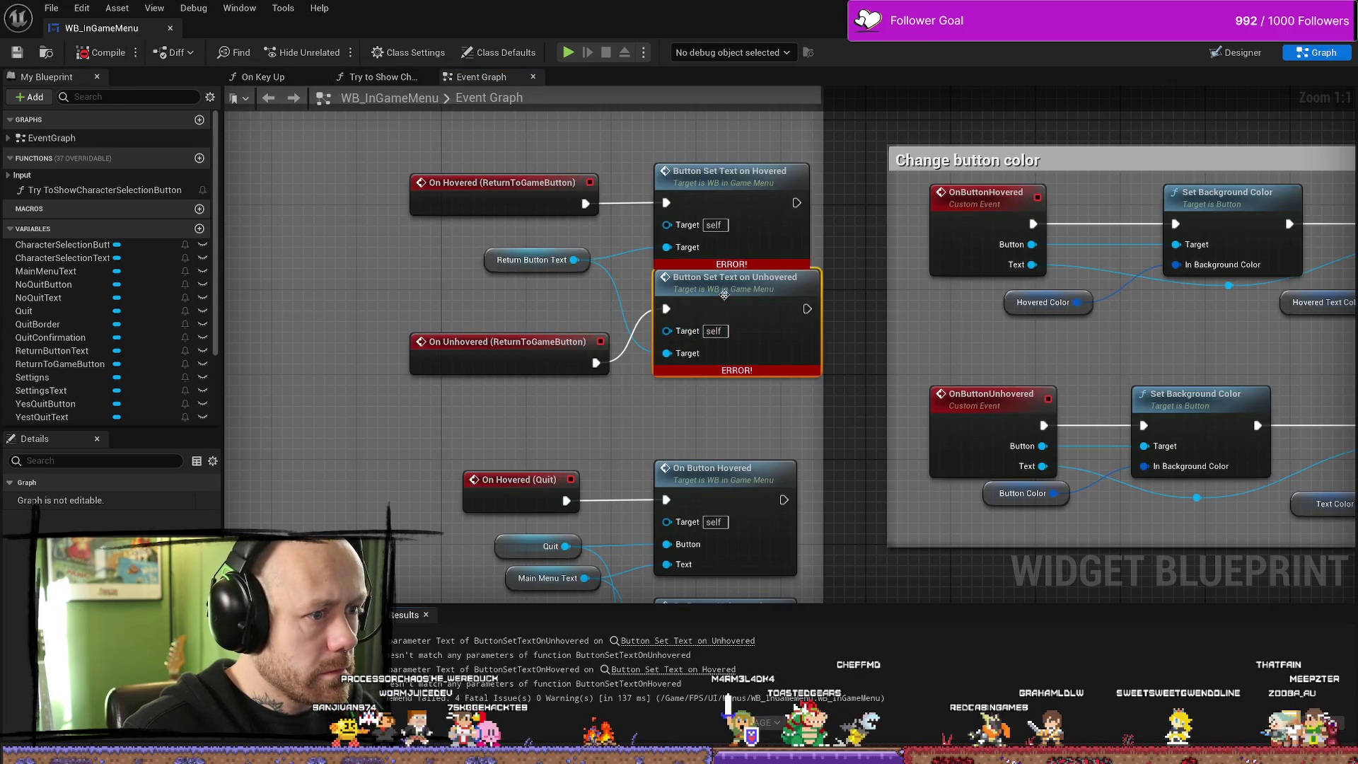
Jump to the first compile error and inspect the ButtonSetText events and Return Button Text node
left_click_drag(724, 295, 714, 305)
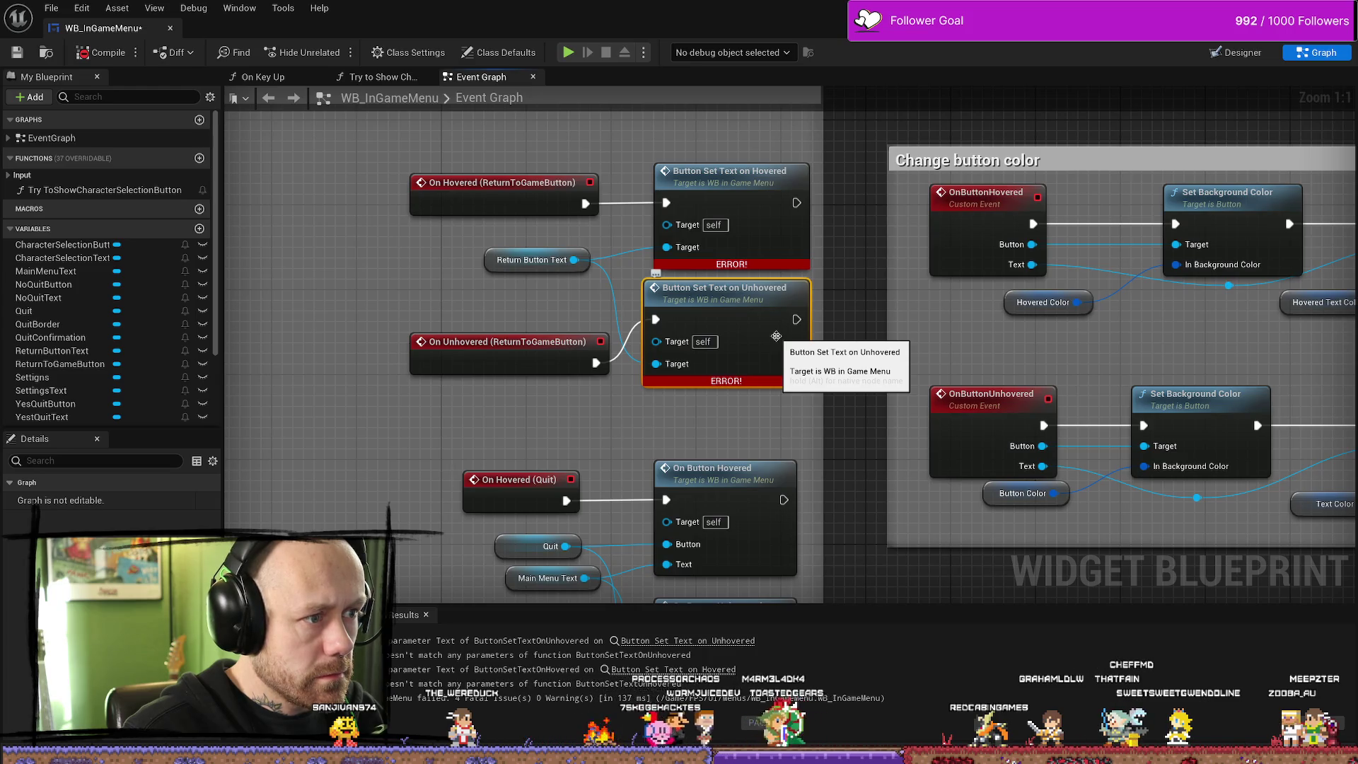
left_click(704, 643)
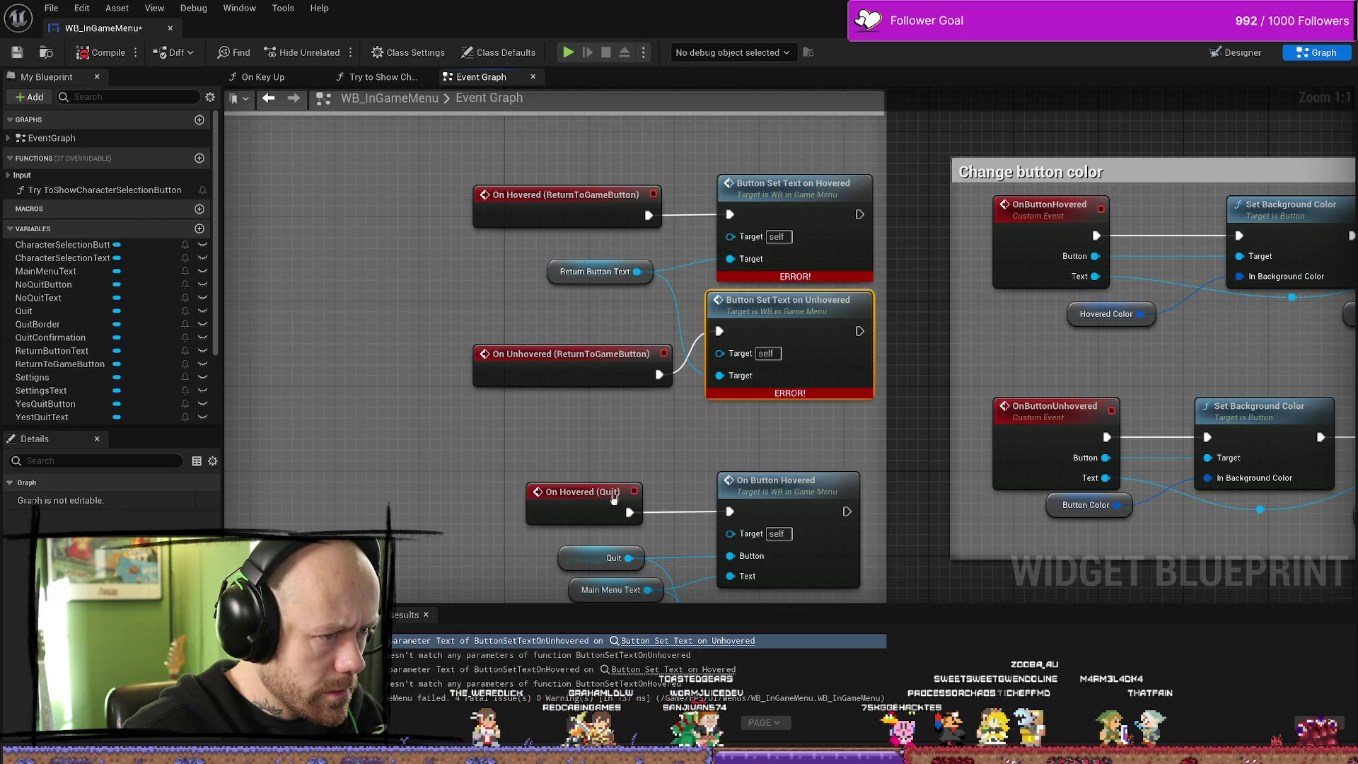
left_click_drag(754, 462, 683, 440)
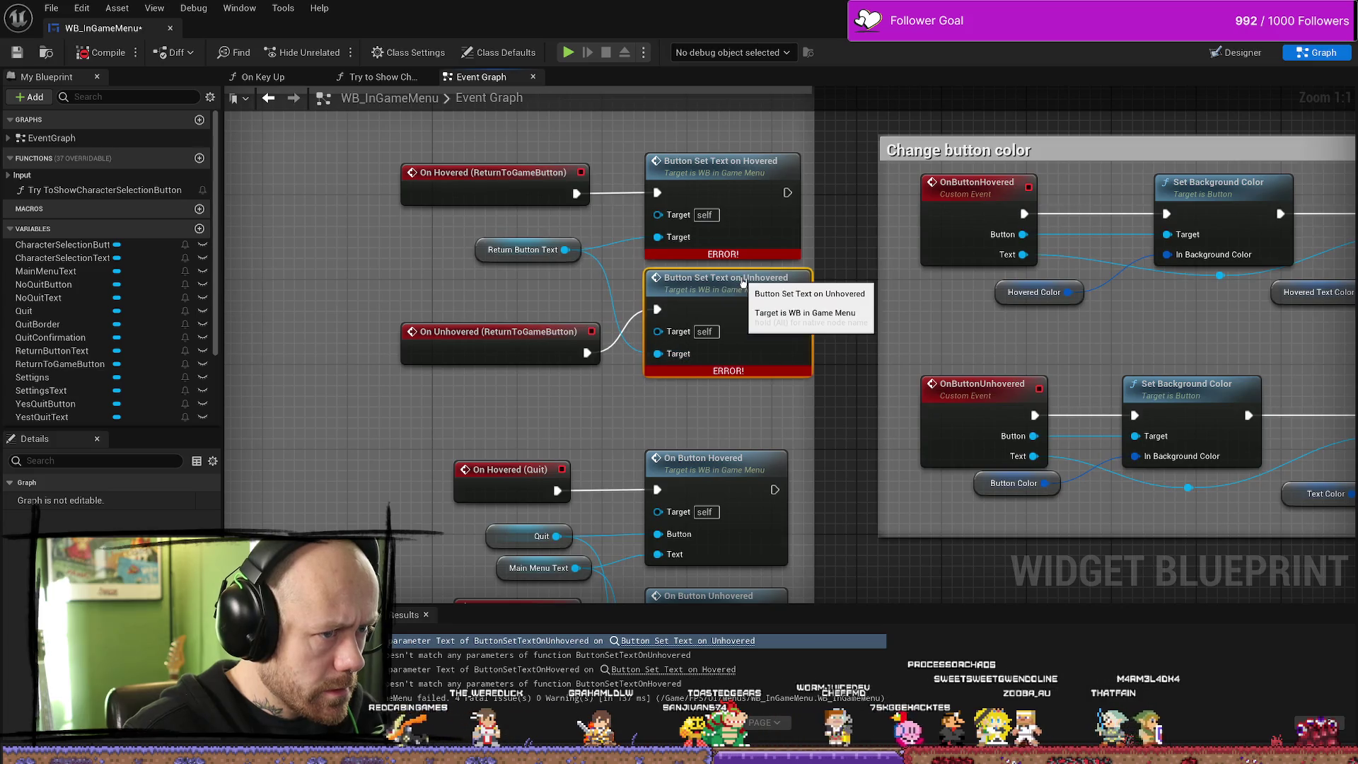
scroll(761, 274, "down", 4)
mouse_move(678, 356)
left_mouse_down()
mouse_move(735, 297)
mouse_move(803, 273)
left_mouse_up()
scroll(803, 272, "up", 5)
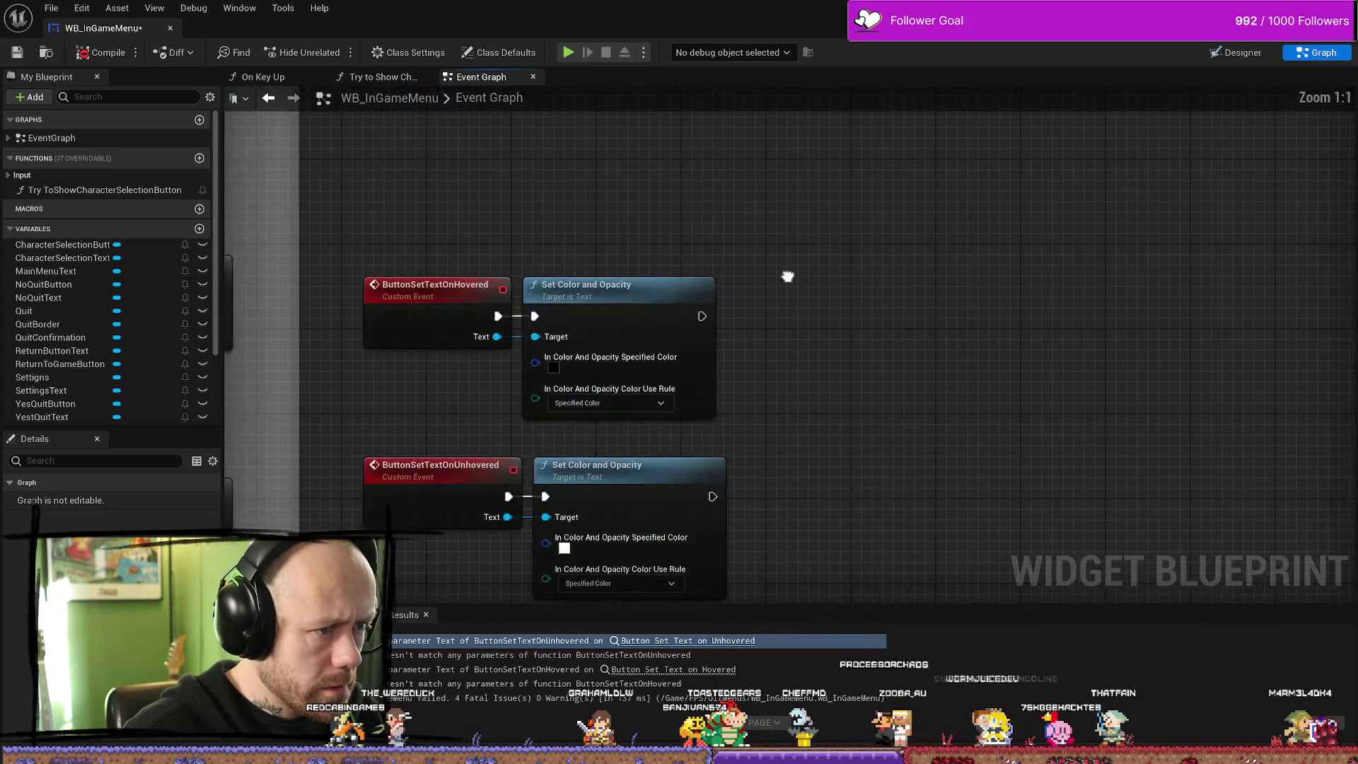
left_click_drag(841, 198, 727, 468)
left_click(982, 354)
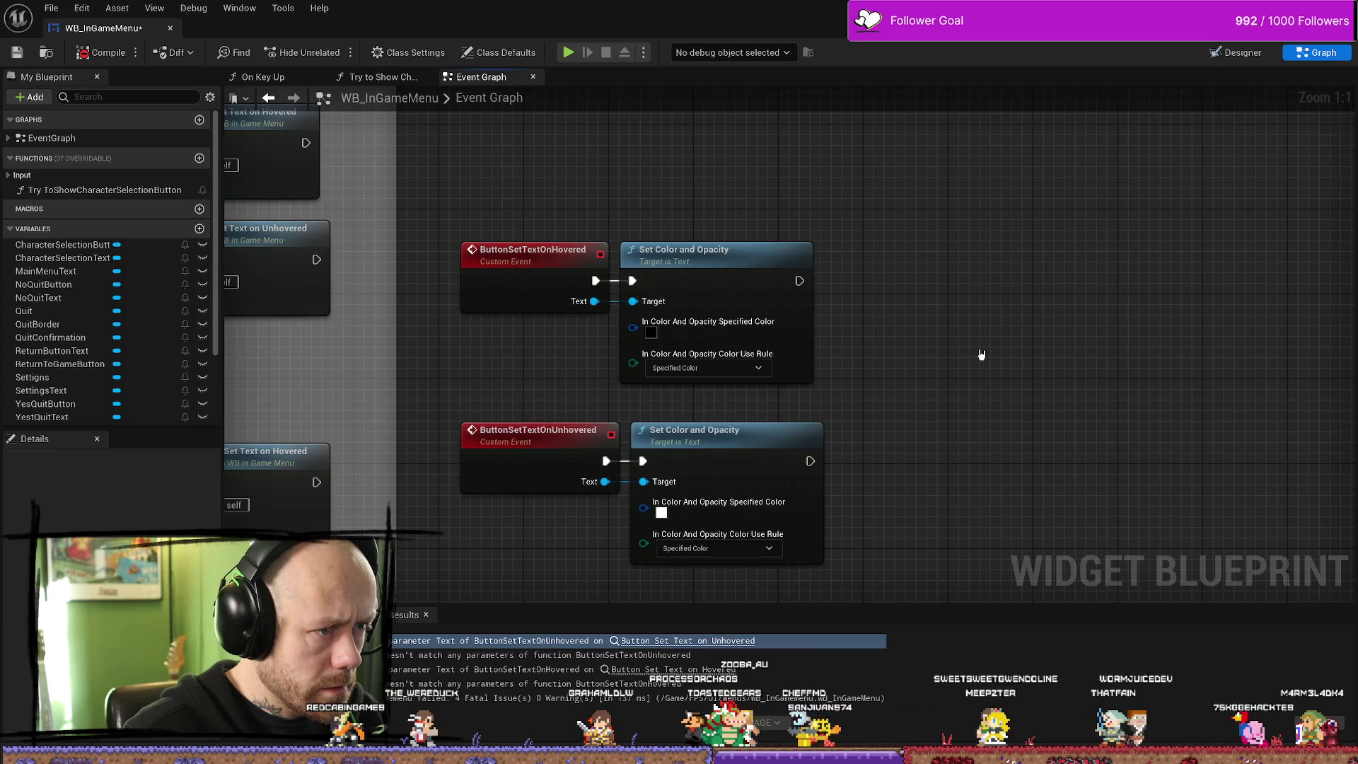
left_click(754, 259)
scroll(742, 233, "down", 6)
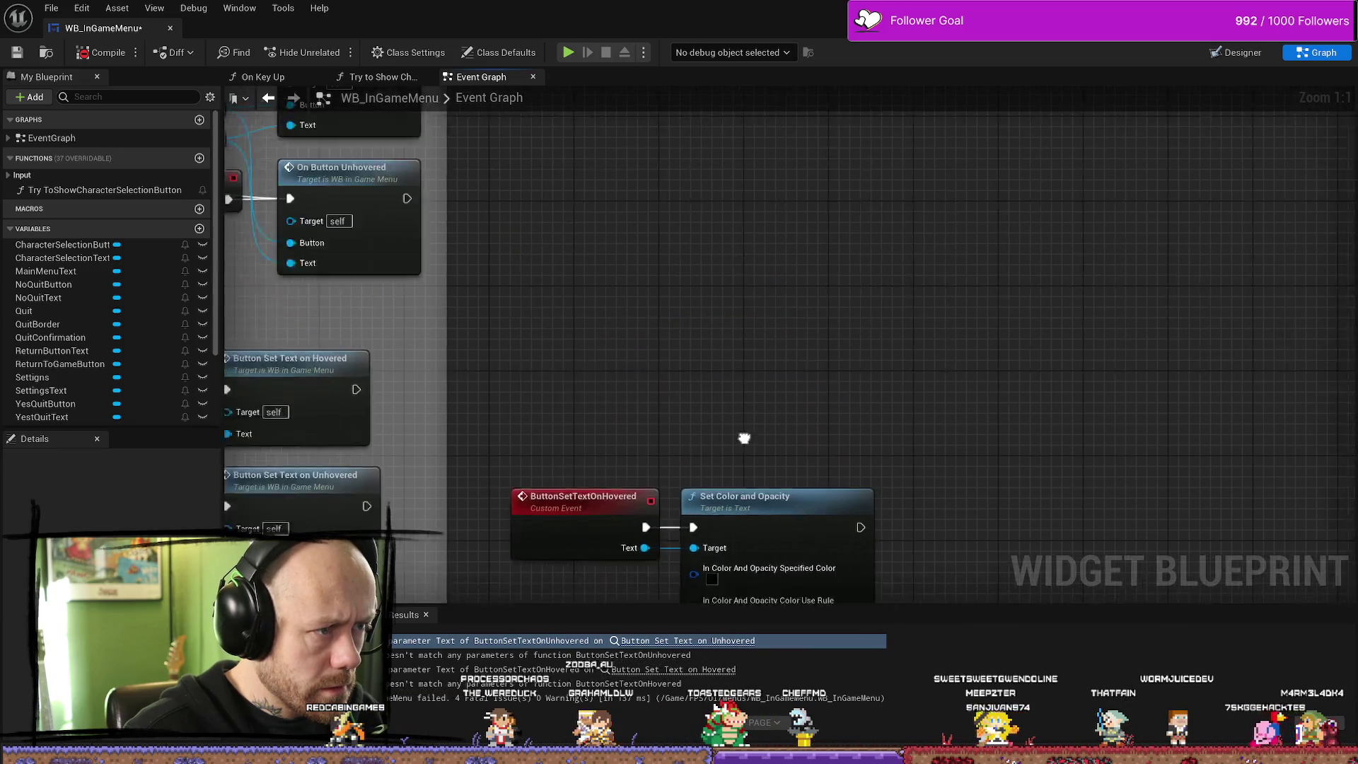
scroll(587, 325, "up", 5)
left_click(528, 300)
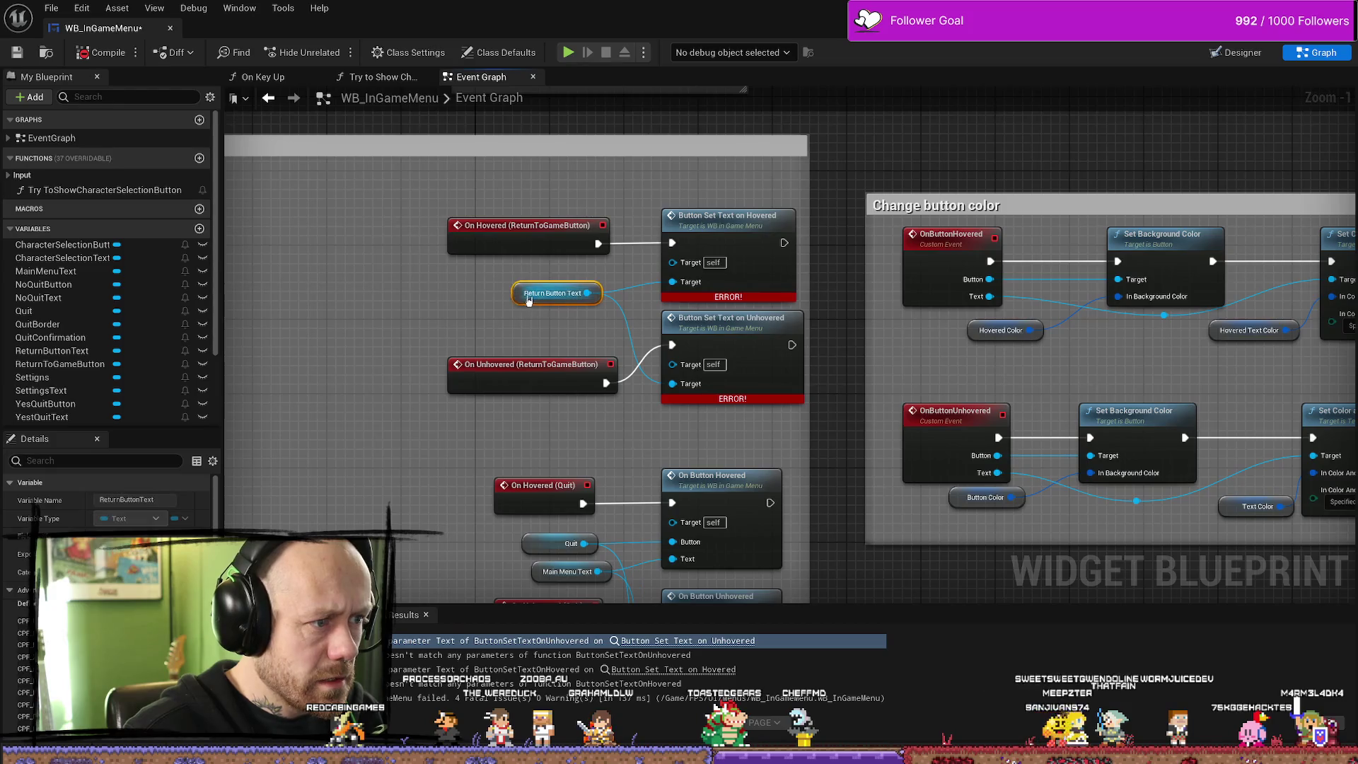
left_click(584, 280)
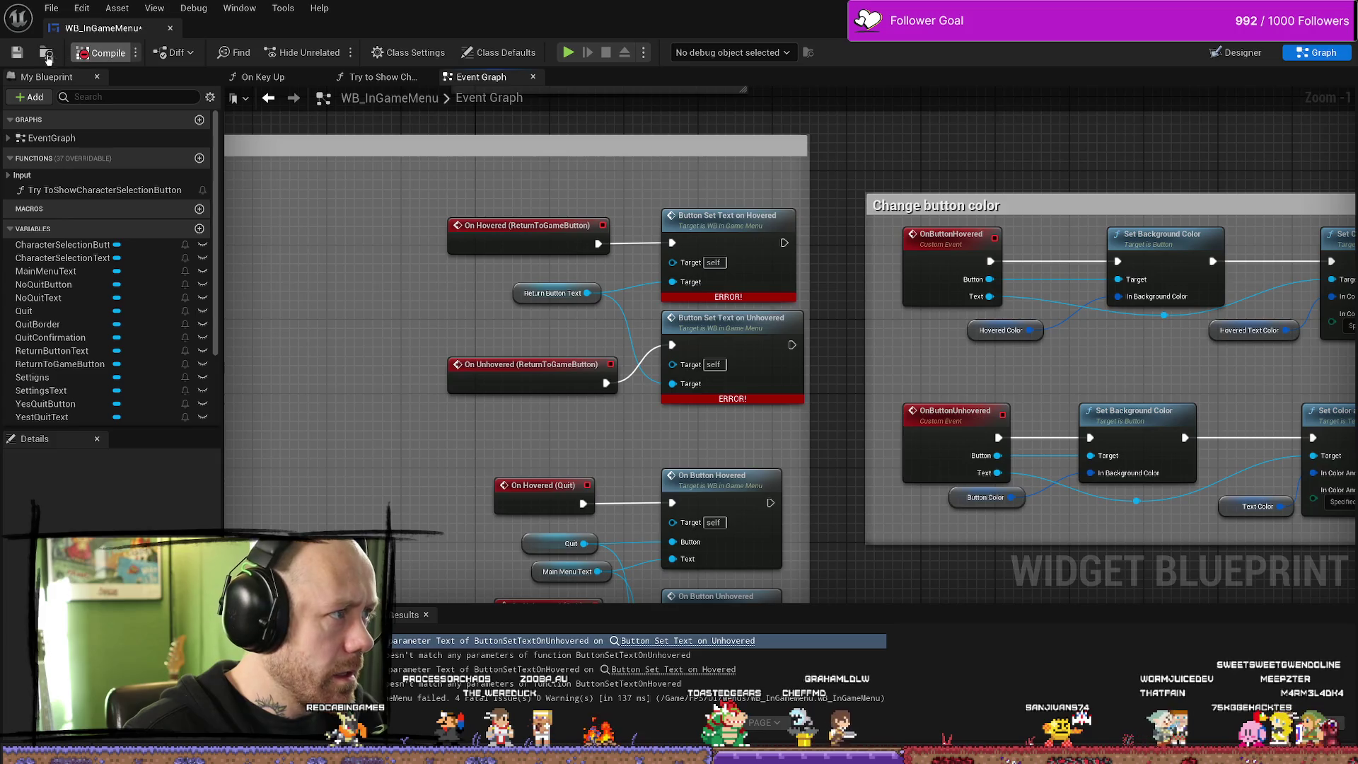
Recompile and follow the Unhovered parameter errors back to the Return To Game hover events
left_click(19, 55)
left_click(683, 641)
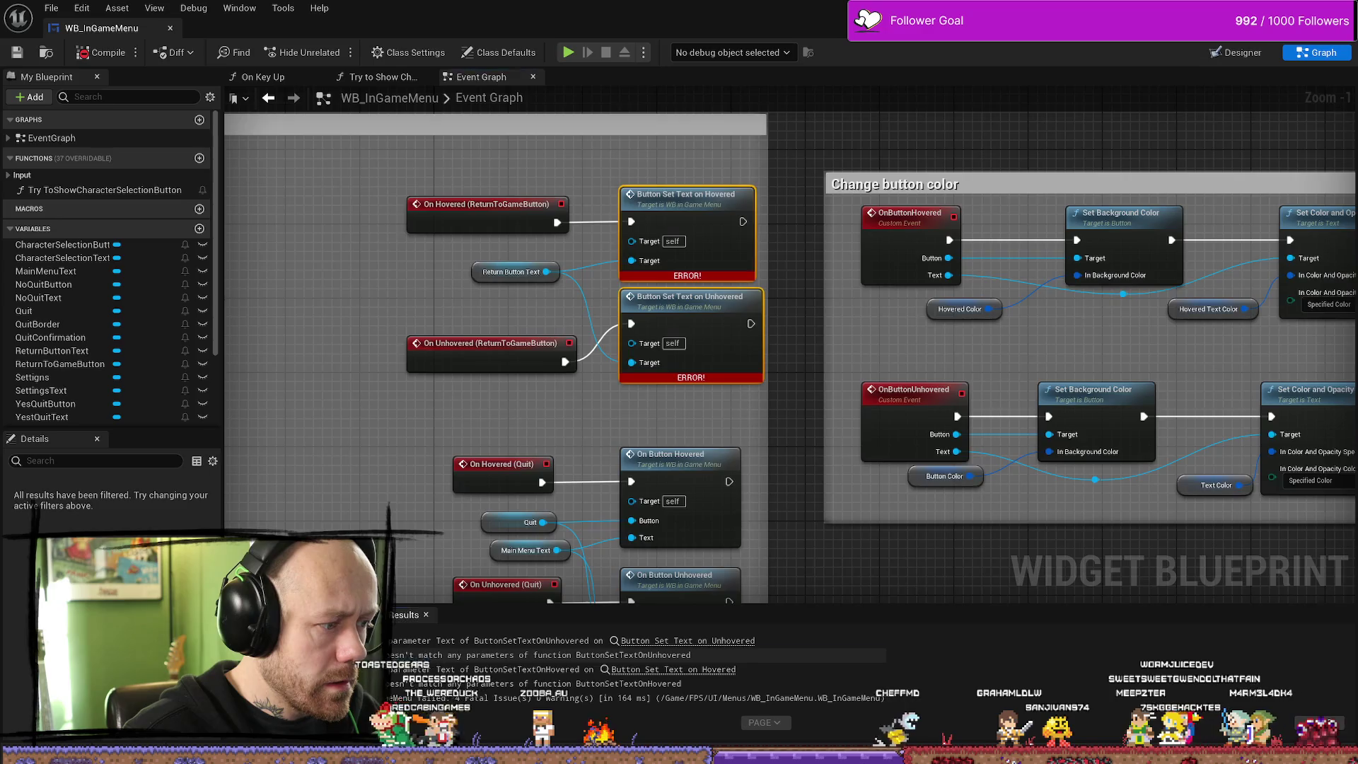
left_click(698, 640)
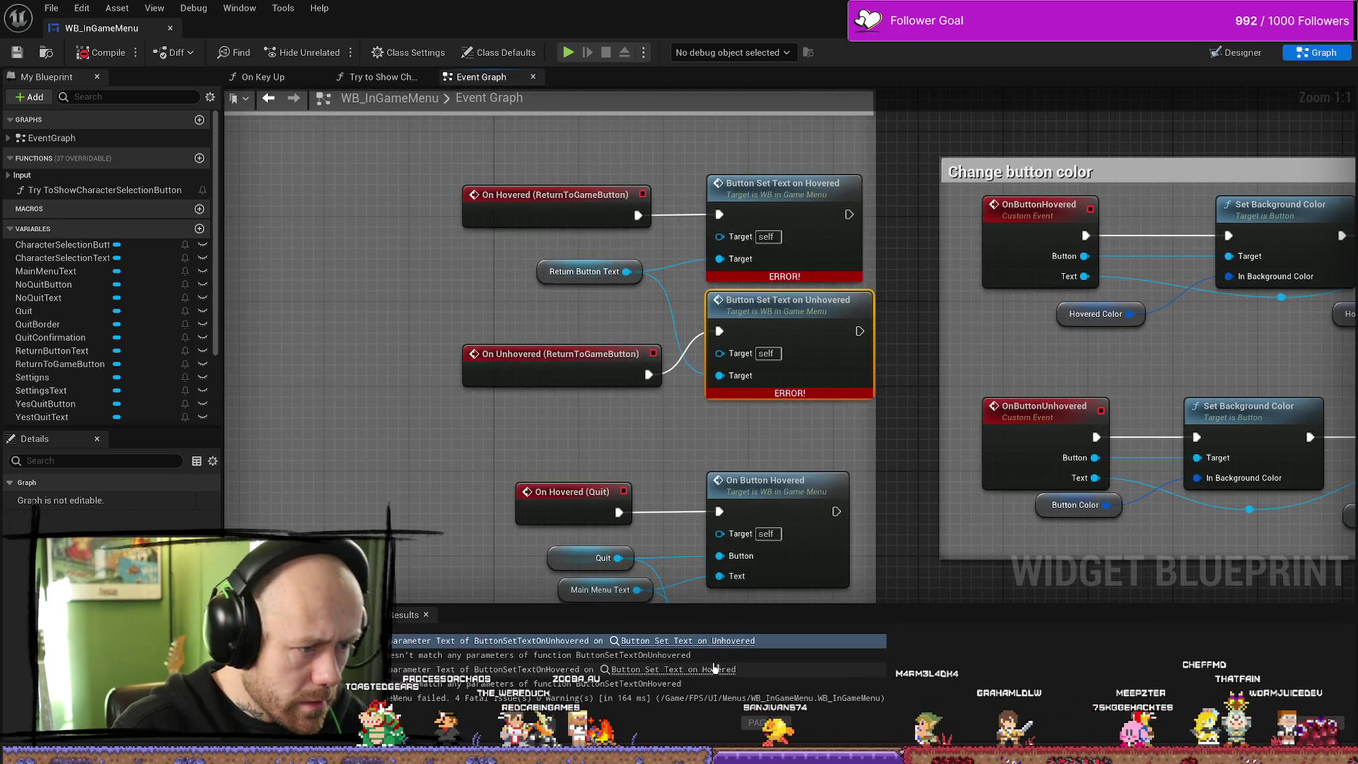
left_click(506, 641)
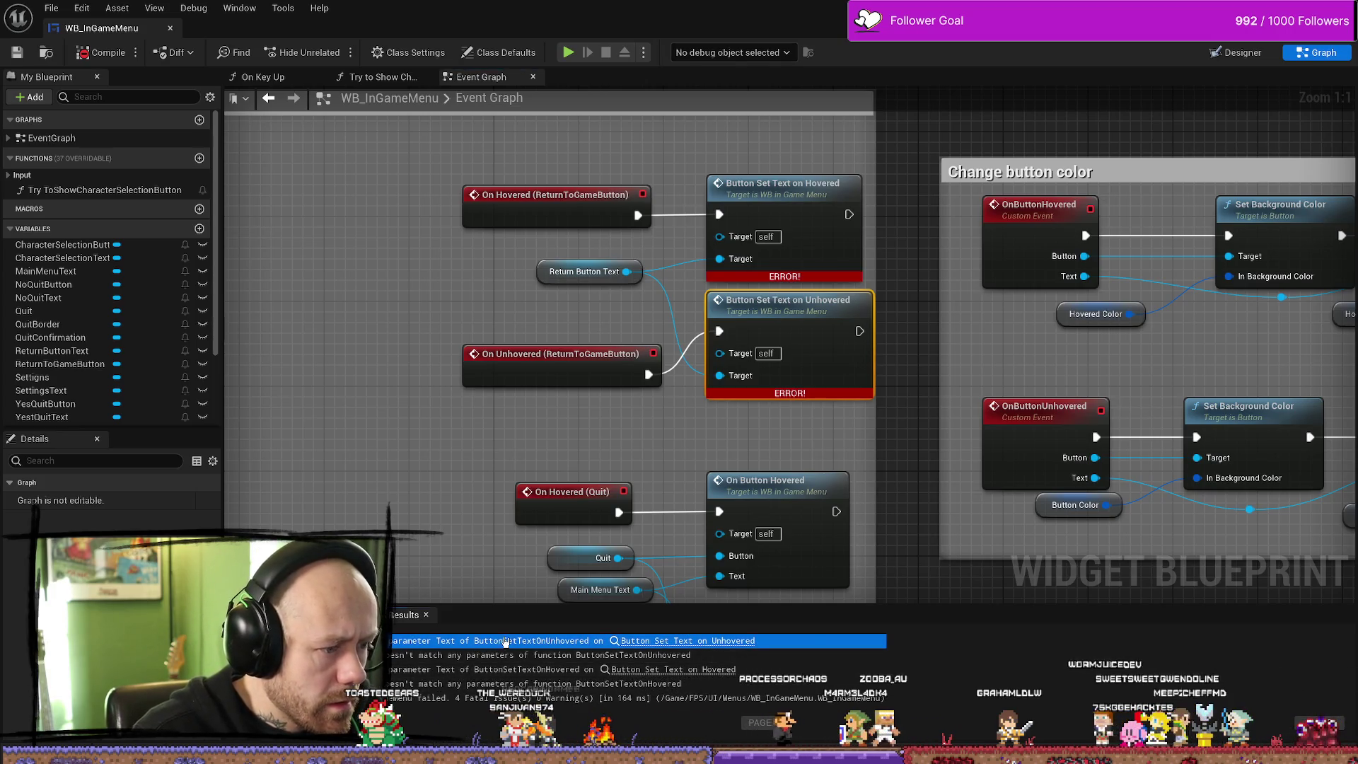
scroll(910, 500, "down", 4)
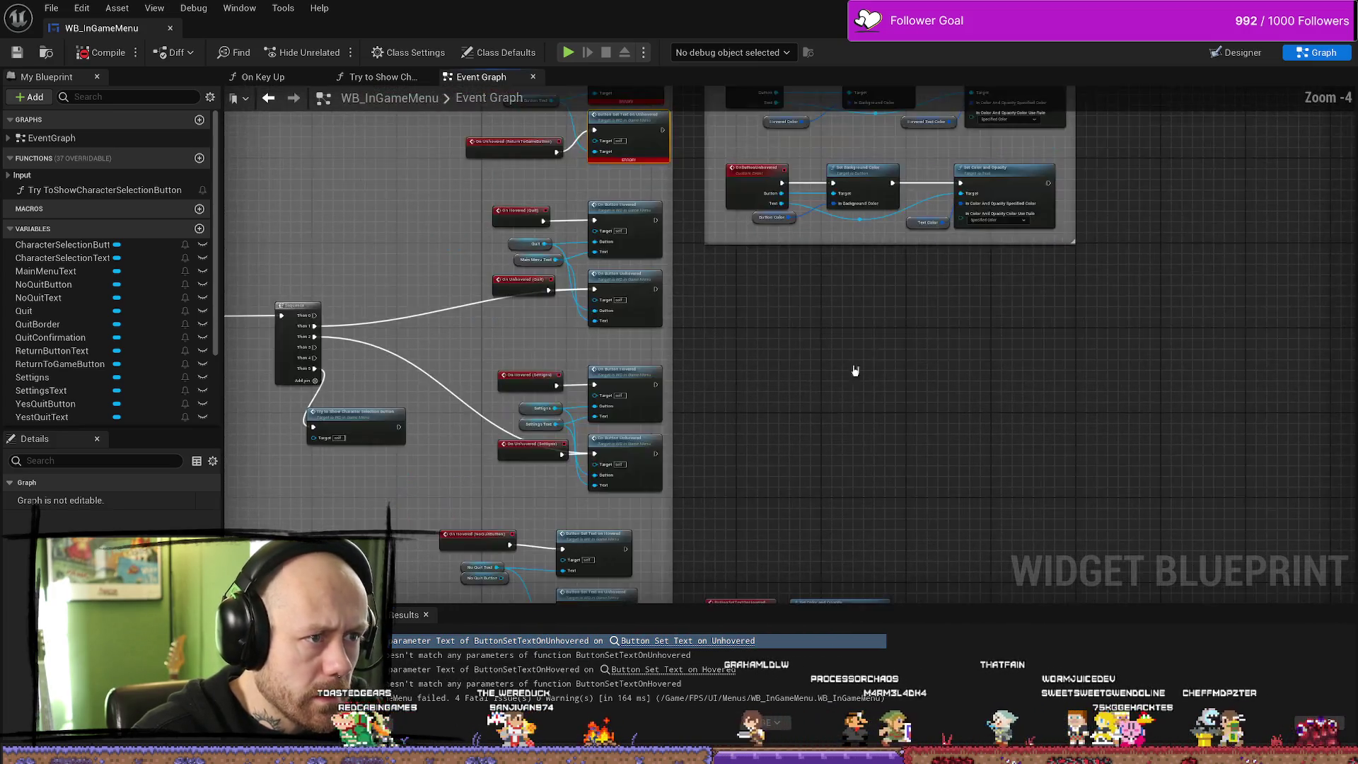
left_click_drag(854, 370, 833, 306)
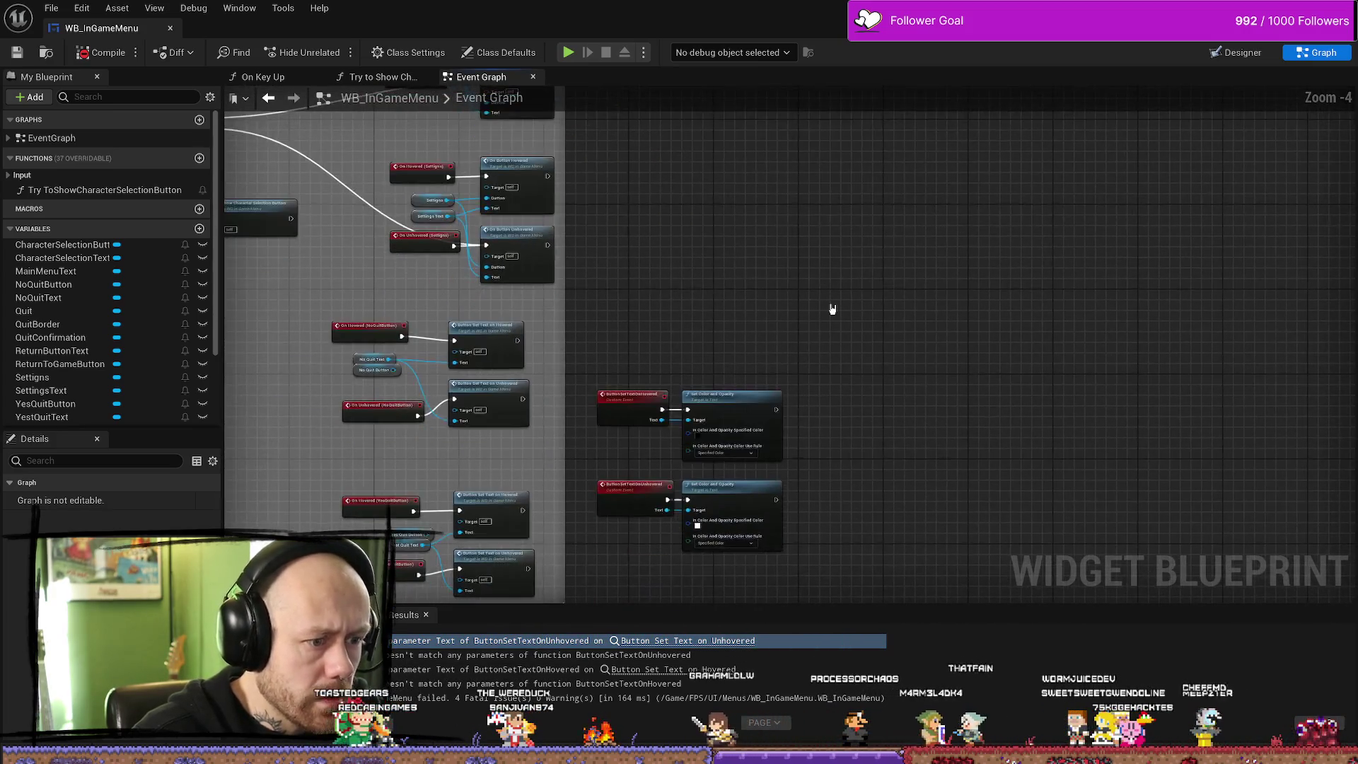
scroll(752, 331, "up", 3)
left_click_drag(537, 498, 546, 273)
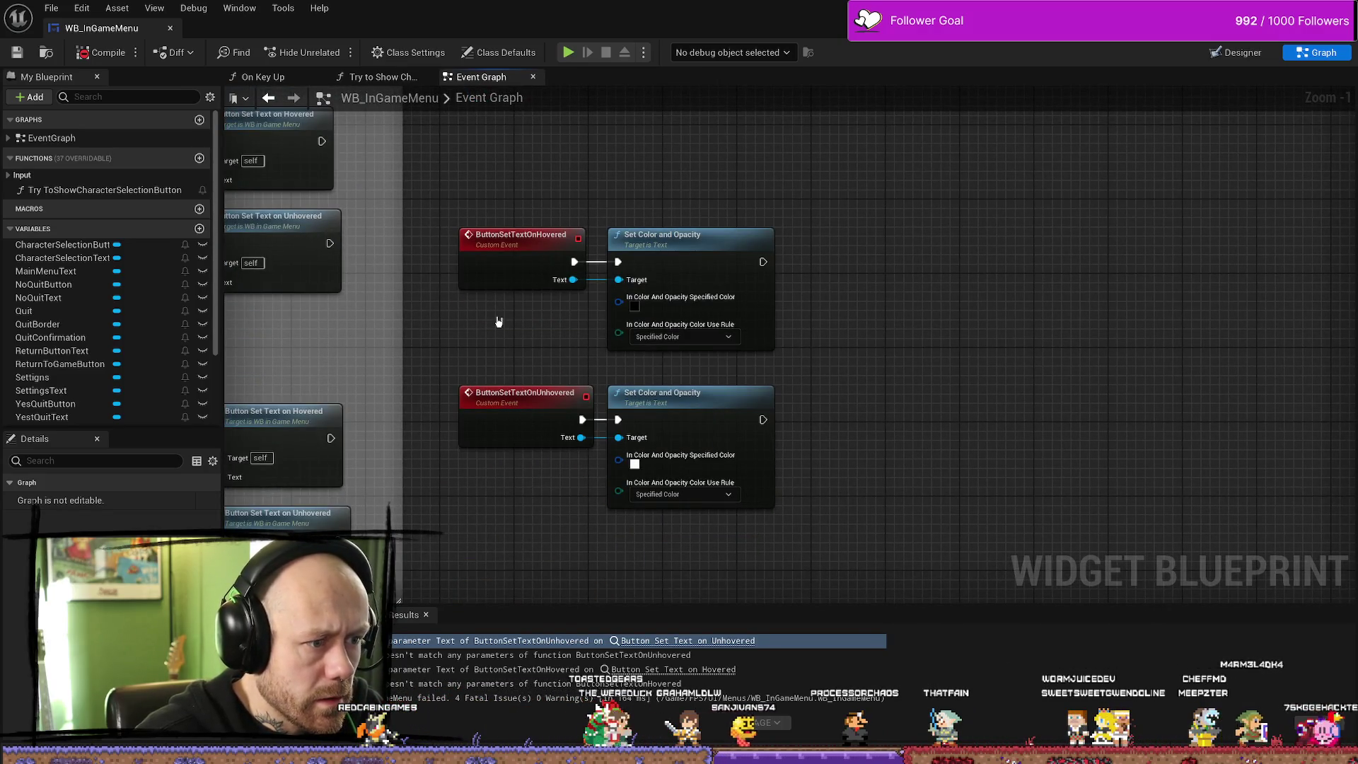
mouse_move(551, 334)
left_mouse_down()
mouse_move(704, 394)
mouse_move(761, 480)
mouse_move(708, 476)
mouse_move(707, 416)
mouse_move(740, 349)
left_mouse_up()
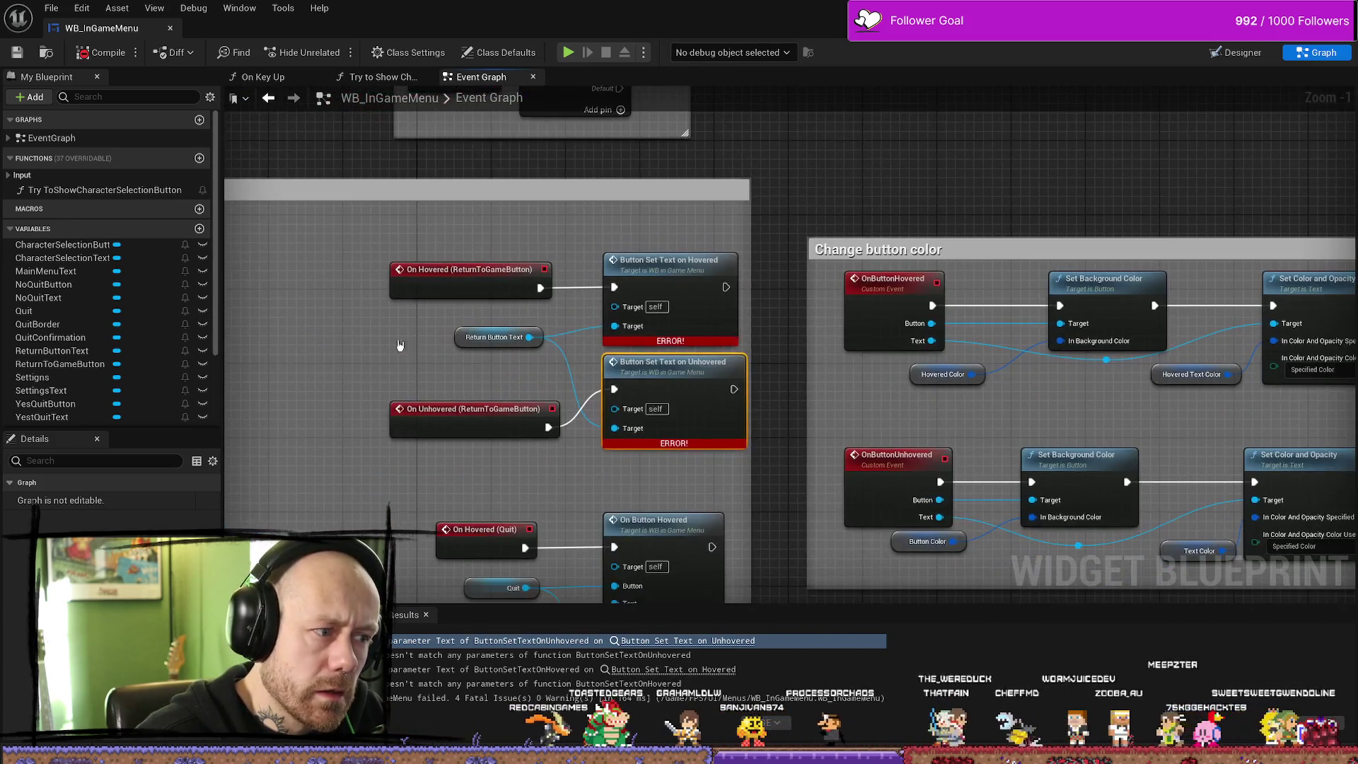
left_click(495, 337)
scroll(68, 364, "down", 2)
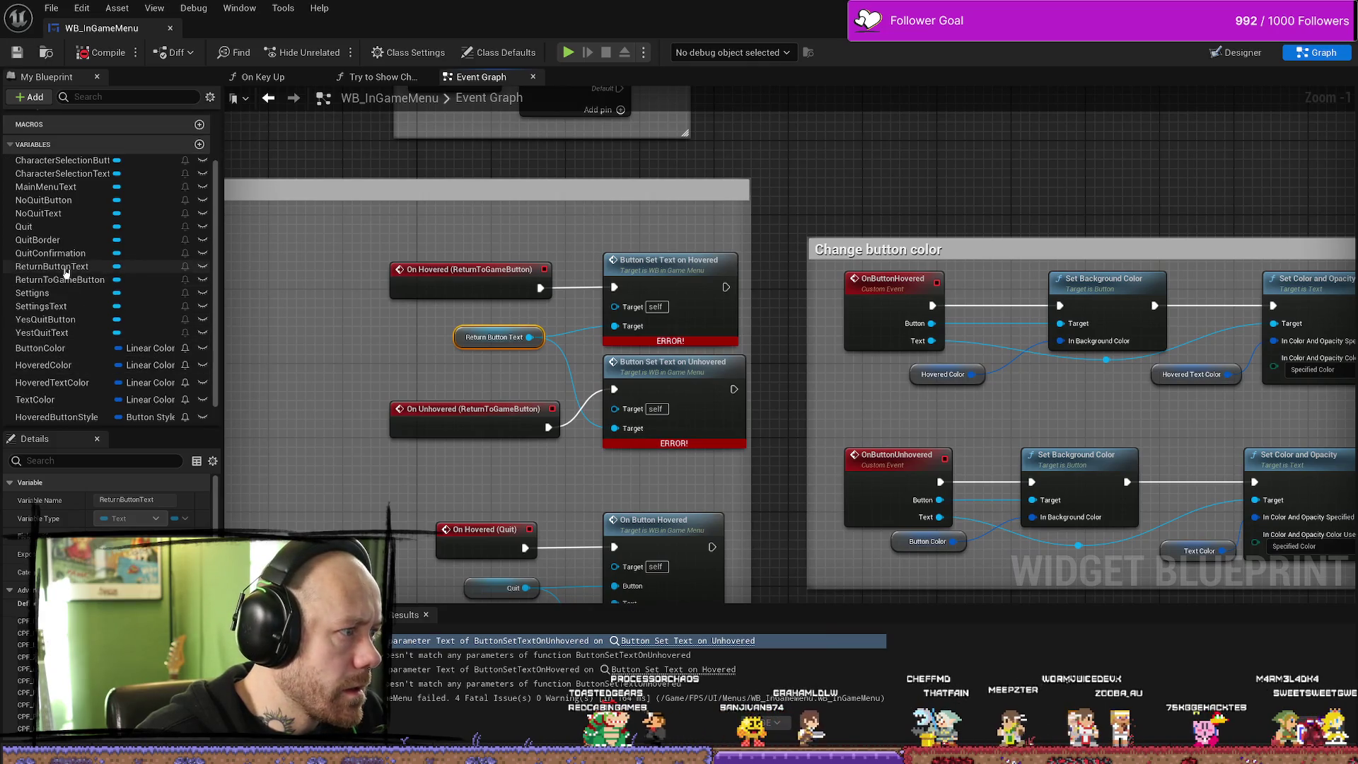
left_click(1237, 55)
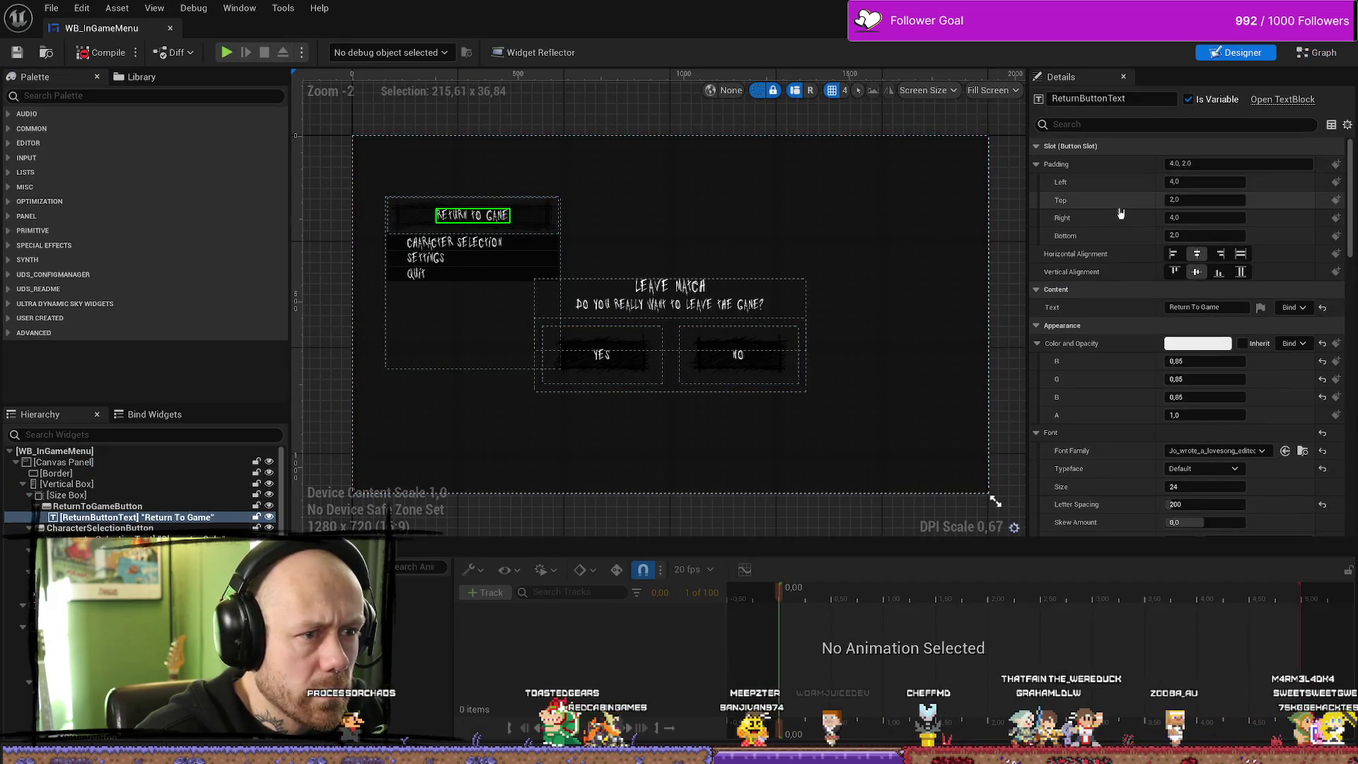
Select the Return To Game text block and scroll its Details panel
left_click(99, 506)
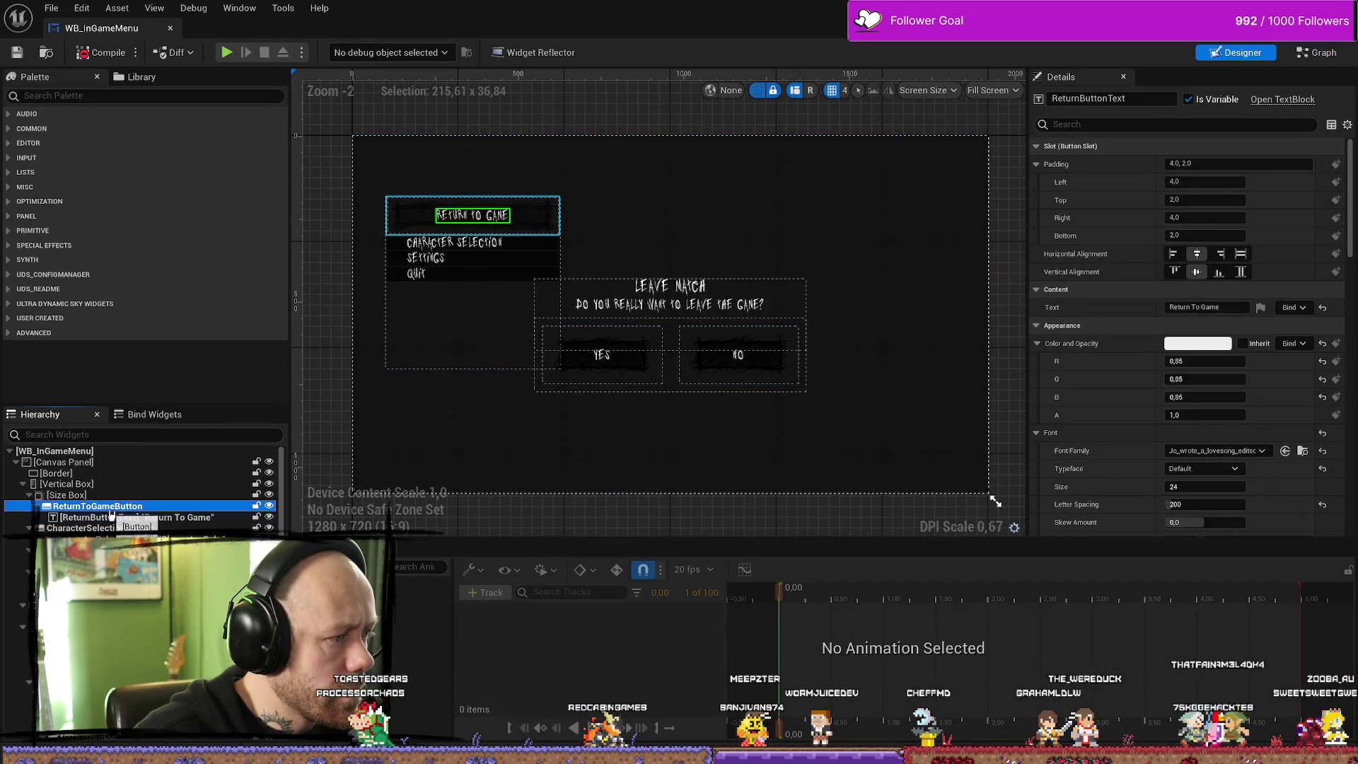
left_click(199, 518)
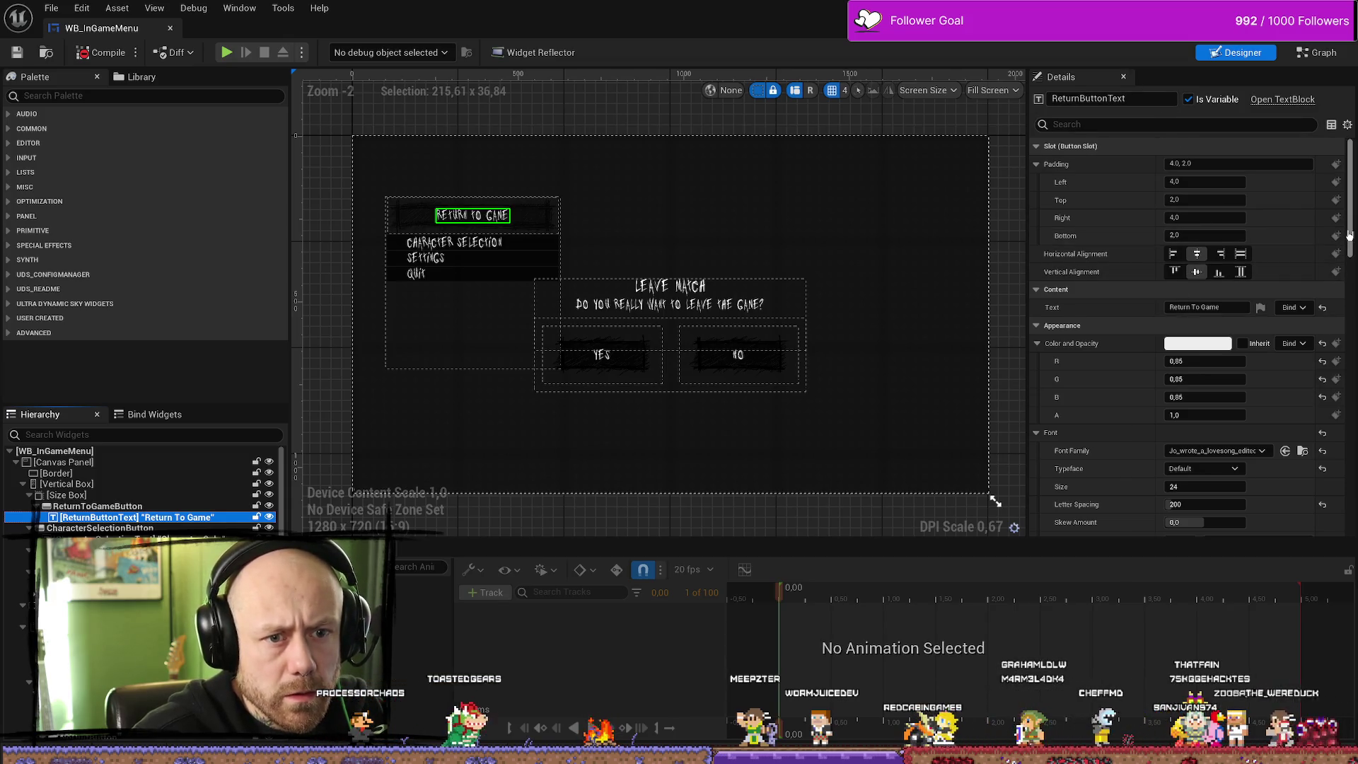
left_click_drag(1349, 235, 1357, 249)
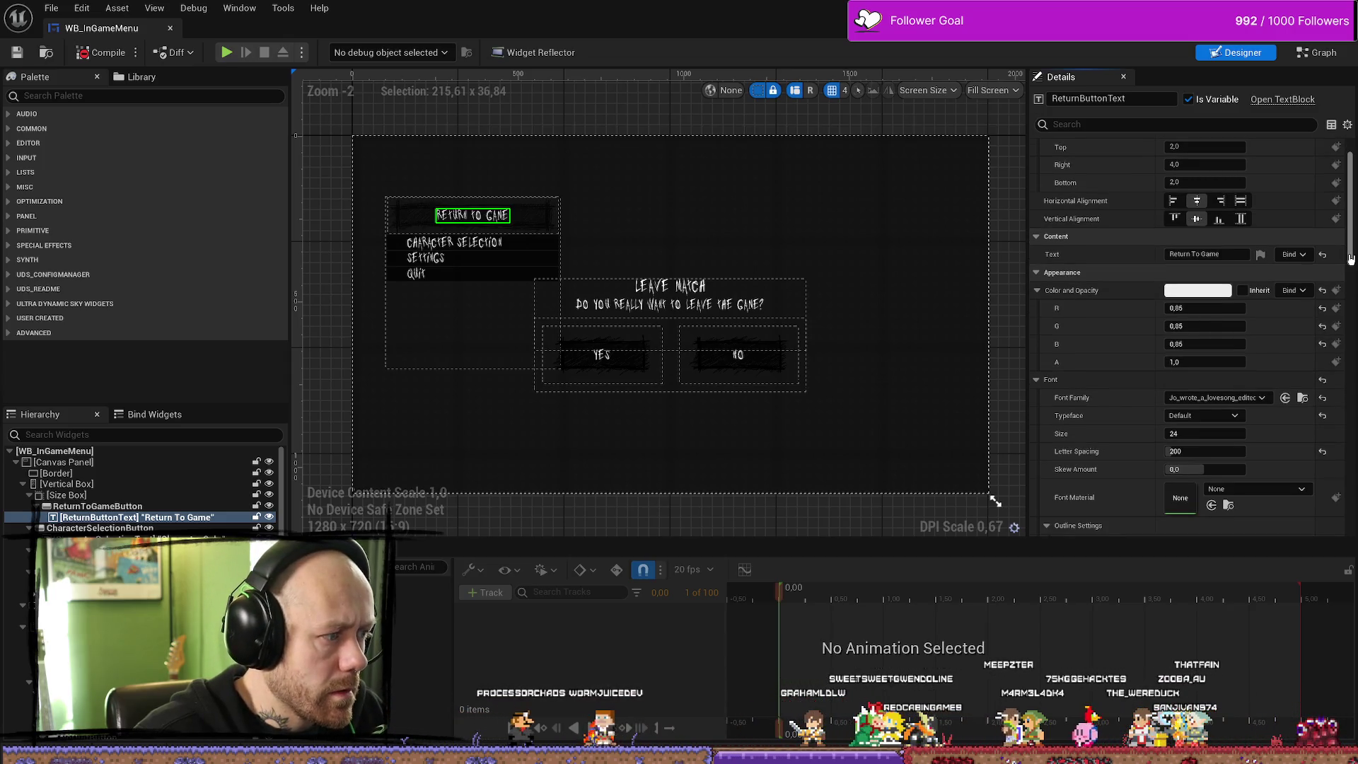
left_click_drag(1352, 251, 1356, 302)
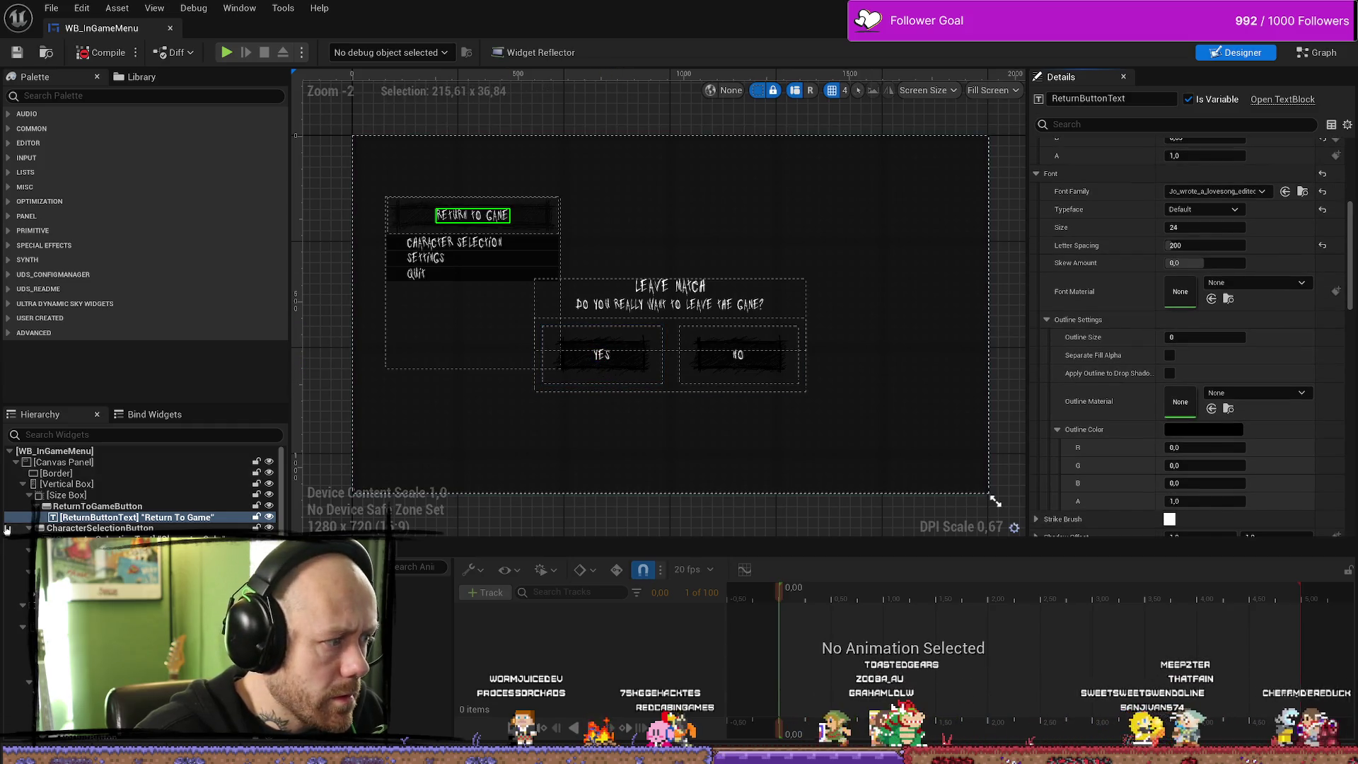
Inspect the YES label's text colour in the colour picker, leaving it unchanged
left_click(601, 358)
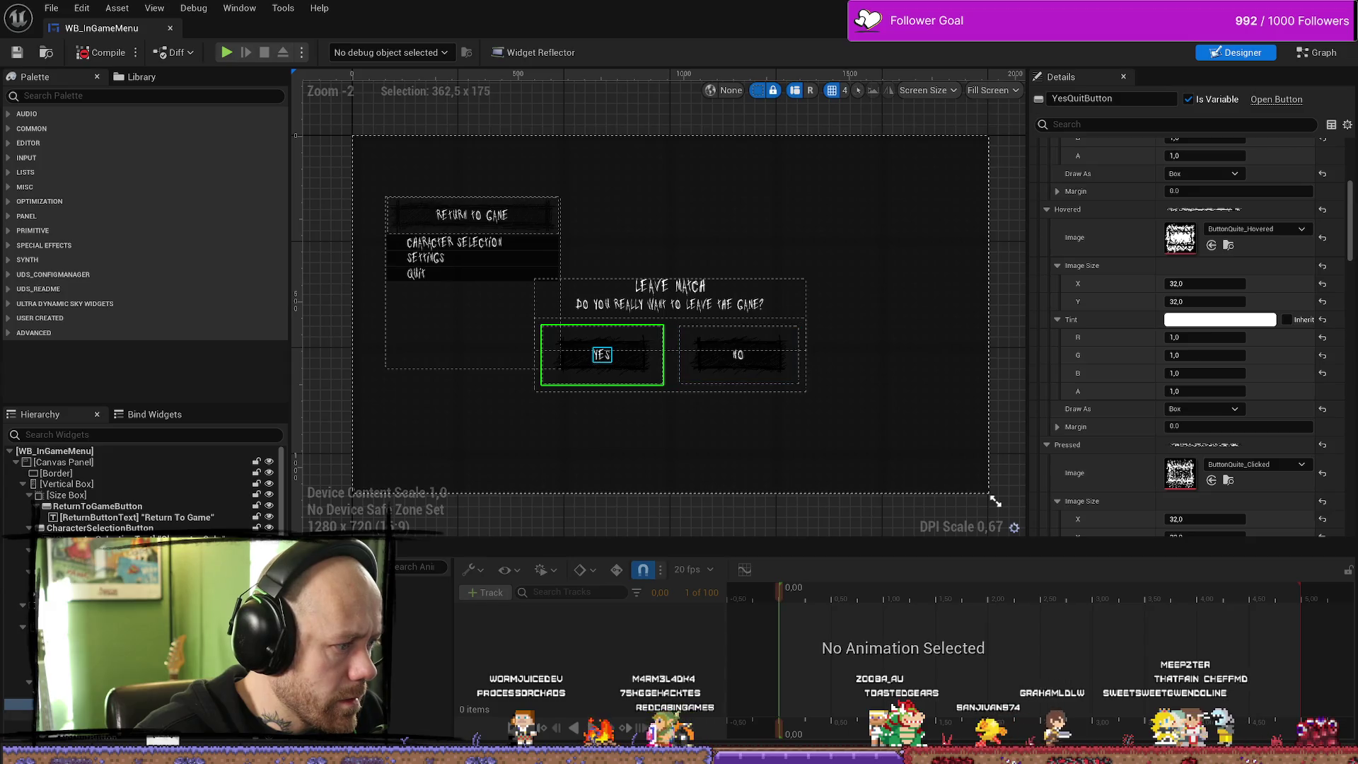
left_click(602, 355)
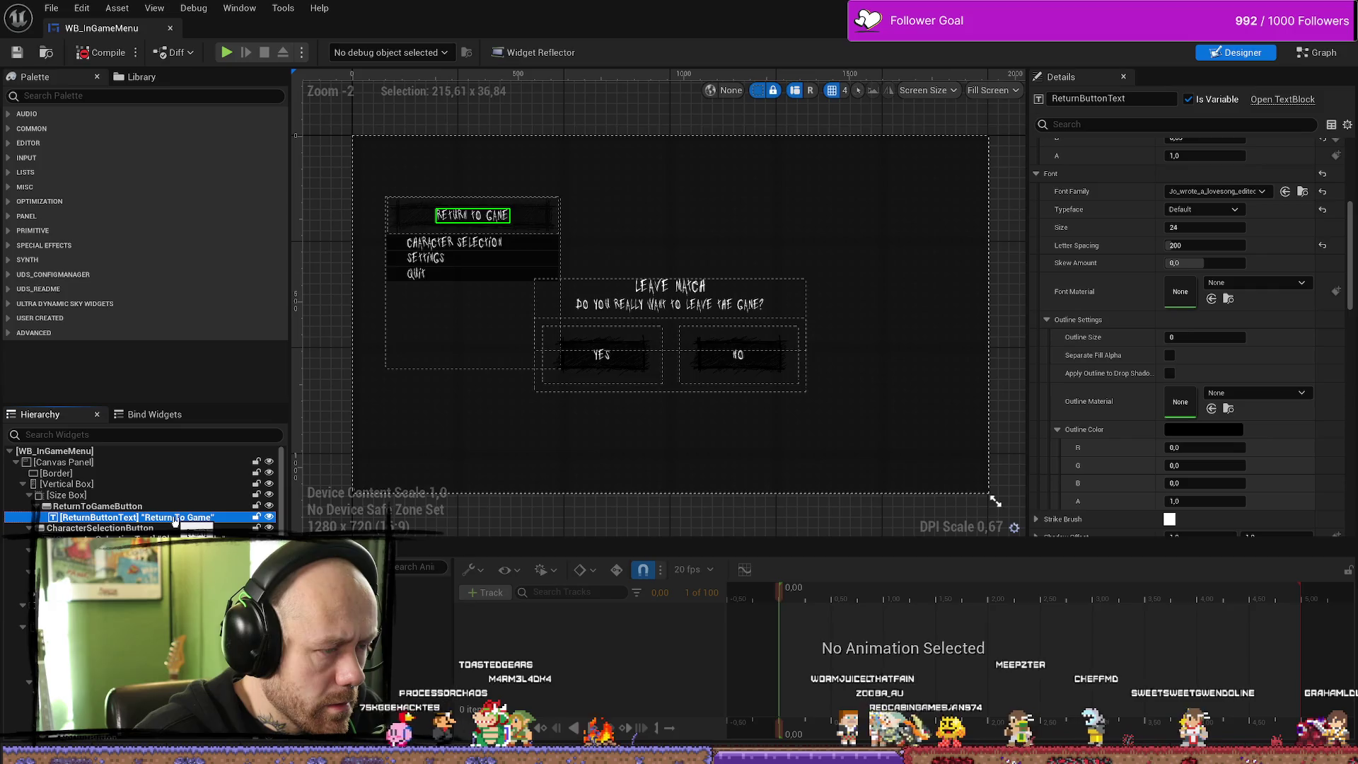
scroll(1121, 410, "up", 3)
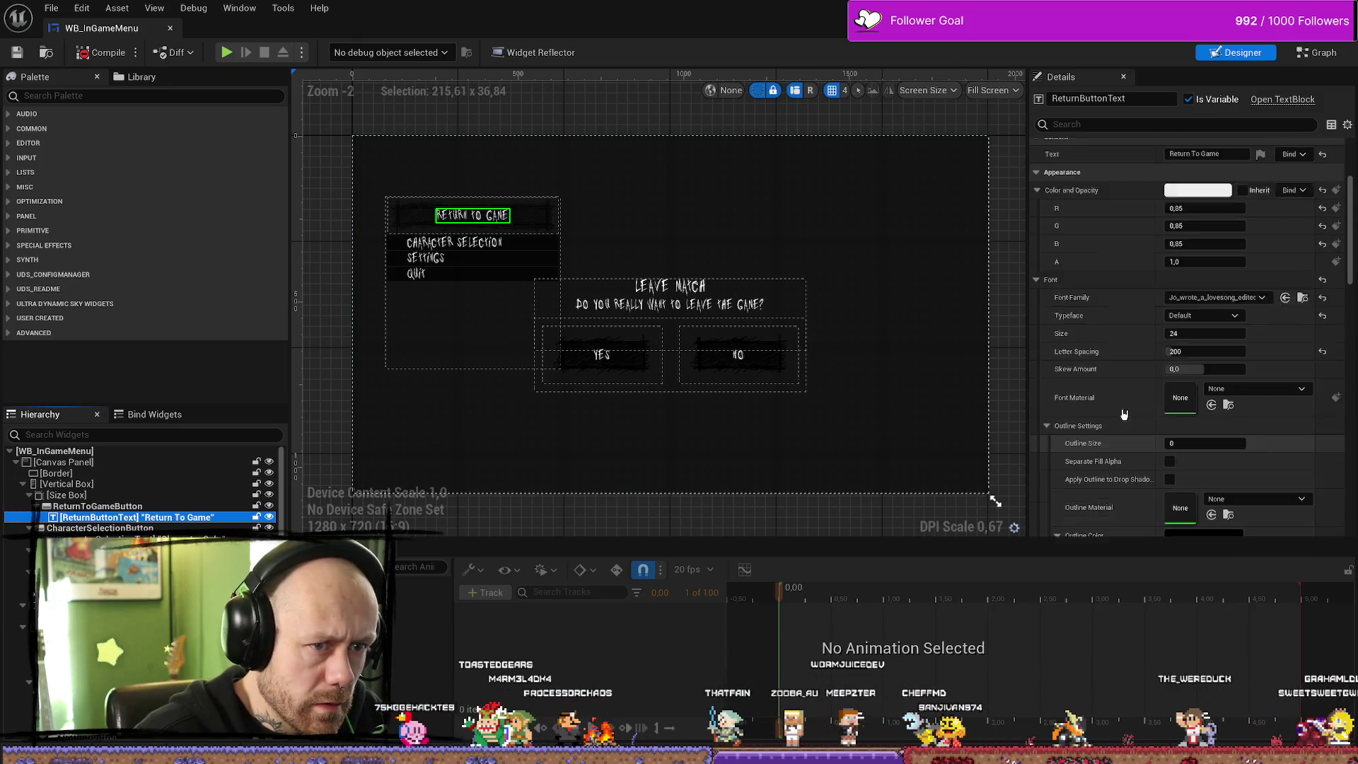
scroll(1124, 414, "up", 1)
scroll(1125, 412, "up", 3)
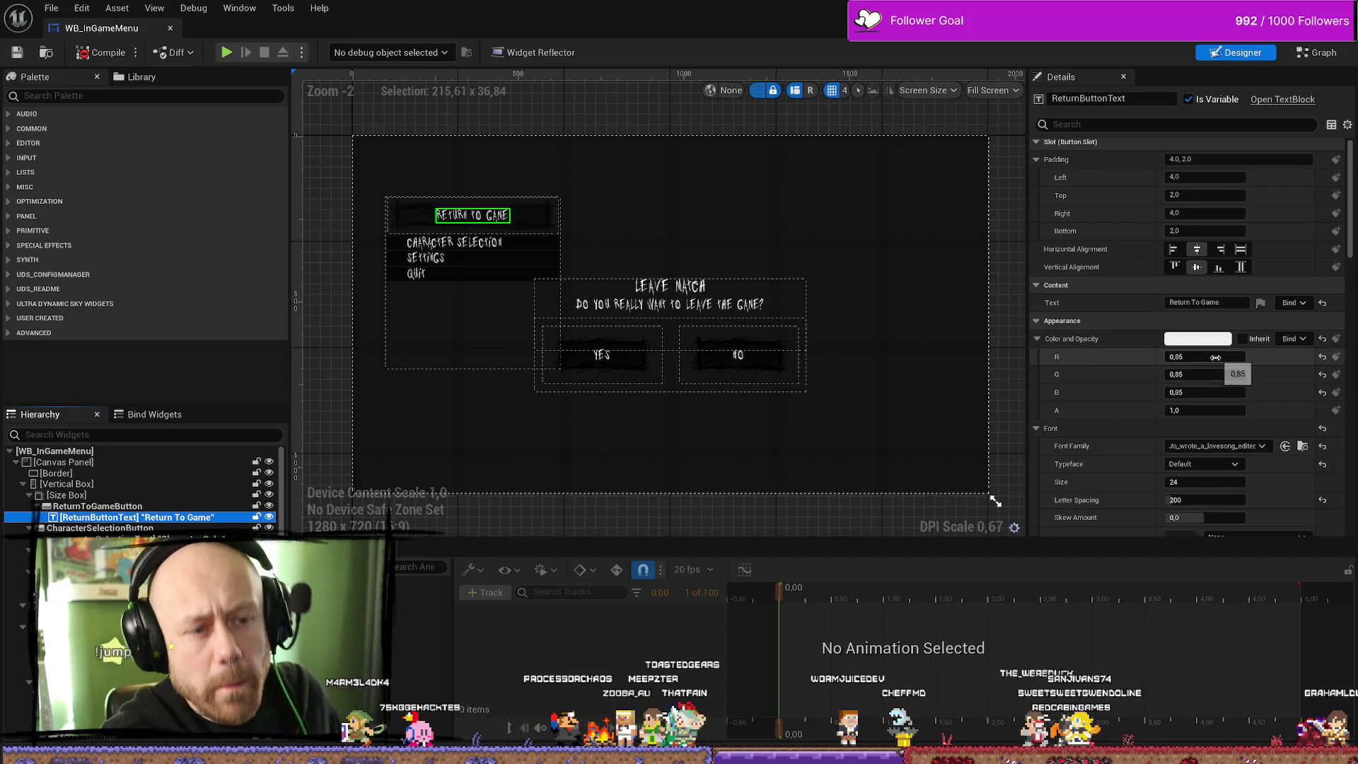
left_click(1208, 341)
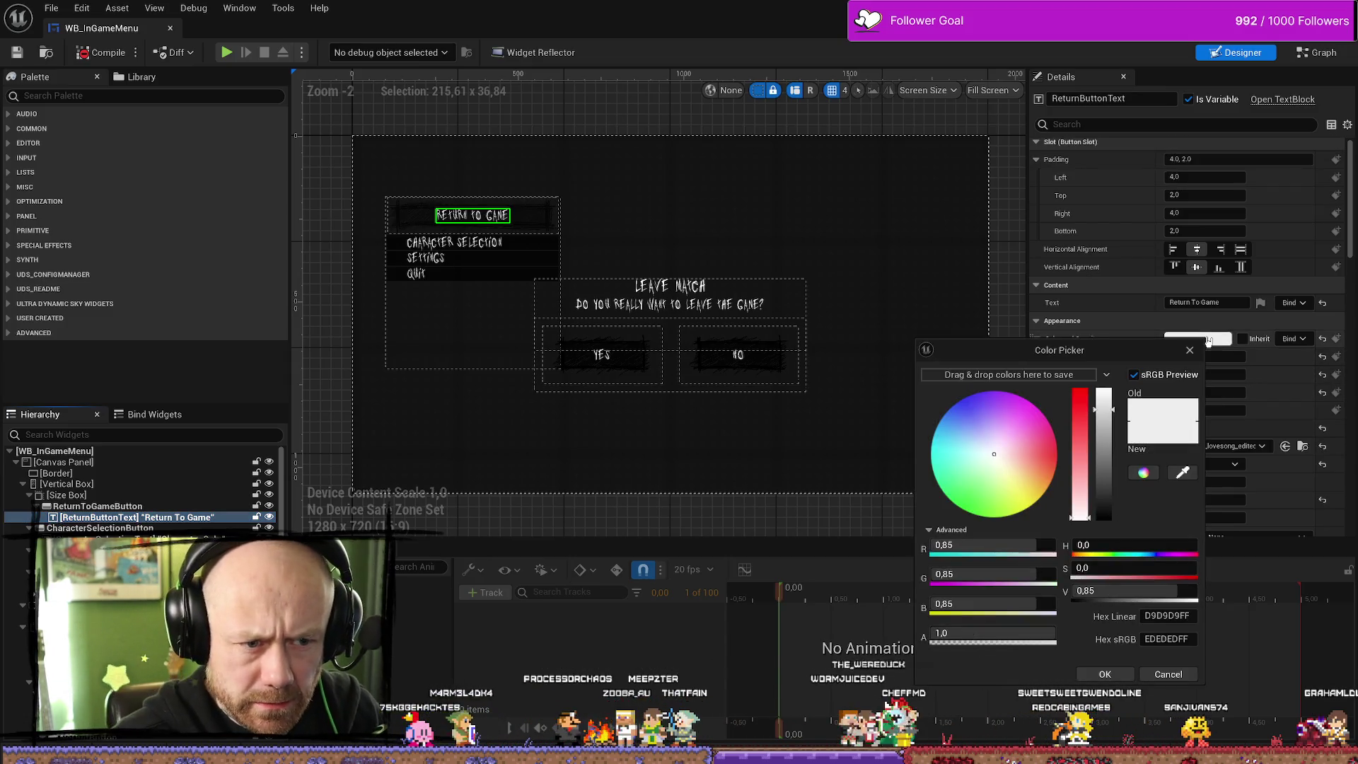
left_click(1144, 325)
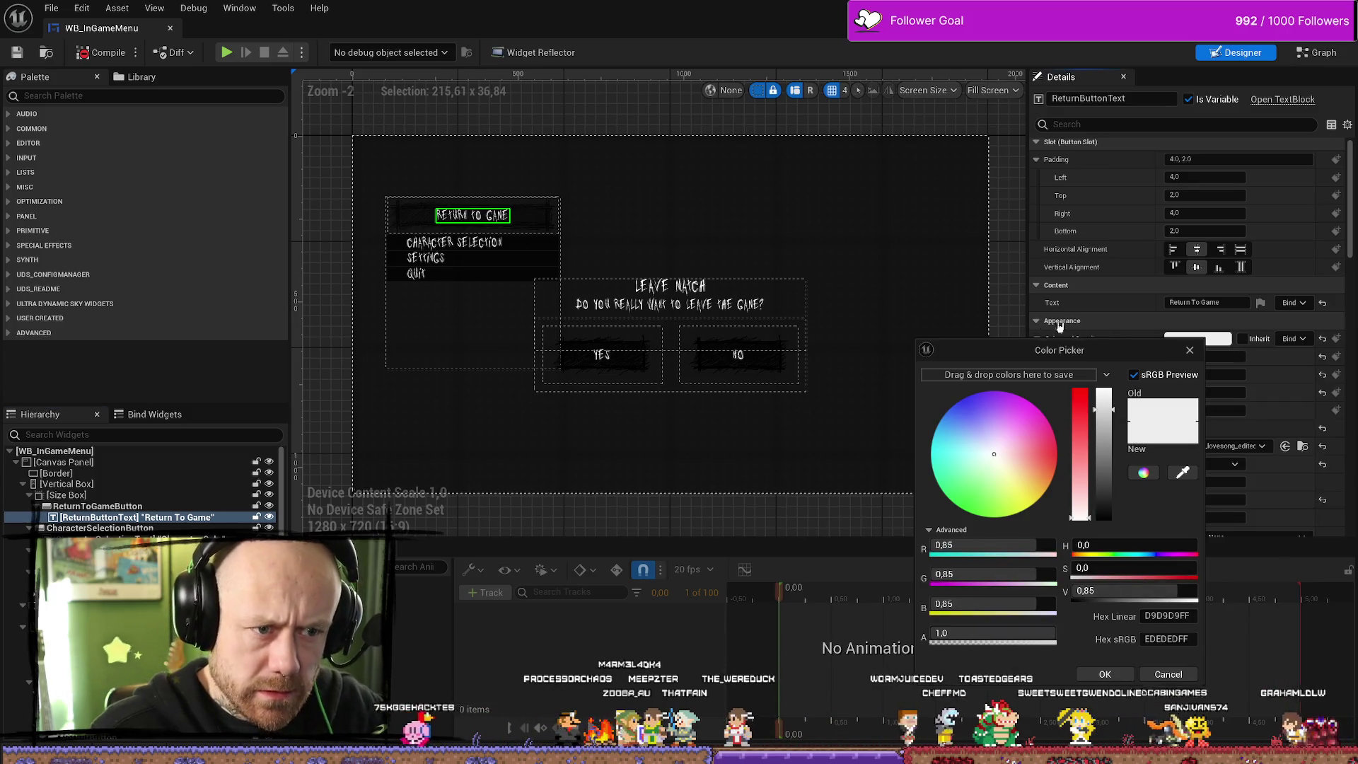
left_click(948, 206)
left_click(949, 206)
left_click(1013, 232)
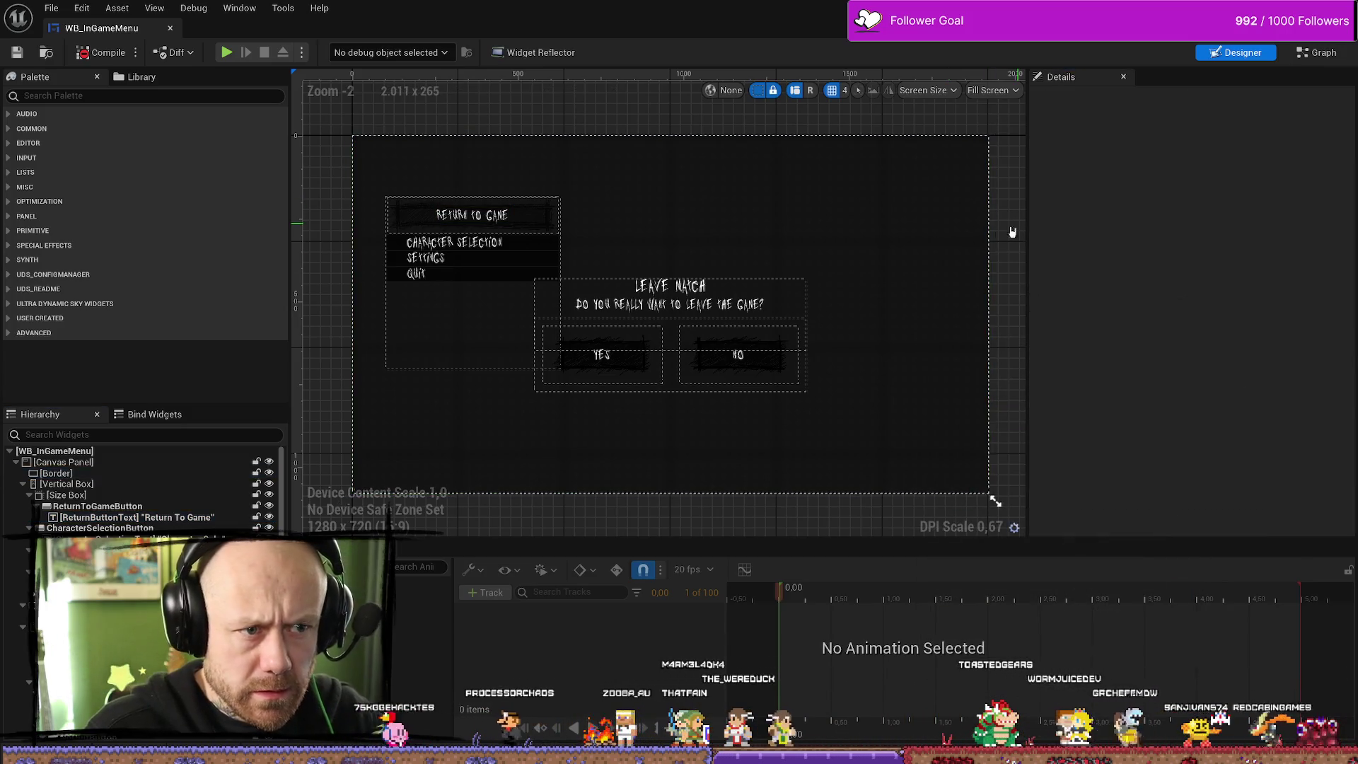
Reselect ReturnButtonText and review its Is Variable, Rendering and Navigation settings
left_click(506, 215)
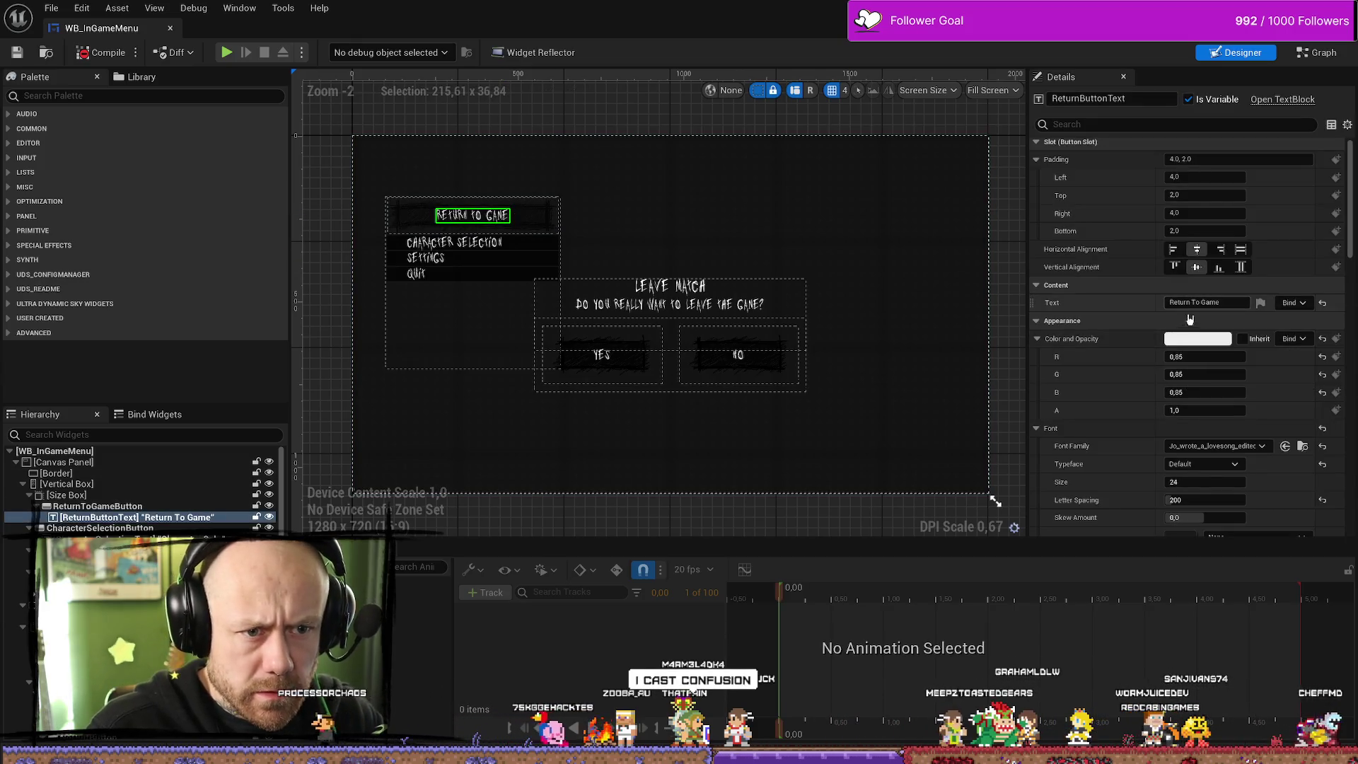
scroll(1125, 371, "down", 5)
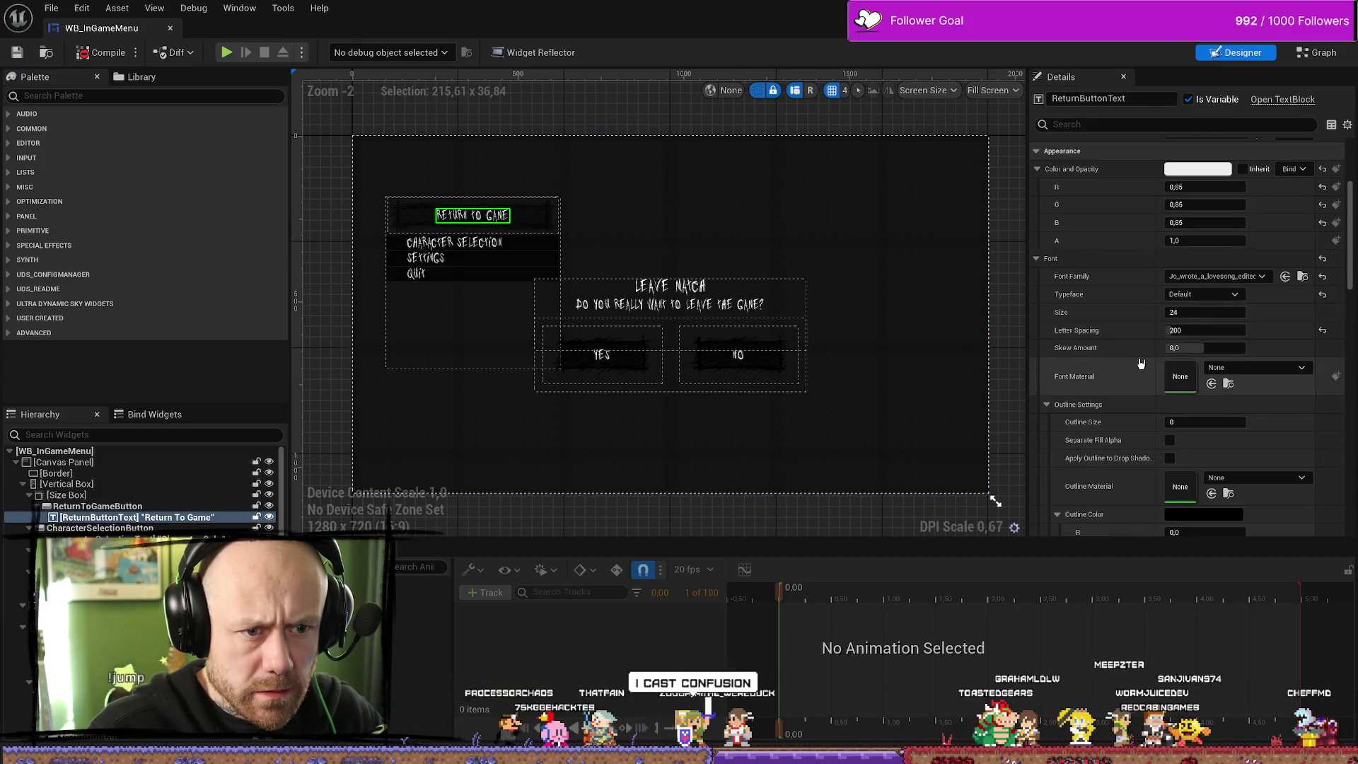
scroll(1141, 363, "down", 3)
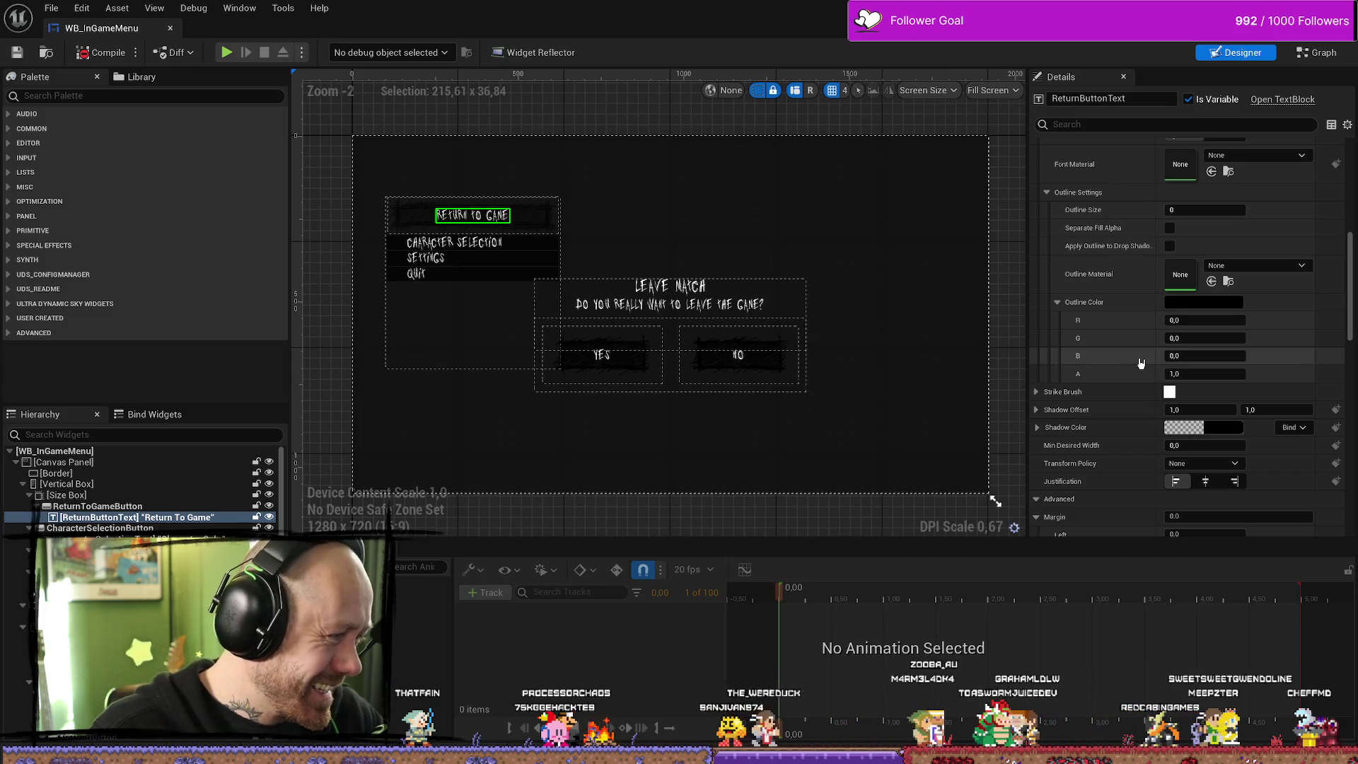
scroll(1145, 361, "down", 4)
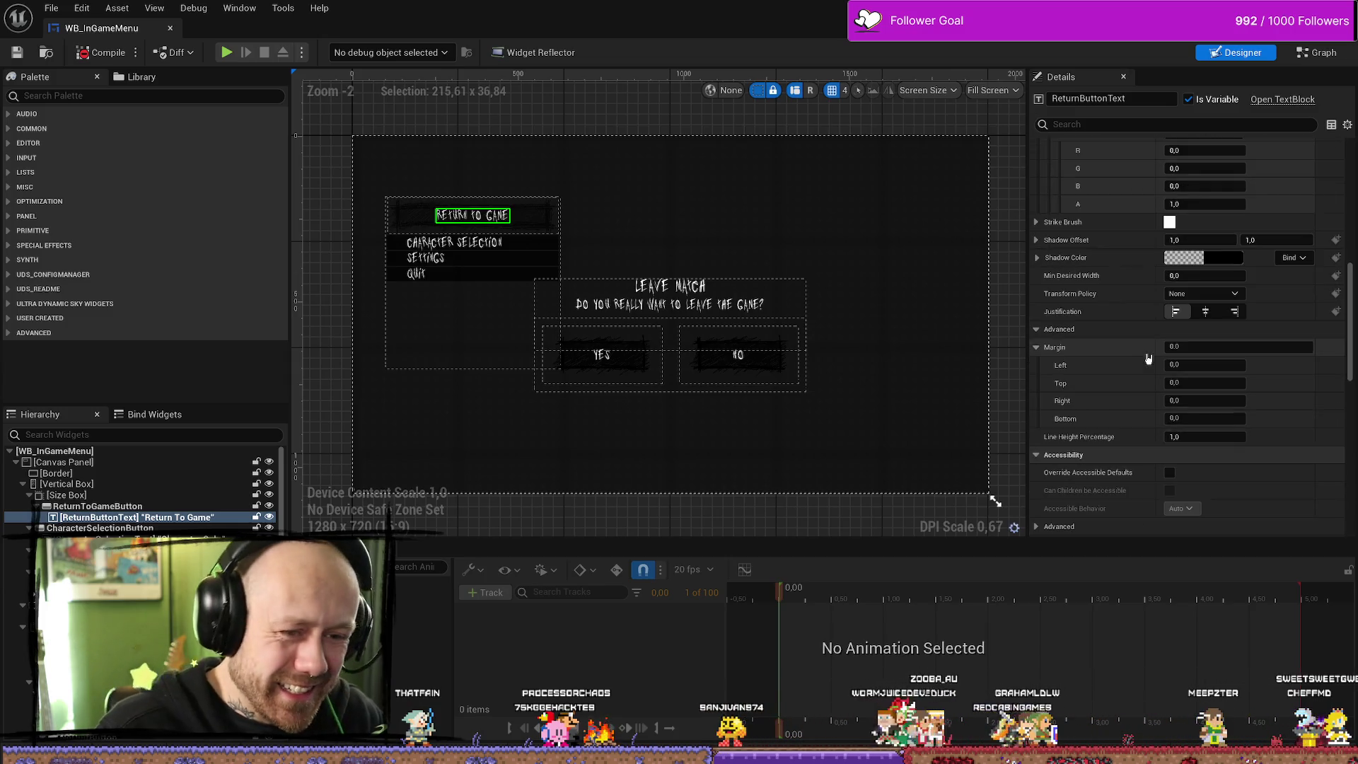
scroll(1143, 354, "down", 10)
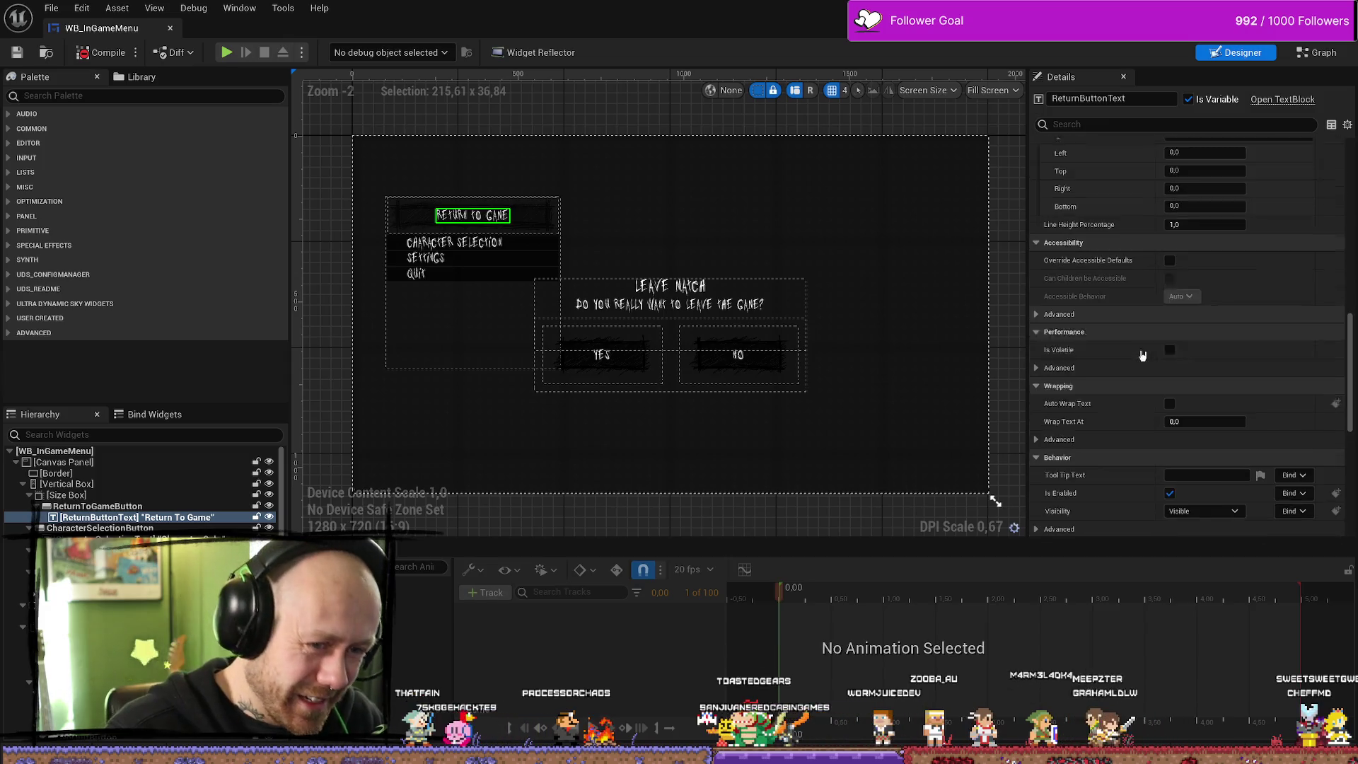
scroll(1139, 345, "down", 4)
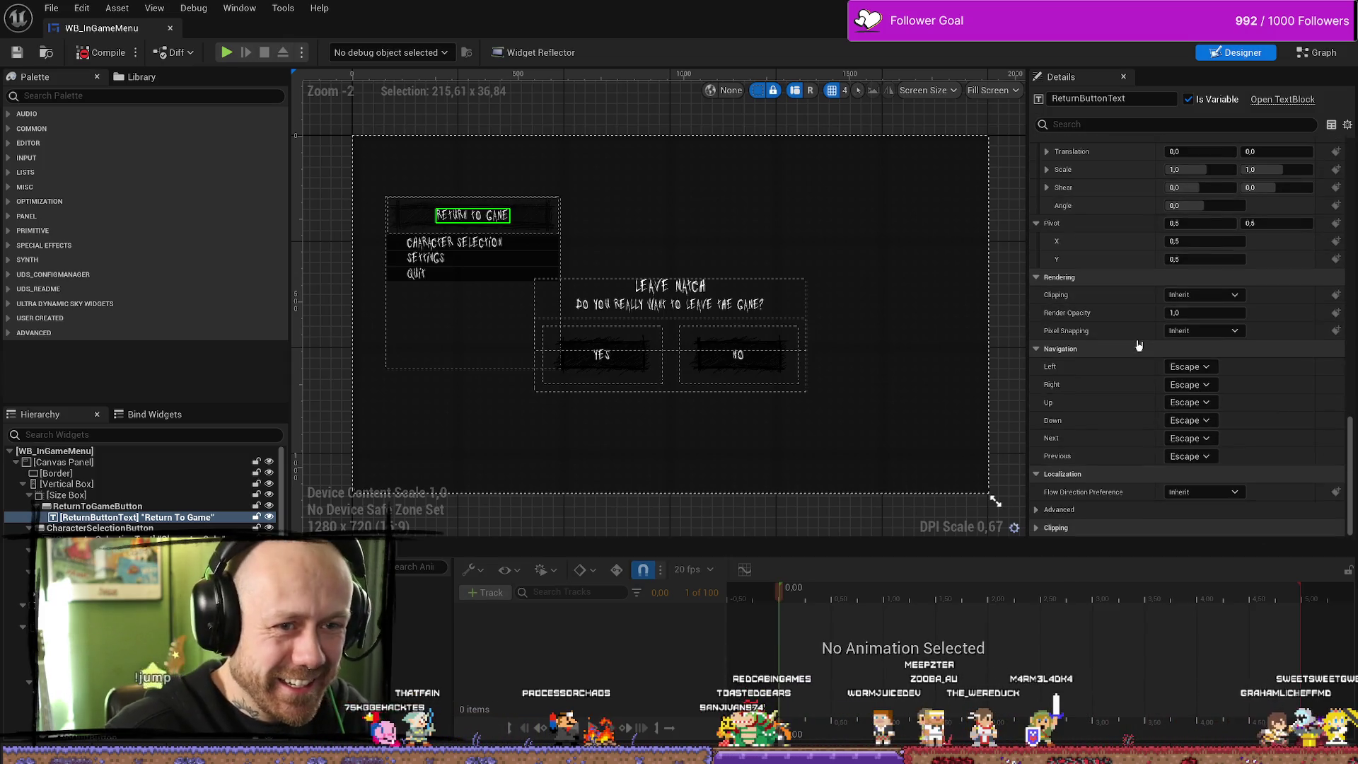
scroll(1139, 345, "up", 2)
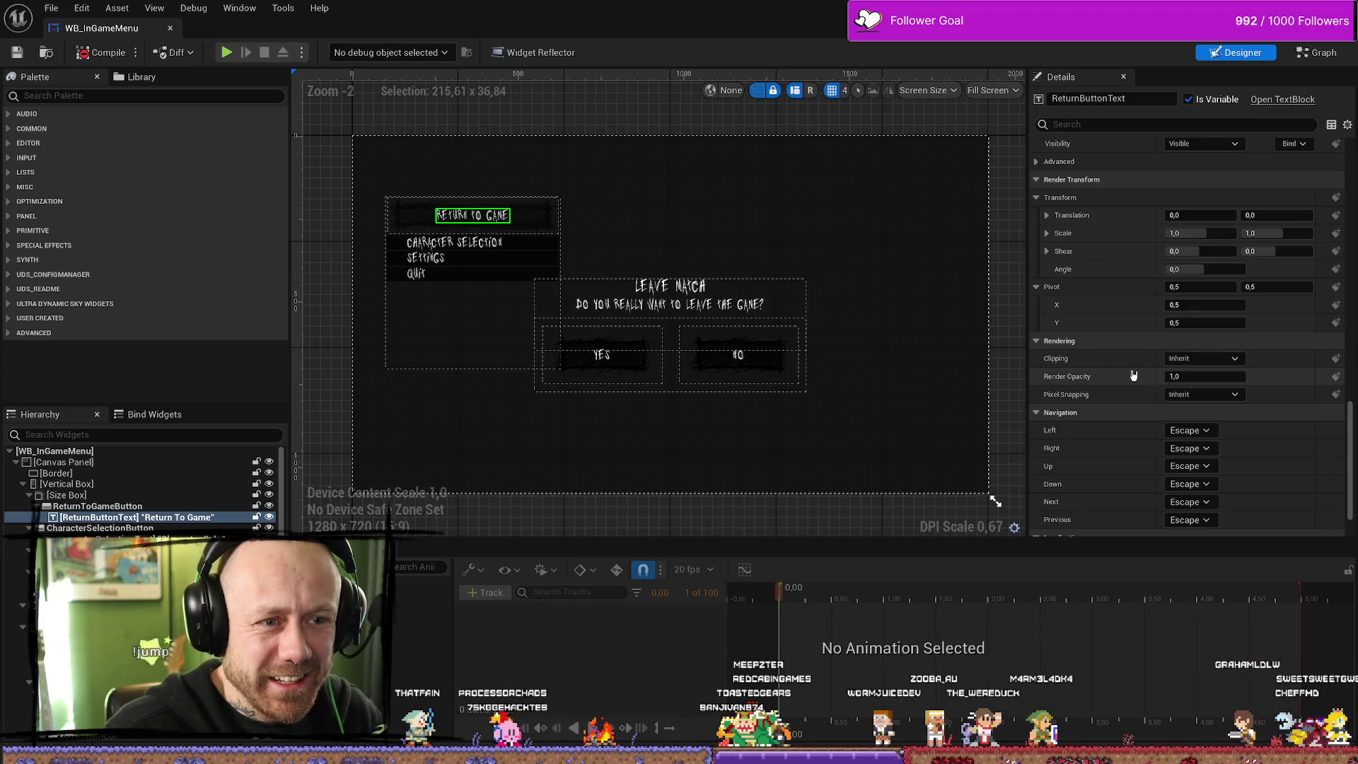
Replace the old Return Button Text getter with a new ReturnButtonText getter wired to the unhovered node, then recompile
left_click(1335, 57)
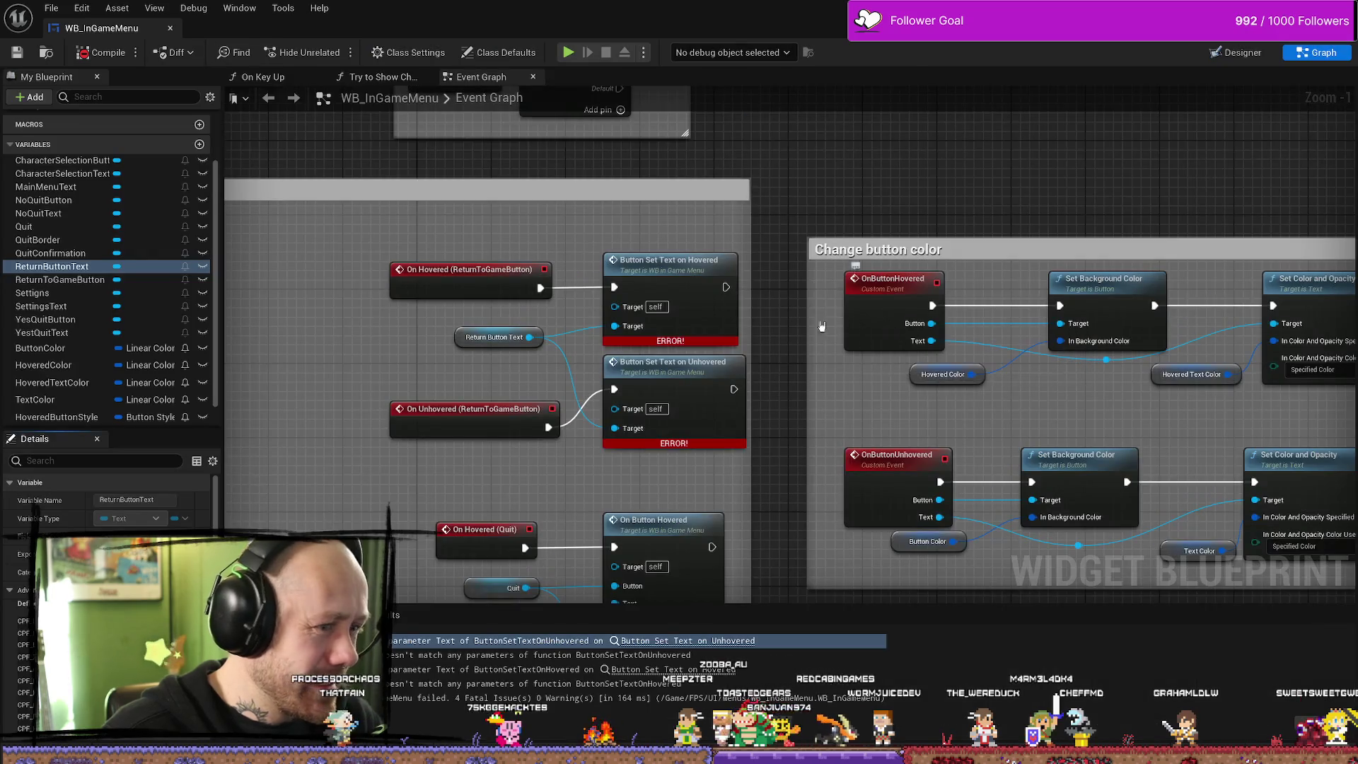
left_click(500, 340)
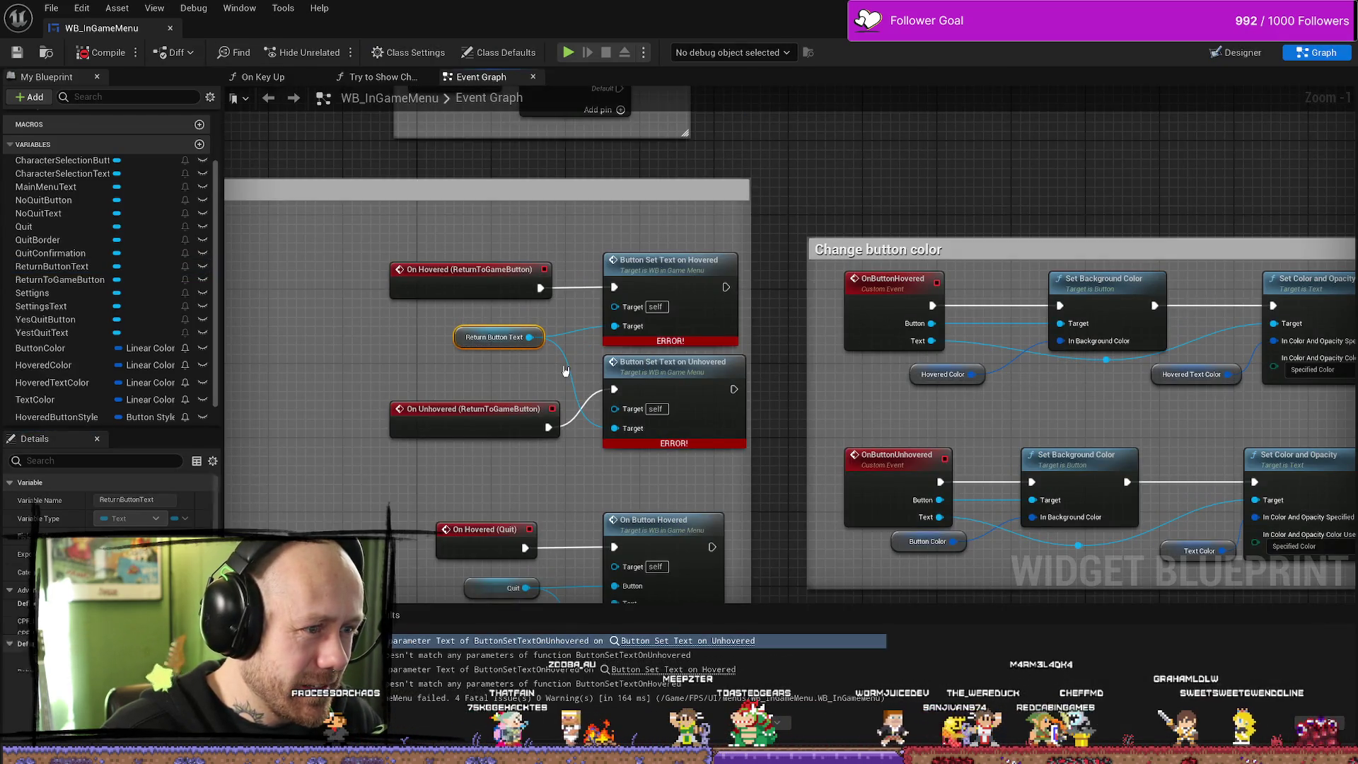
key("Delete")
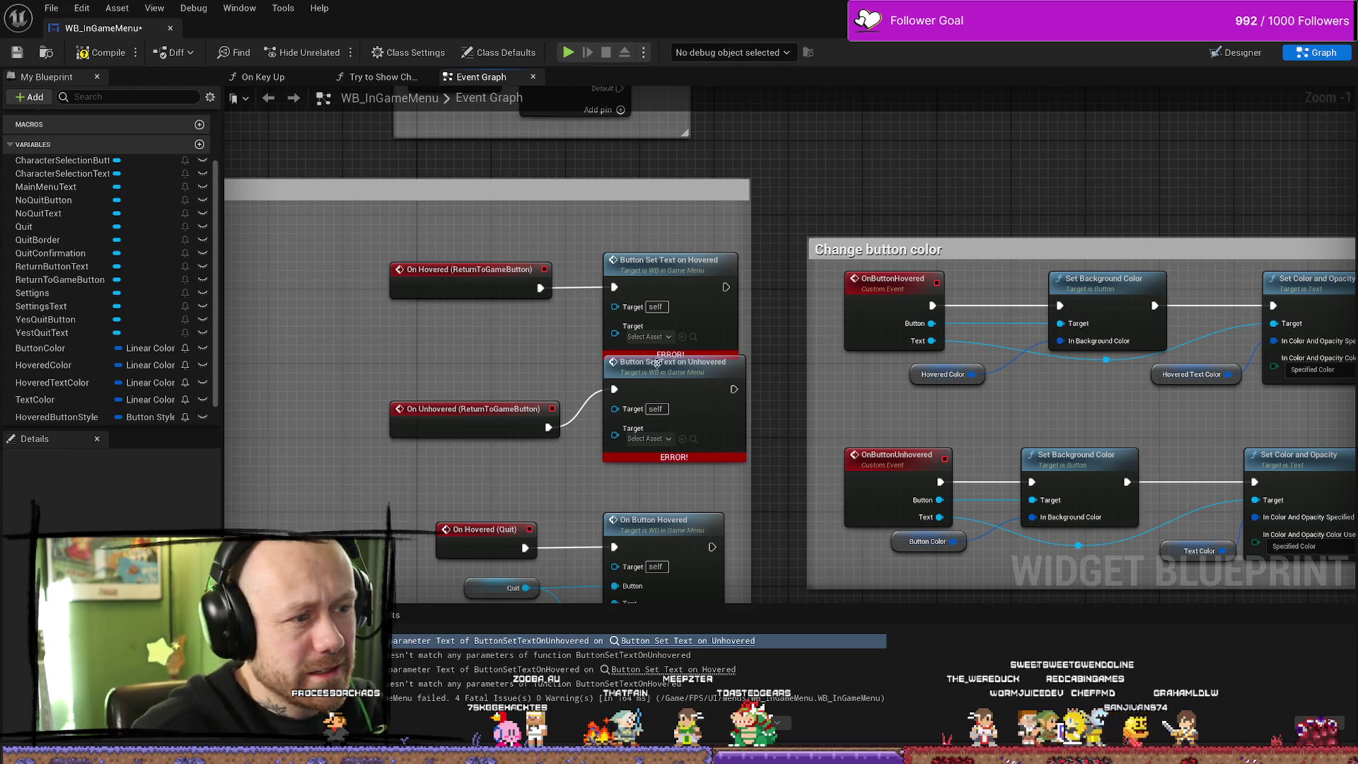
left_click(659, 343)
mouse_move(509, 376)
left_mouse_down()
mouse_move(564, 340)
mouse_move(570, 295)
left_mouse_up()
left_click(107, 266)
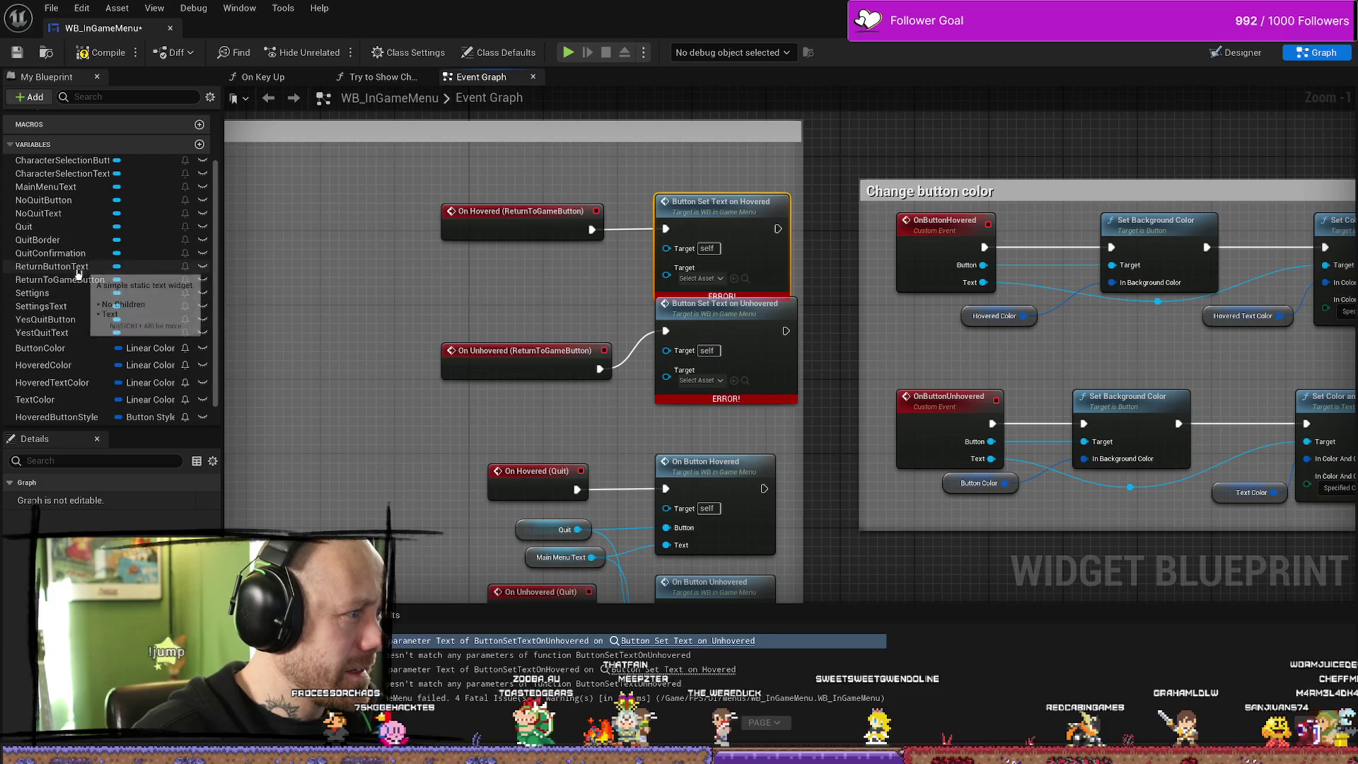
mouse_move(82, 267)
left_mouse_down()
mouse_move(517, 280)
mouse_move(657, 301)
mouse_move(666, 268)
left_mouse_up()
left_click(564, 290)
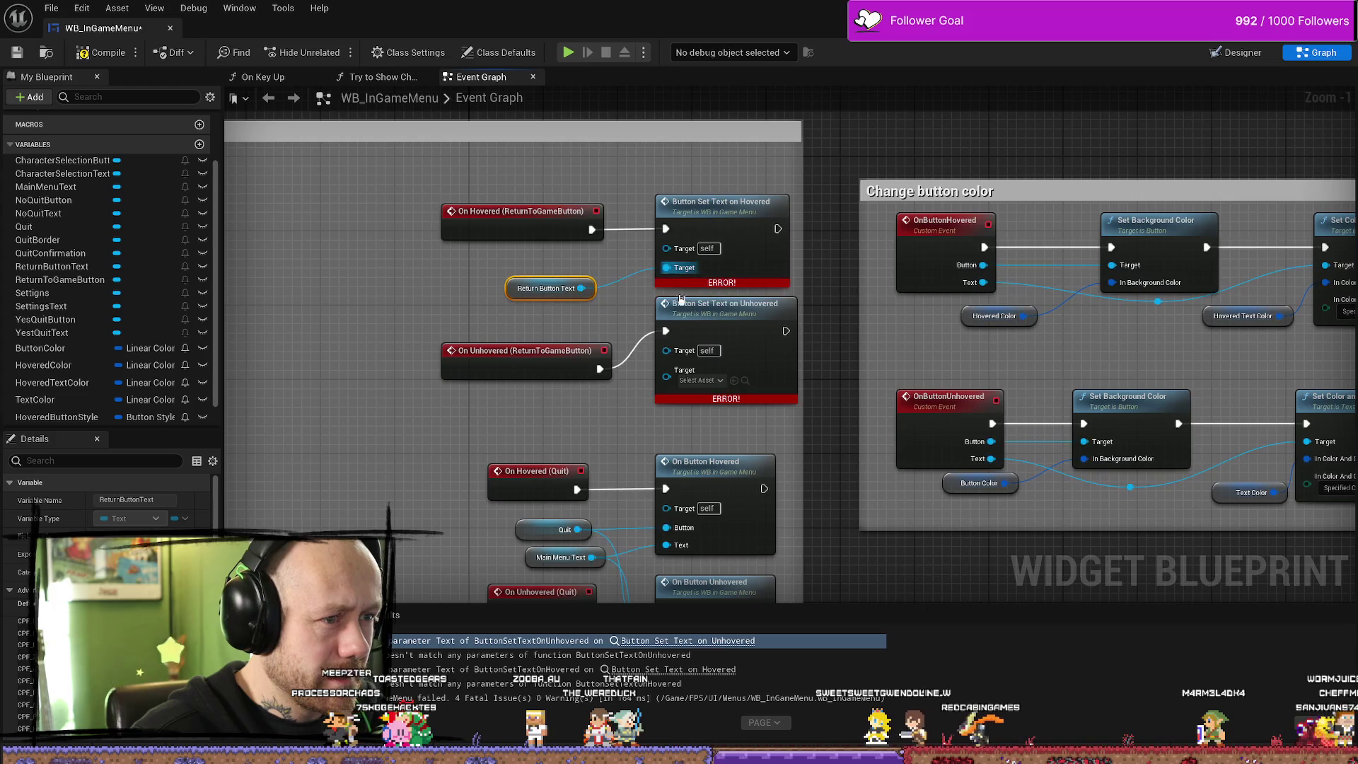
left_click_drag(581, 287, 666, 370)
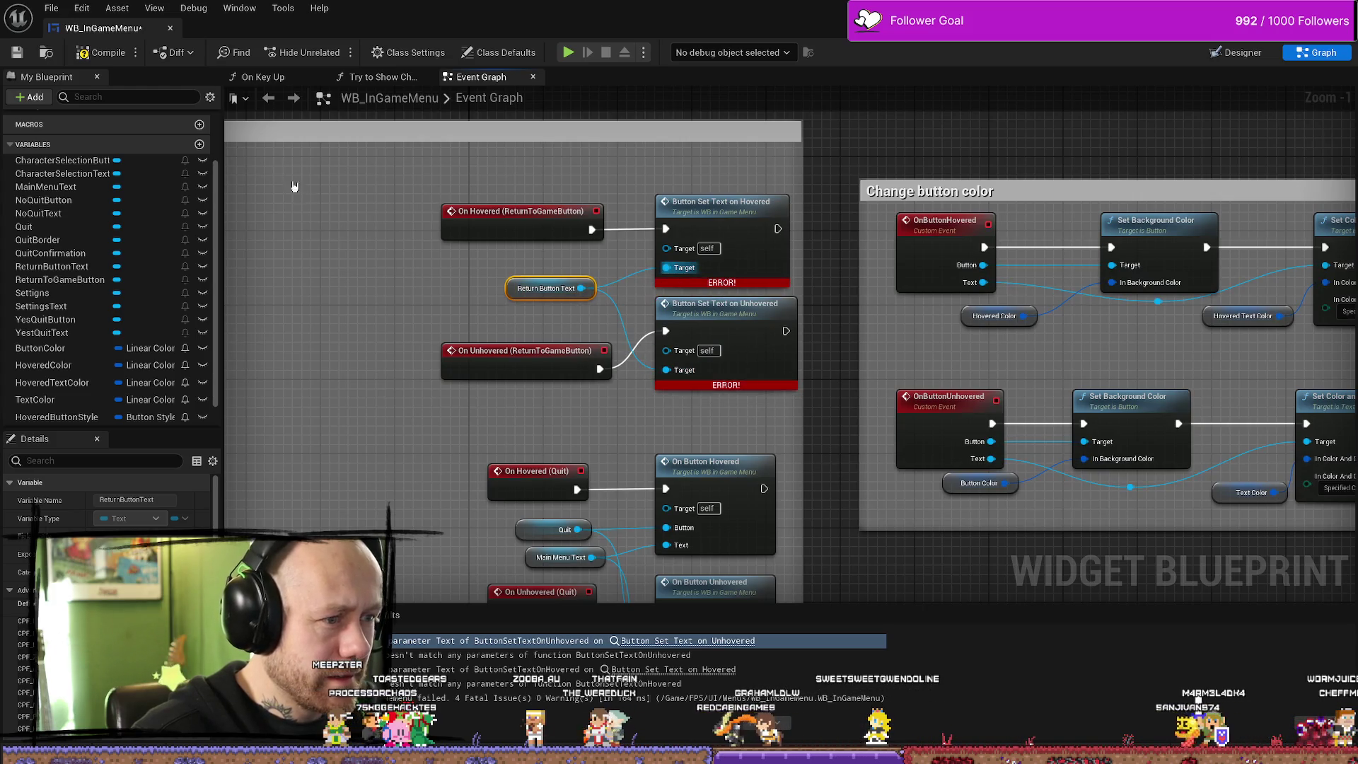
key("F7")
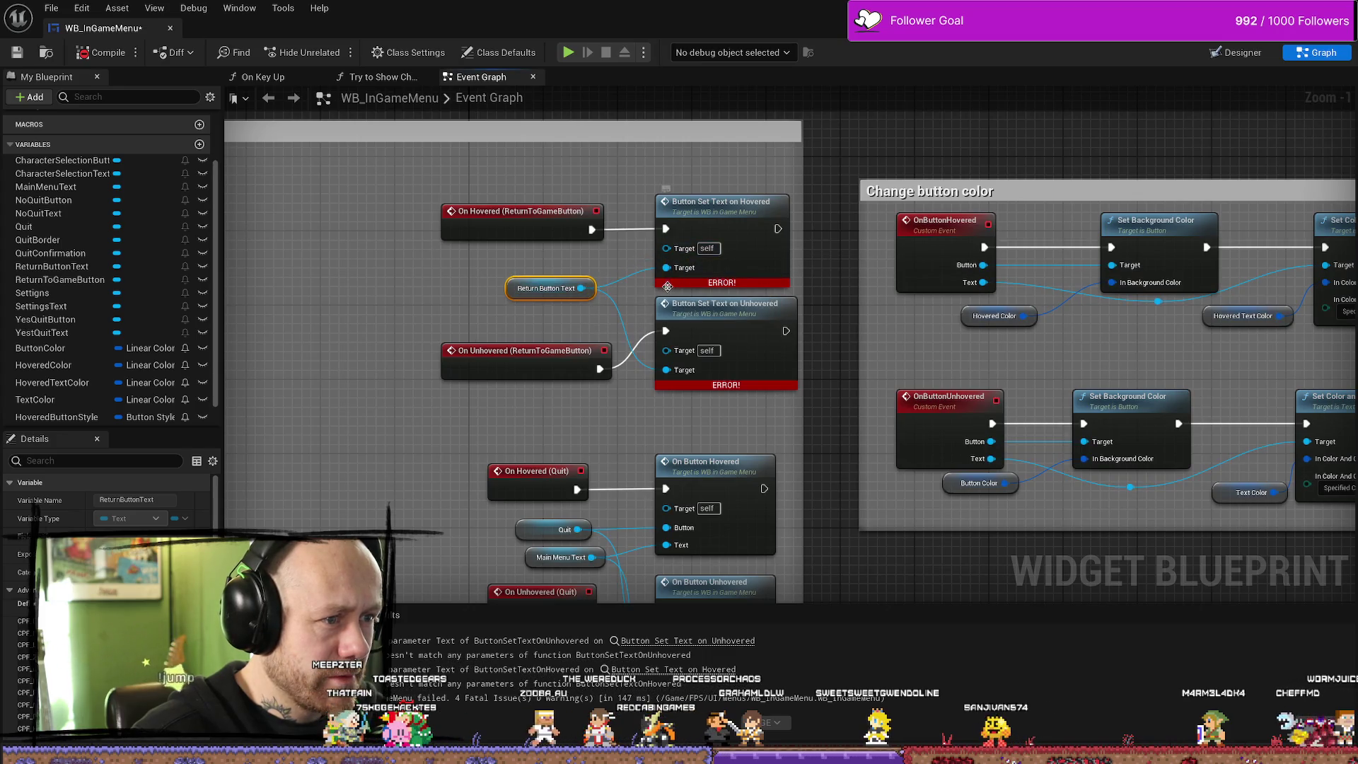
Delete the two erroring Button Set Text nodes beside the Return To Game hover events
scroll(807, 359, "down", 1)
mouse_move(806, 359)
left_mouse_down()
mouse_move(859, 473)
mouse_move(810, 127)
left_mouse_up()
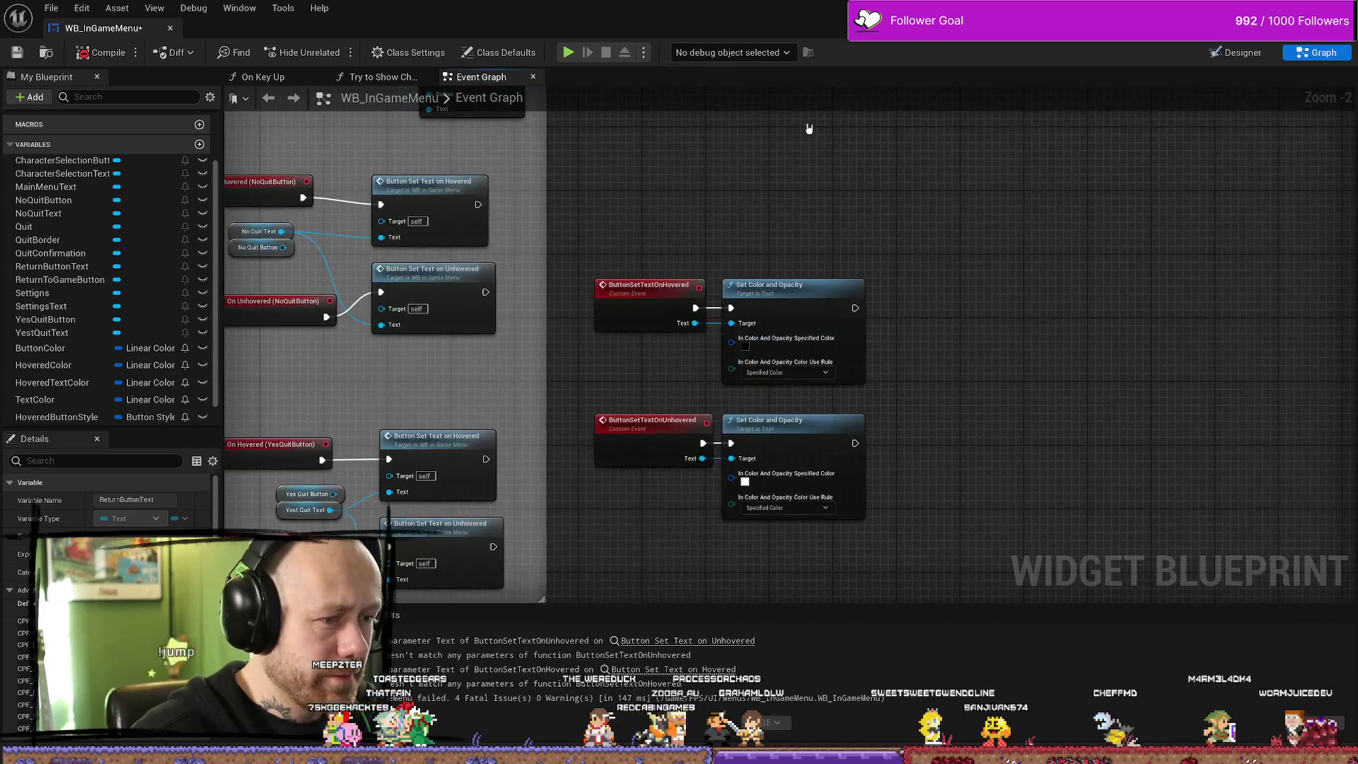
mouse_move(812, 244)
left_mouse_down()
mouse_move(749, 373)
mouse_move(700, 375)
mouse_move(706, 407)
left_mouse_up()
left_click_drag(701, 152, 559, 332)
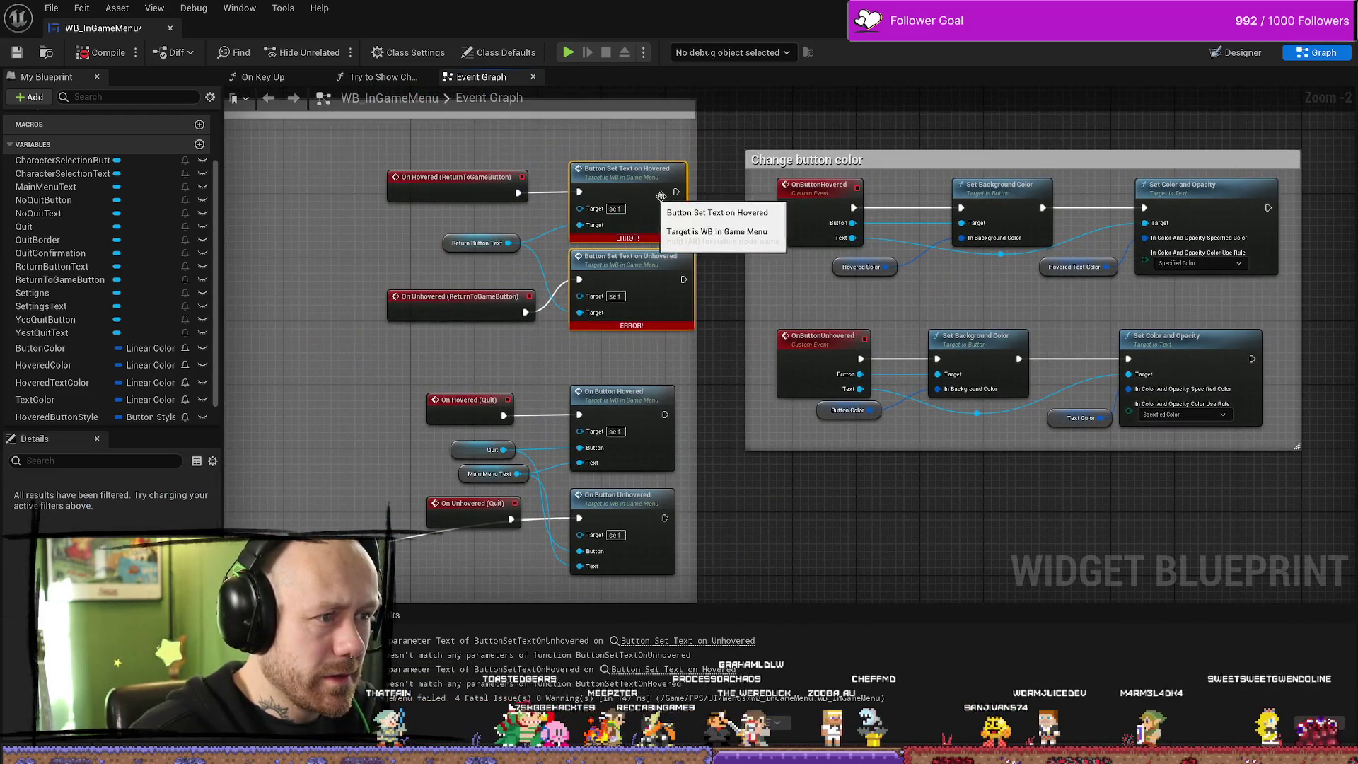
key("Delete")
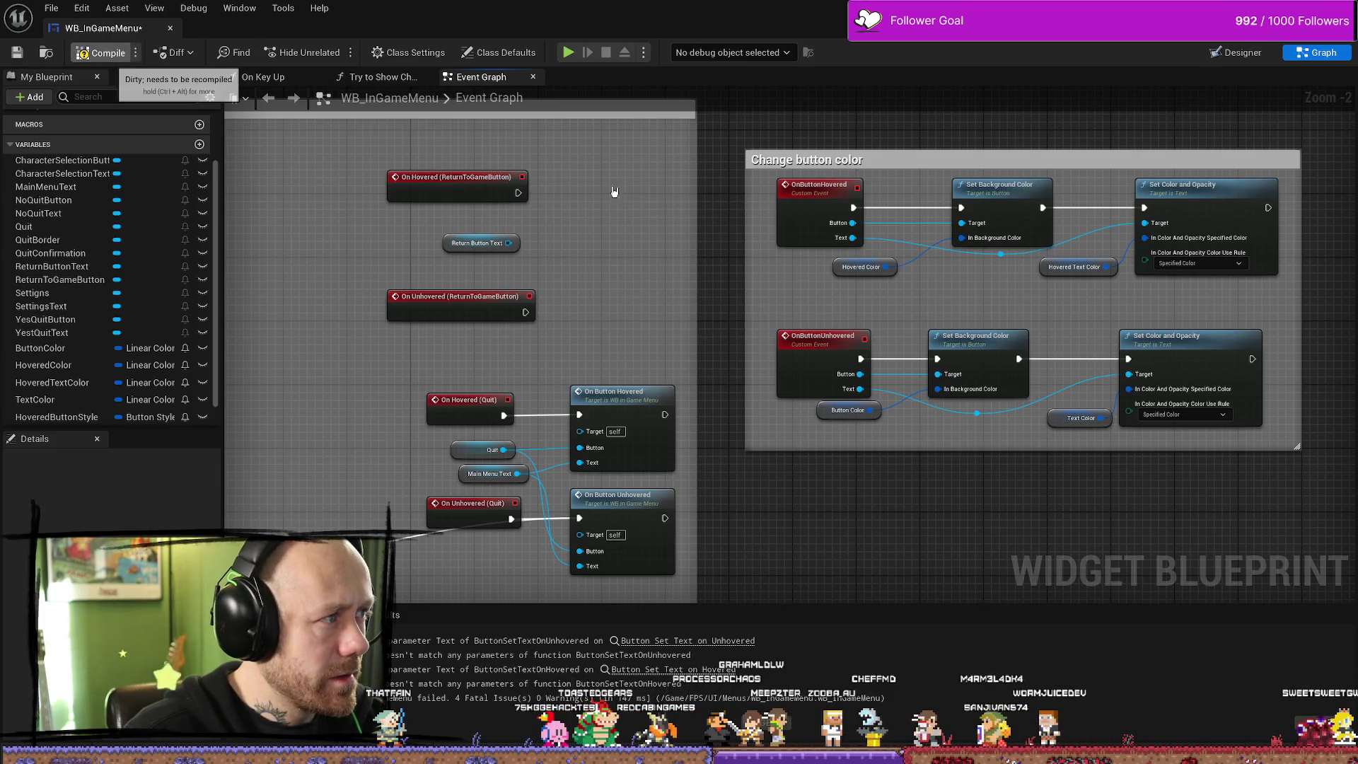
Compile, then select the YesQuit Button Set Text on Hovered and Unhovered nodes
left_click(106, 52)
mouse_move(674, 258)
left_mouse_down()
mouse_move(722, 188)
mouse_move(752, 175)
left_mouse_up()
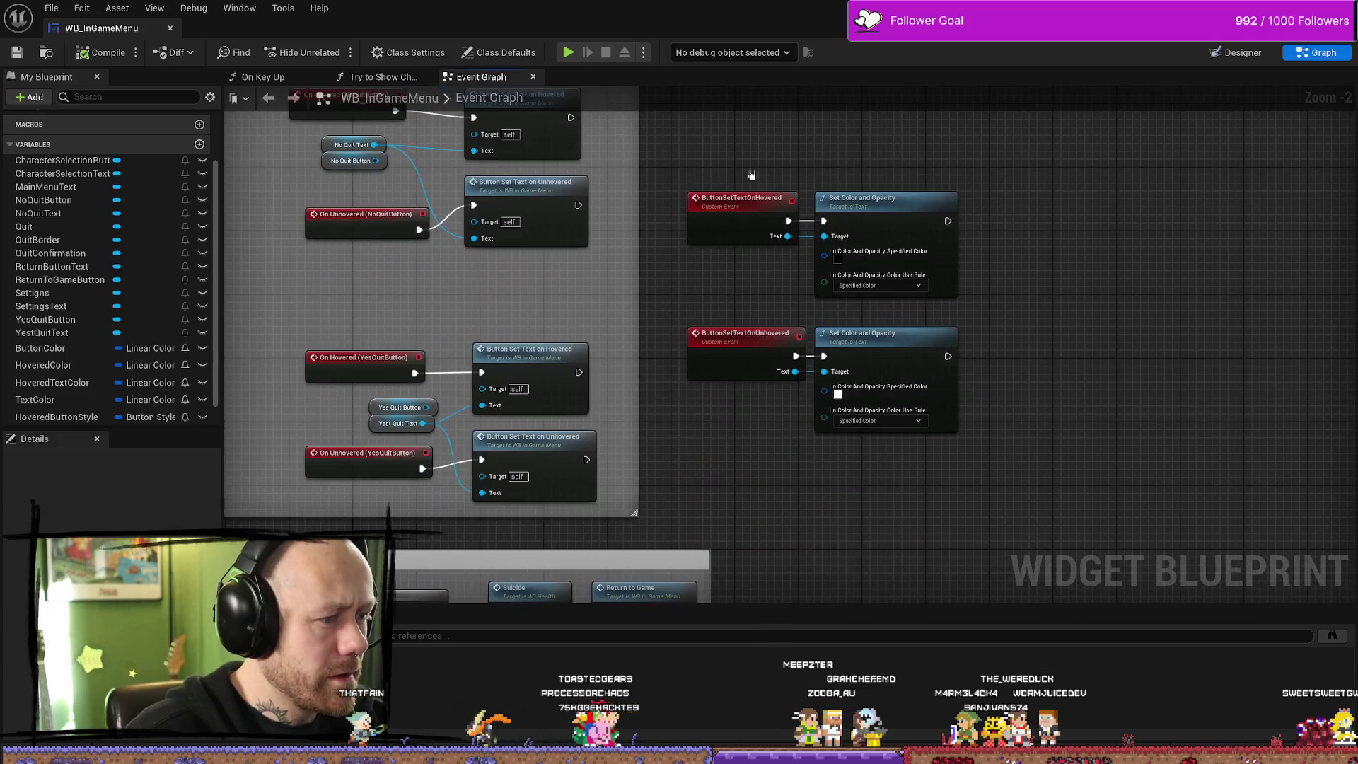
left_click(552, 361)
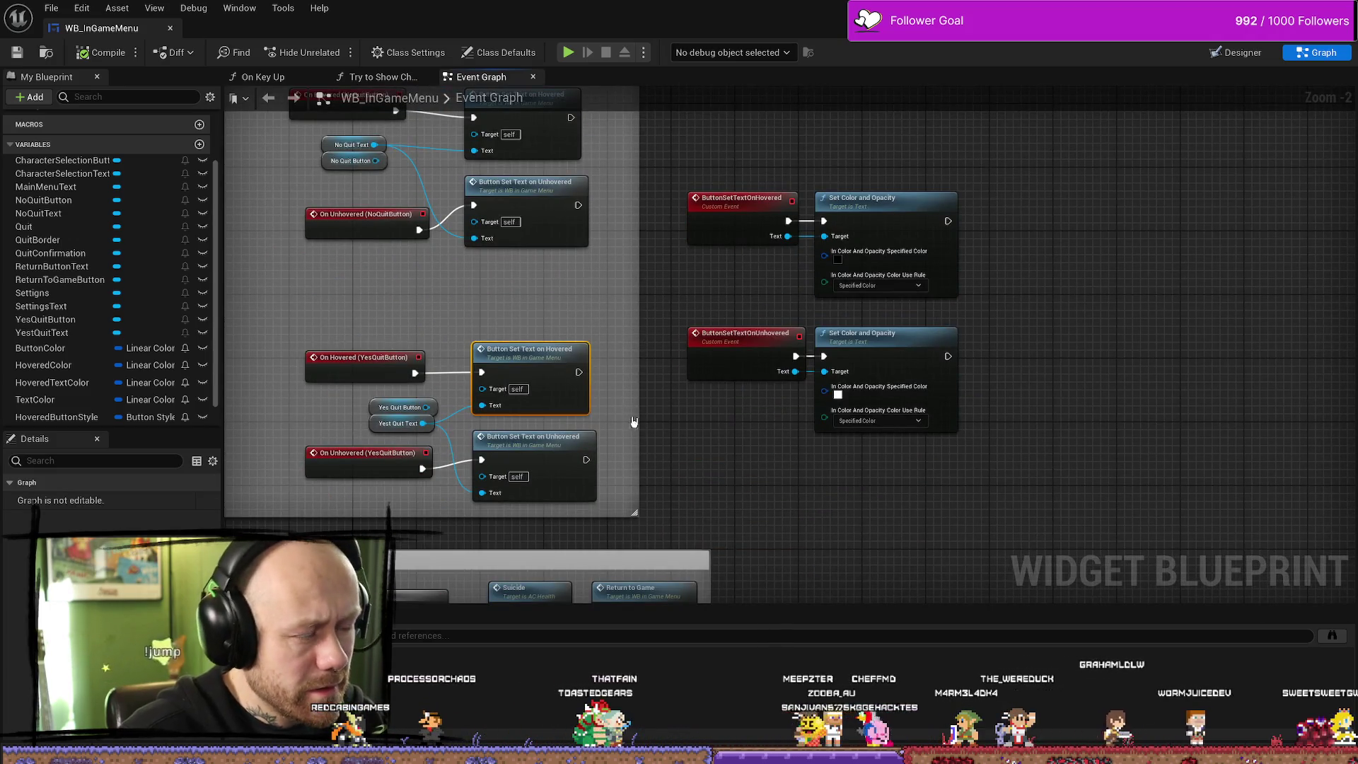
left_click(586, 433, "shift")
left_click_drag(586, 428, 678, 601)
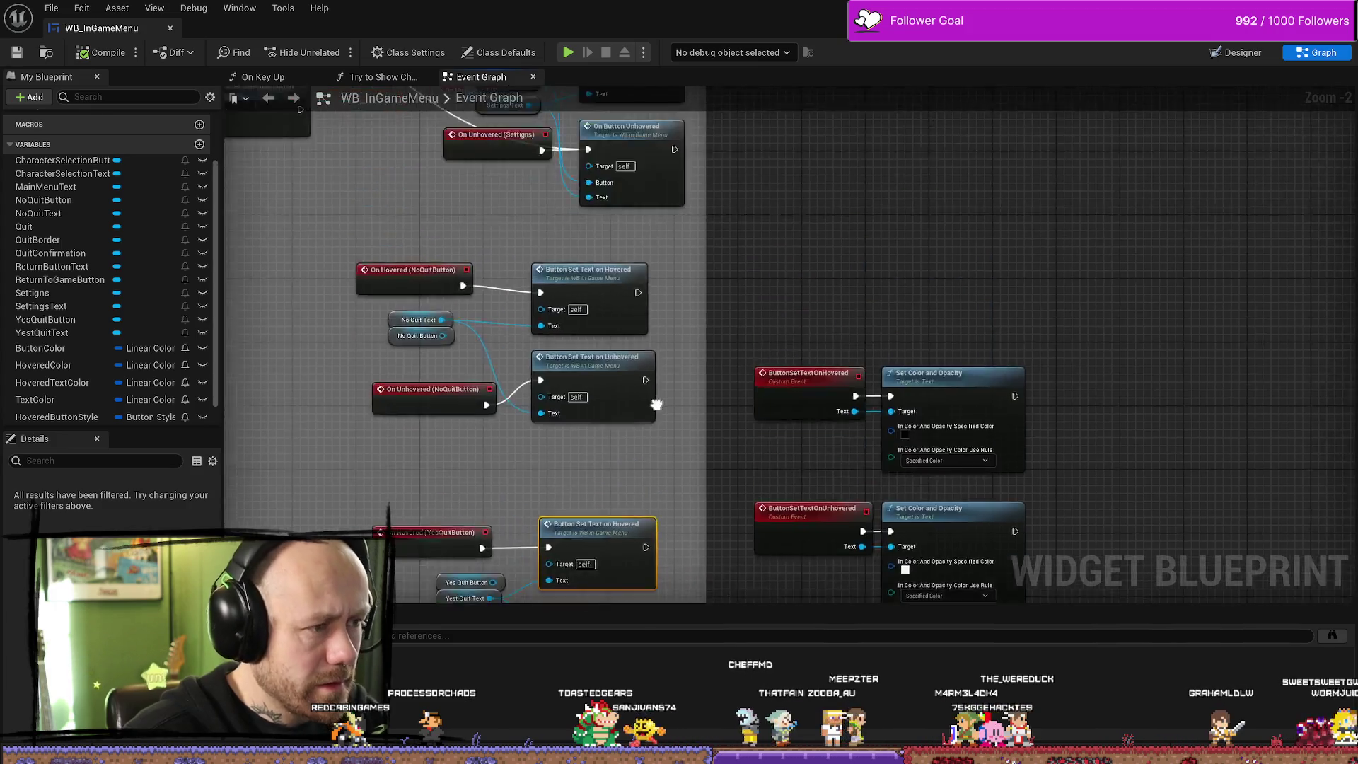
left_click_drag(684, 125, 685, 367)
Place the copied set-text nodes by the Return To Game events, wire exec and Return Button Text, and compile
left_click_drag(684, 124, 630, 273)
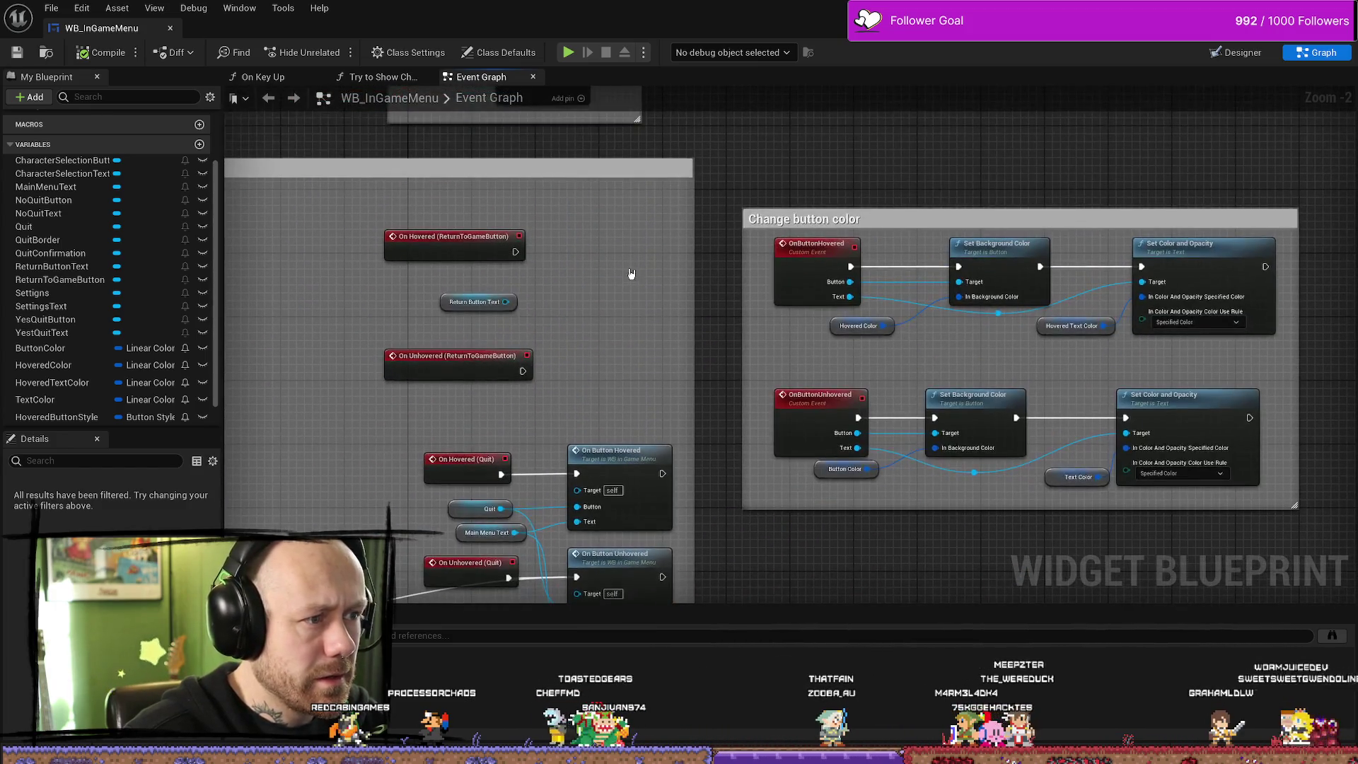
scroll(621, 281, "up", 2)
left_click_drag(663, 227, 600, 227)
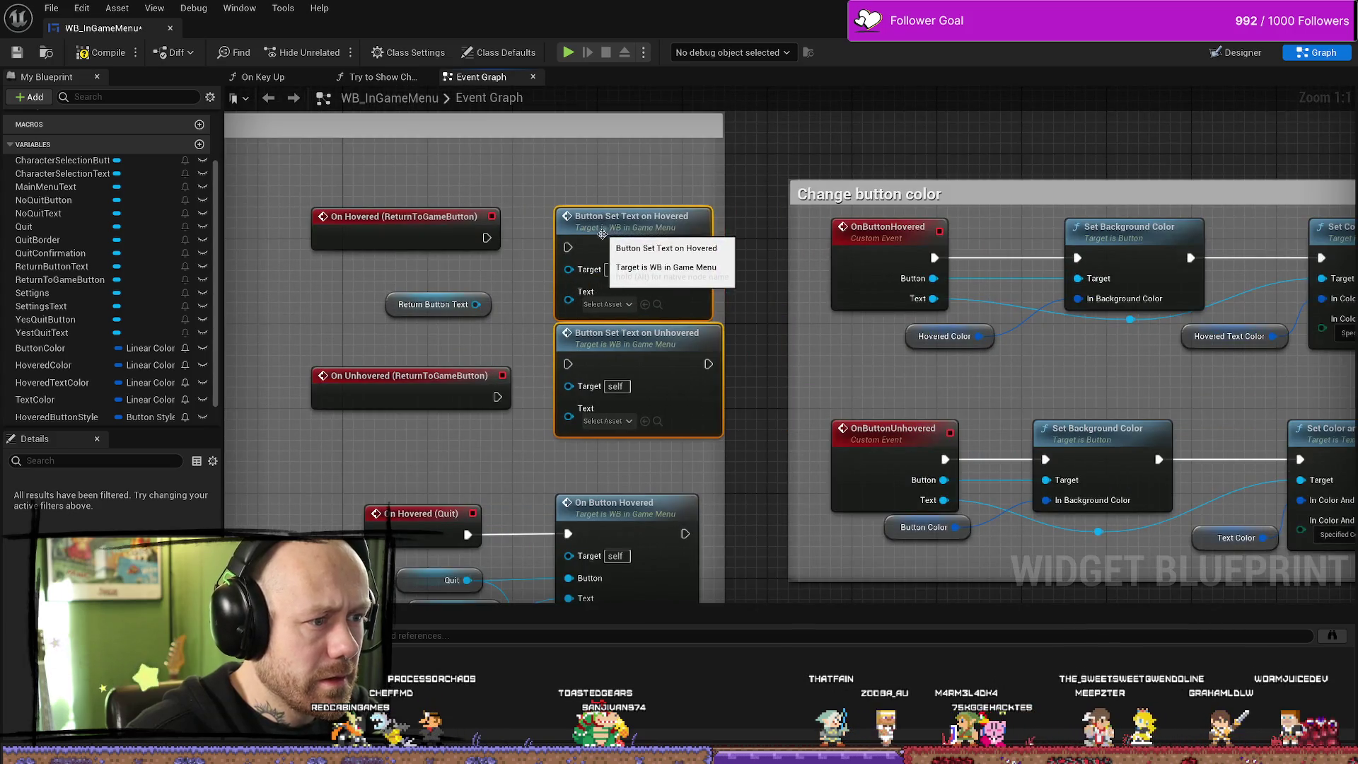
left_click_drag(476, 304, 569, 291)
mouse_move(476, 305)
left_mouse_down()
mouse_move(568, 408)
mouse_move(568, 364)
left_mouse_up()
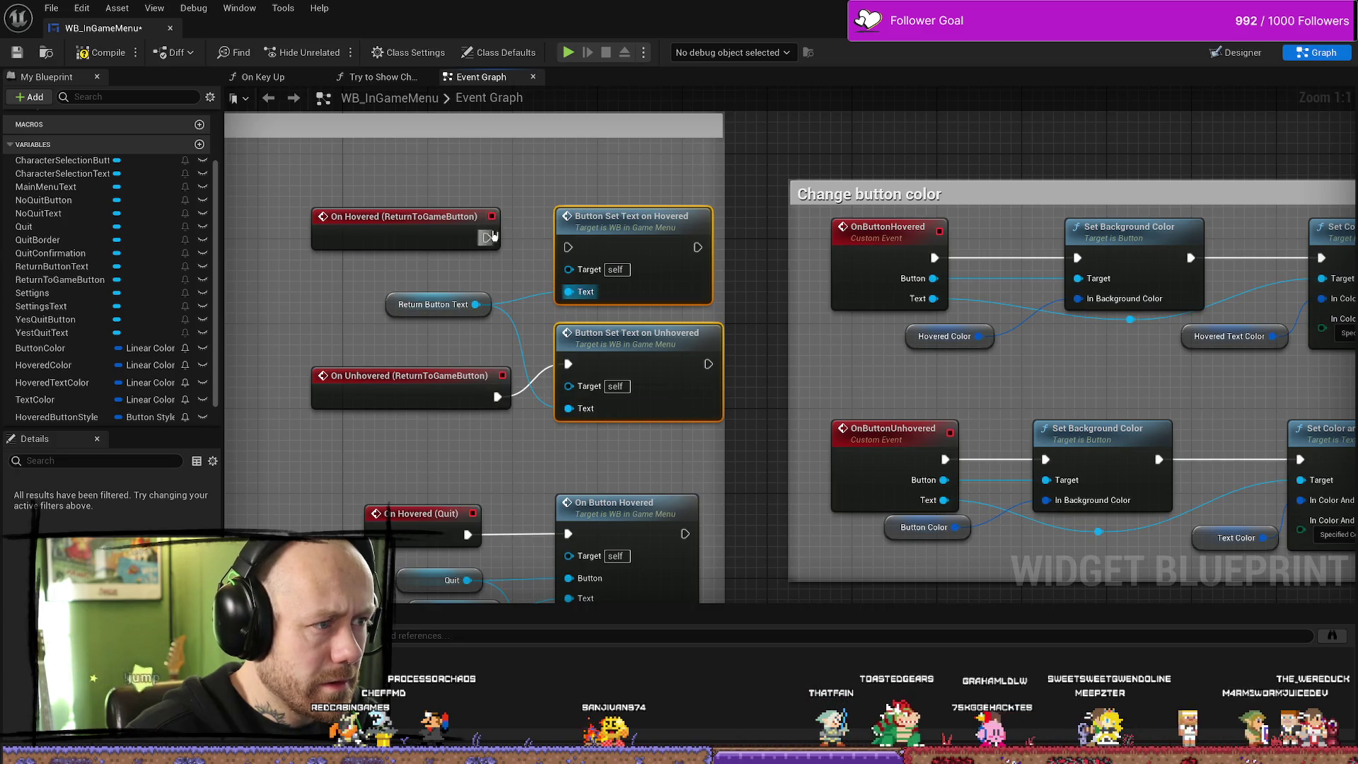
left_click_drag(488, 237, 568, 247)
left_click(124, 61)
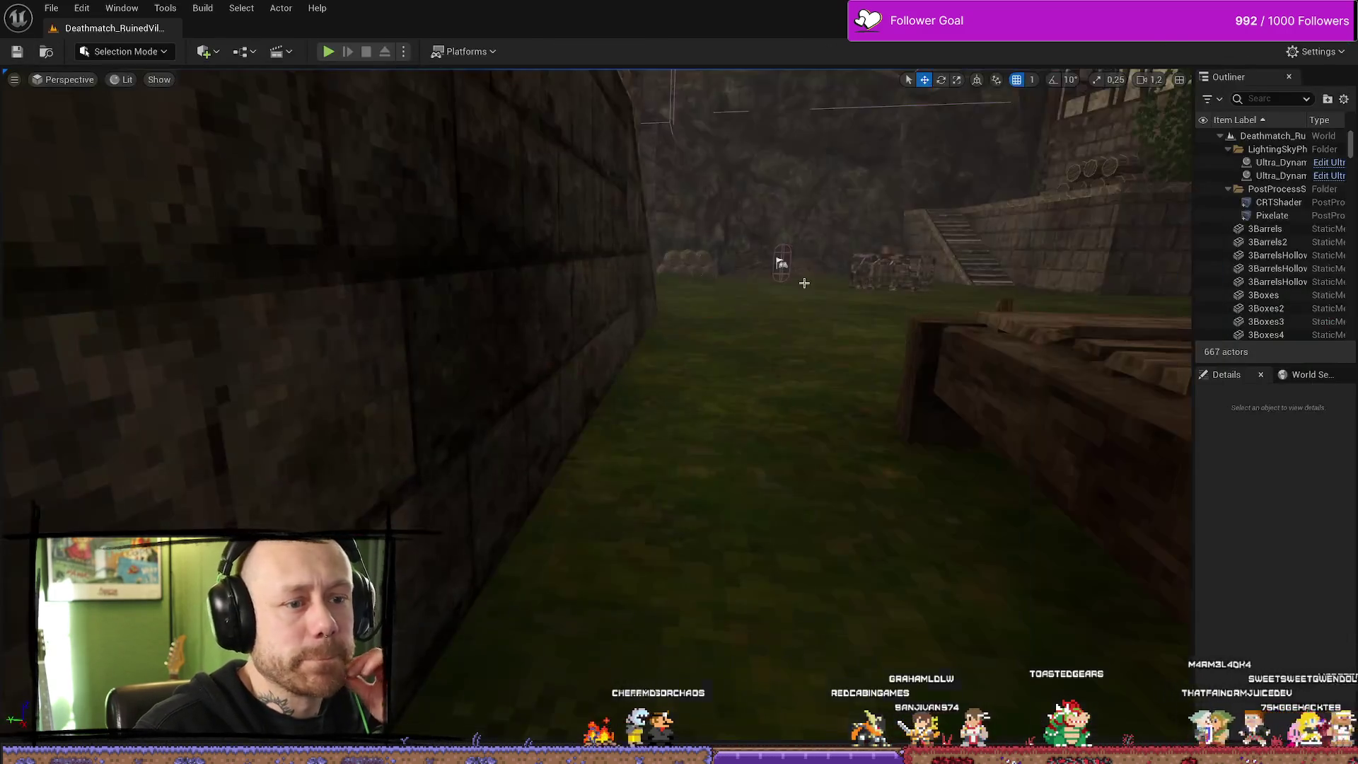
Play the level in the editor and bring up the pause menu with Escape
key("alt+p")
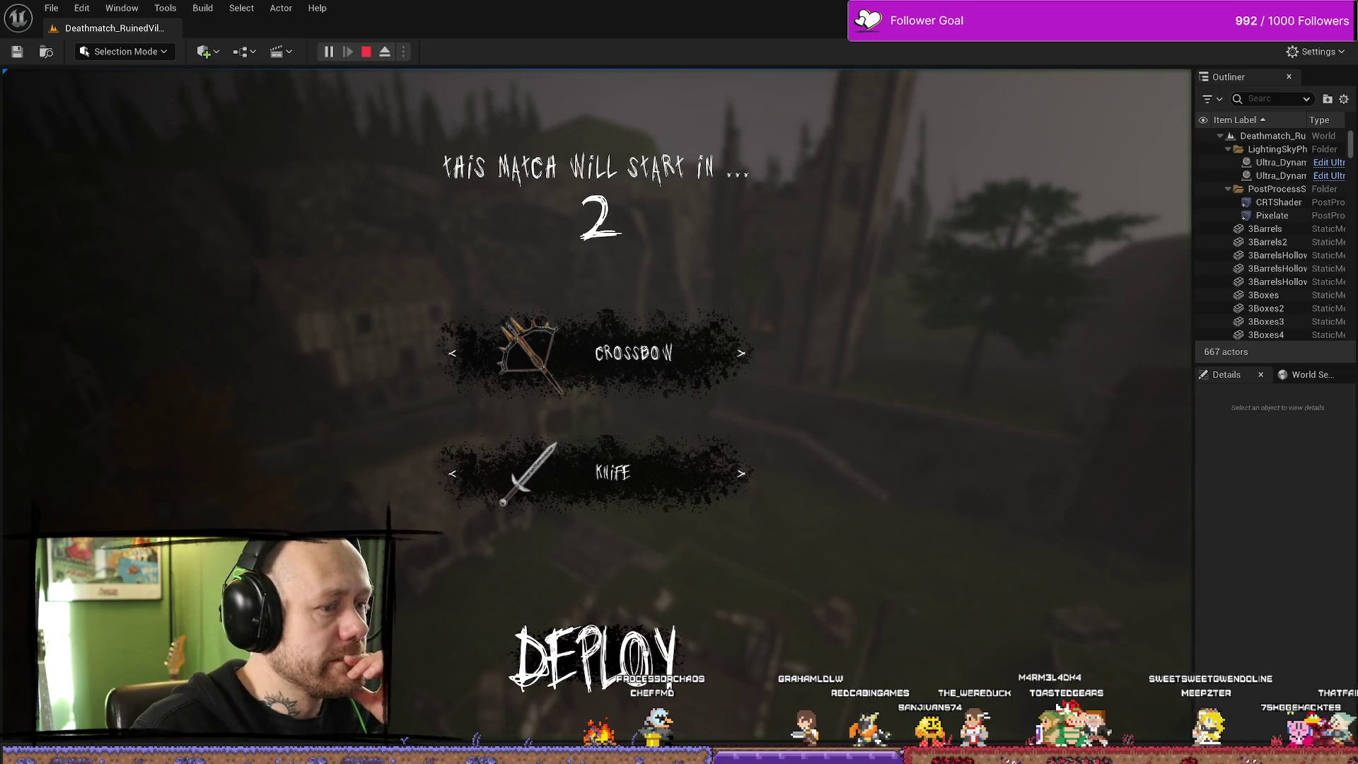
key("Escape")
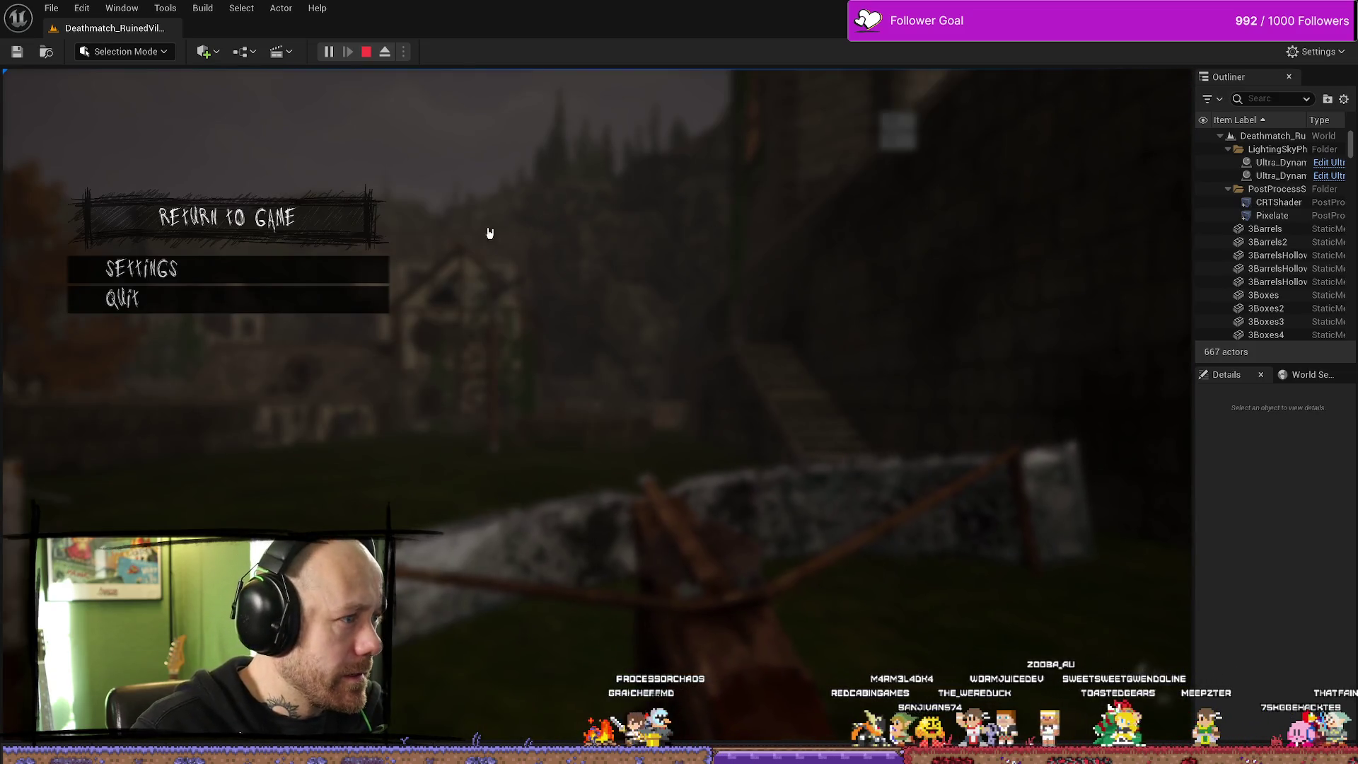